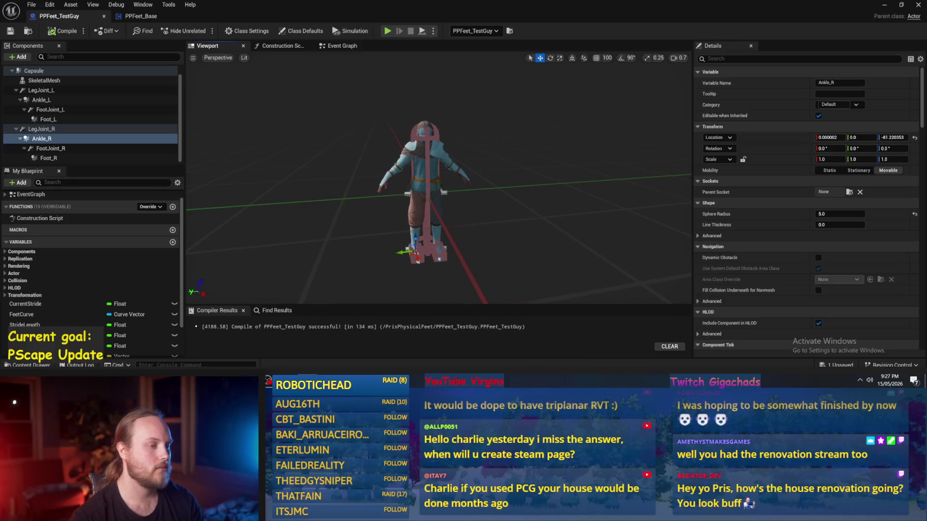
- In PPFeet_TestGuy, select SkeletalMesh, Capsule, then LegJoint_L to show its constraint properties
{"action": "left_click", "coordinate": [411, 170]}
{"action": "left_click", "coordinate": [424, 175]}
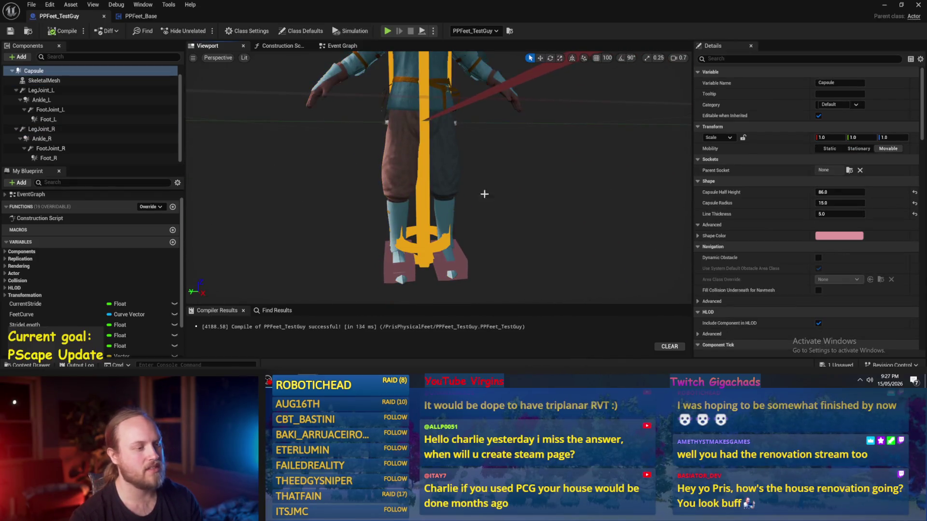
{"action": "scroll", "coordinate": [483, 193], "scroll_direction": "down", "scroll_amount": 5}
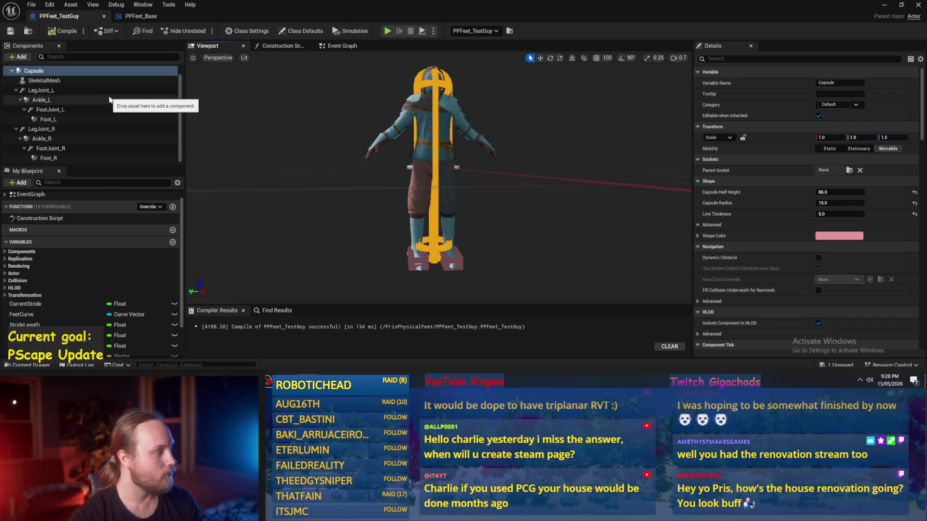
{"action": "left_click", "coordinate": [65, 80]}
{"action": "left_click", "coordinate": [65, 91]}
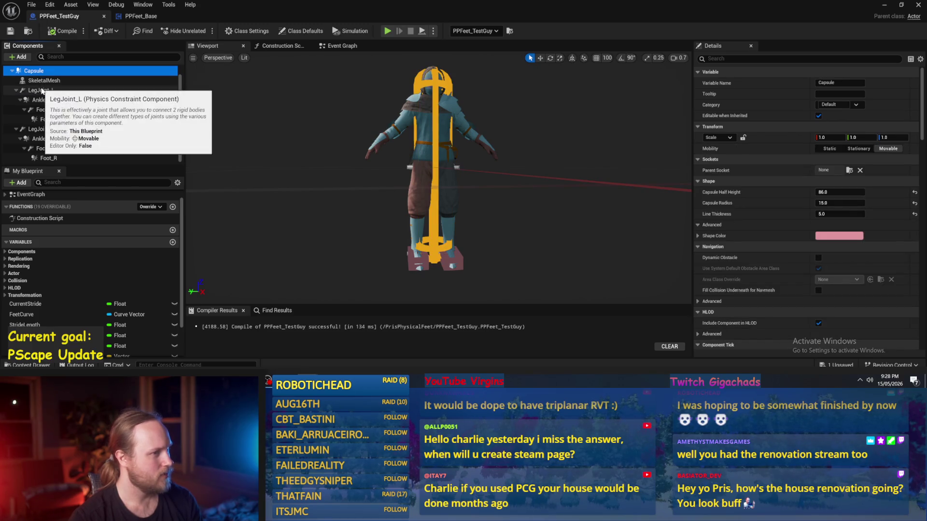
- Switch to the PPFeet_Base blueprint and recompile it
{"action": "left_click", "coordinate": [140, 16]}
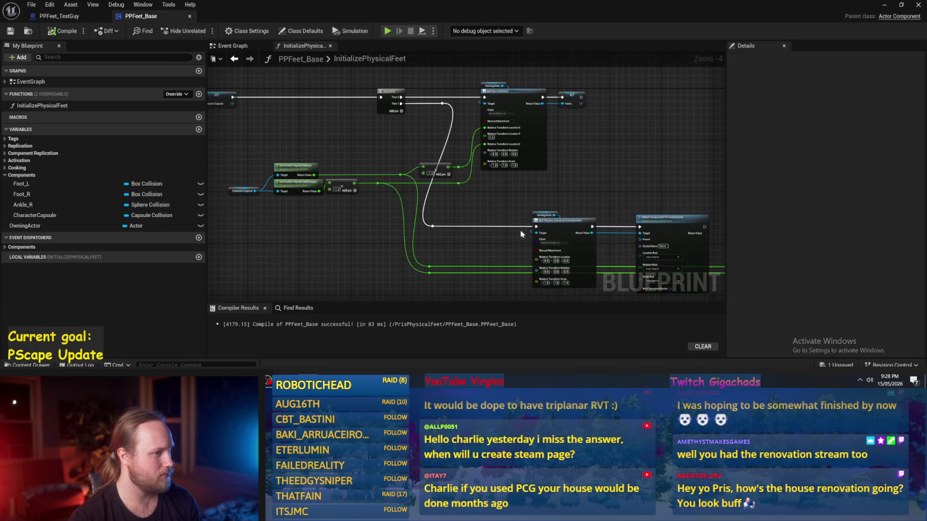
{"action": "mouse_move", "coordinate": [419, 215]}
{"action": "left_mouse_down"}
{"action": "mouse_move", "coordinate": [398, 209]}
{"action": "mouse_move", "coordinate": [439, 191]}
{"action": "left_mouse_up"}
{"action": "left_click", "coordinate": [63, 30]}
{"action": "scroll", "coordinate": [538, 188], "scroll_direction": "up", "scroll_amount": 1}
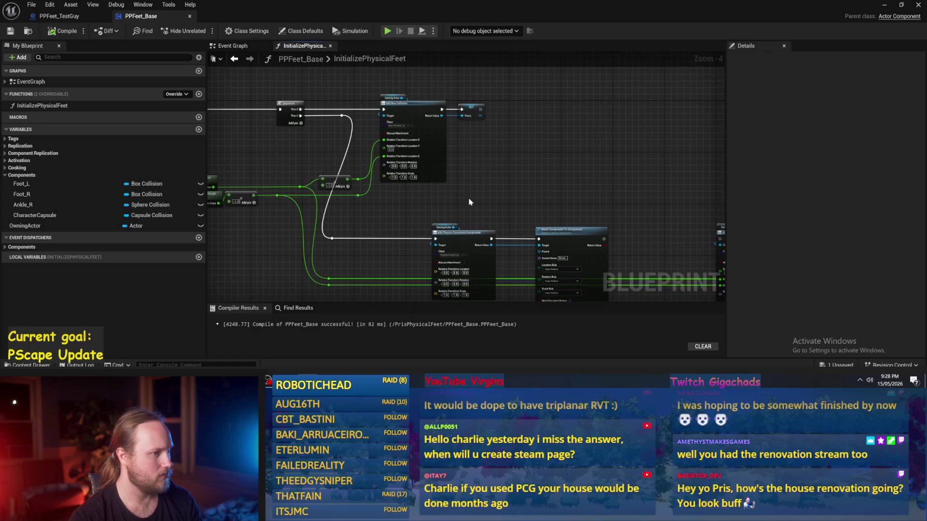
{"action": "scroll", "coordinate": [472, 203], "scroll_direction": "up", "scroll_amount": 1}
{"action": "scroll", "coordinate": [463, 189], "scroll_direction": "down", "scroll_amount": 1}
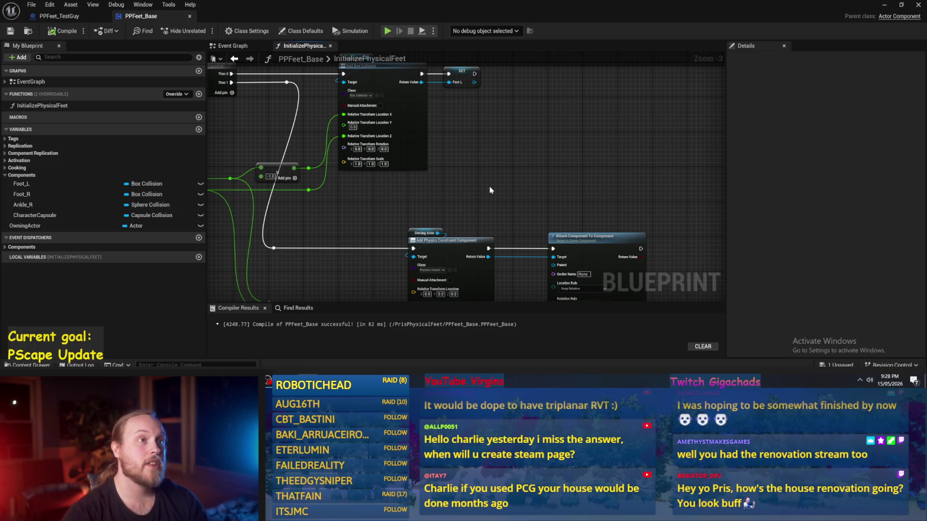
- Nudge the Add Physics Constraint Component node slightly left in InitializePhysicalFeet
{"action": "mouse_move", "coordinate": [580, 217]}
{"action": "left_mouse_down"}
{"action": "mouse_move", "coordinate": [552, 186]}
{"action": "mouse_move", "coordinate": [484, 161]}
{"action": "mouse_move", "coordinate": [410, 249]}
{"action": "mouse_move", "coordinate": [419, 226]}
{"action": "left_mouse_up"}
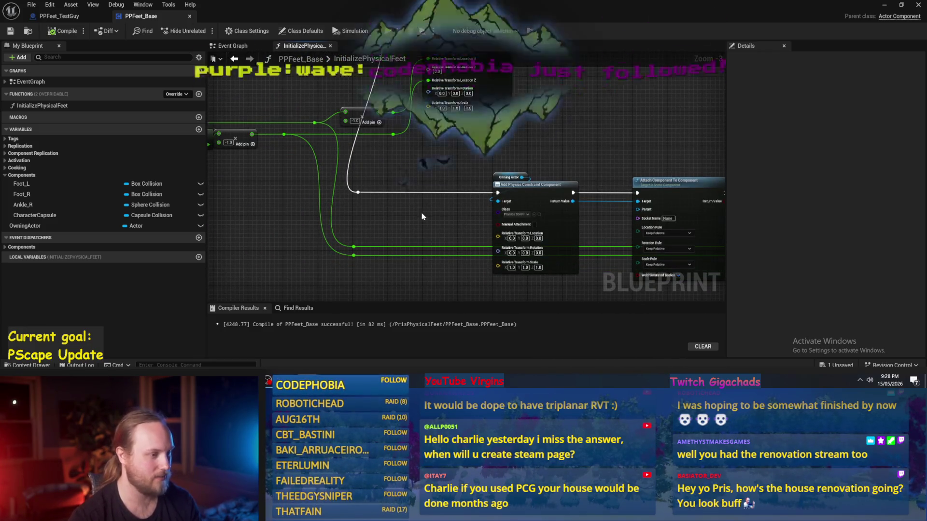
{"action": "left_click", "coordinate": [360, 193]}
{"action": "scroll", "coordinate": [359, 193], "scroll_direction": "up", "scroll_amount": 1}
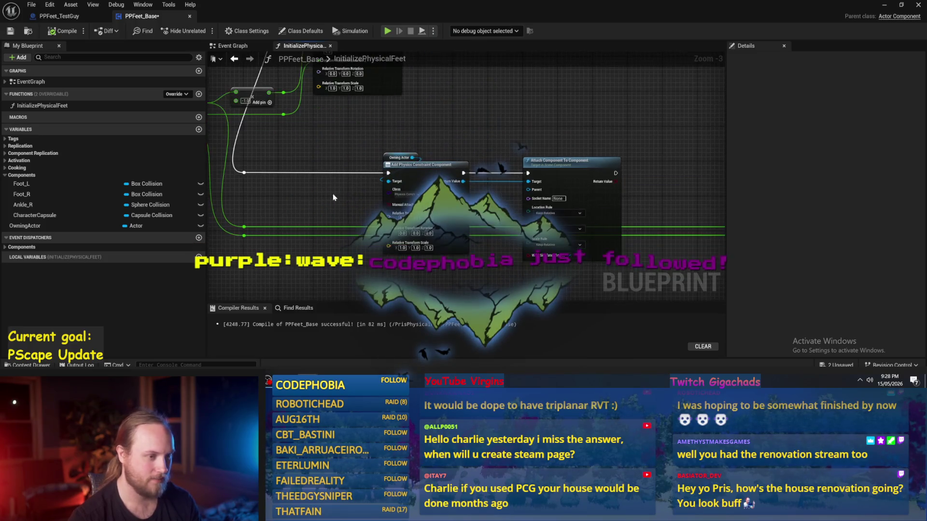
{"action": "mouse_move", "coordinate": [418, 167]}
{"action": "left_mouse_down"}
{"action": "mouse_move", "coordinate": [408, 167]}
{"action": "mouse_move", "coordinate": [454, 164]}
{"action": "left_mouse_up"}
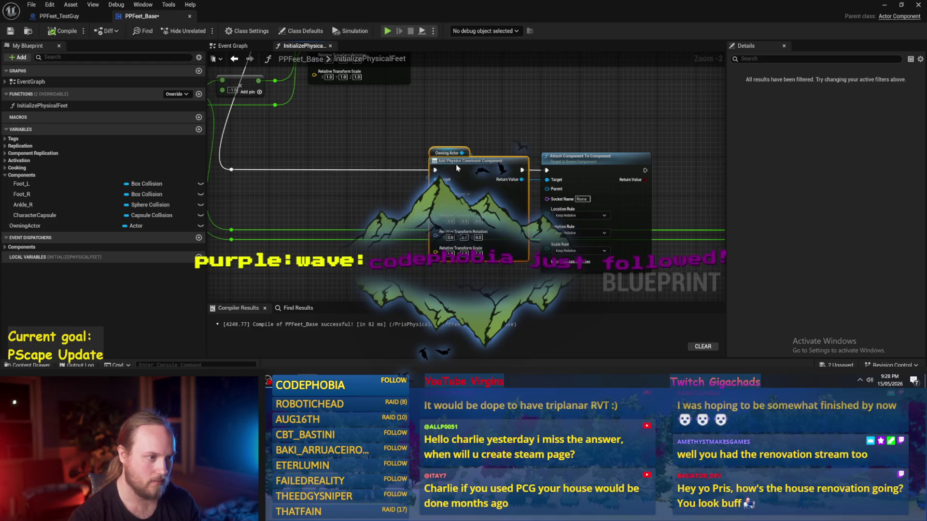
{"action": "left_click", "coordinate": [459, 130]}
{"action": "scroll", "coordinate": [458, 124], "scroll_direction": "up", "scroll_amount": 2}
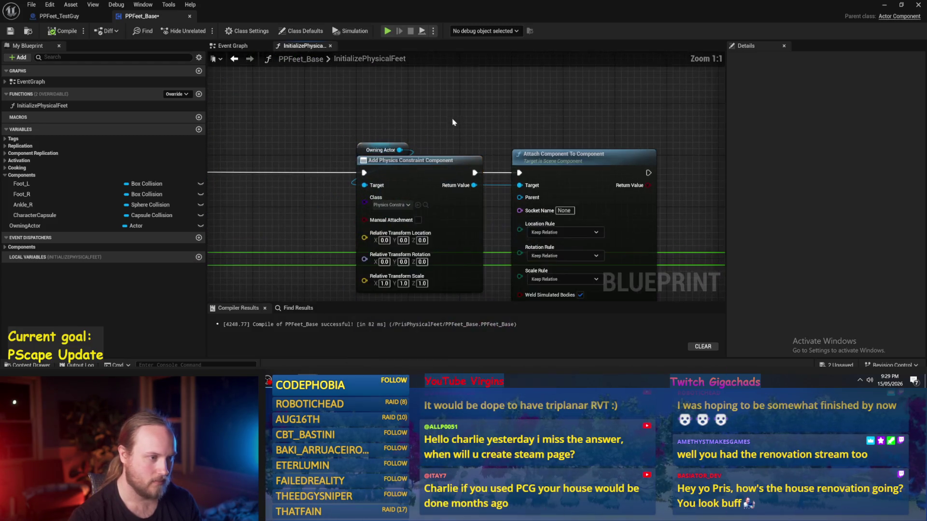
- Check the Location Rule choices without changing them, then compile and save PPFeet_Base
{"action": "left_click_drag", "start_coordinate": [460, 128], "coordinate": [437, 91]}
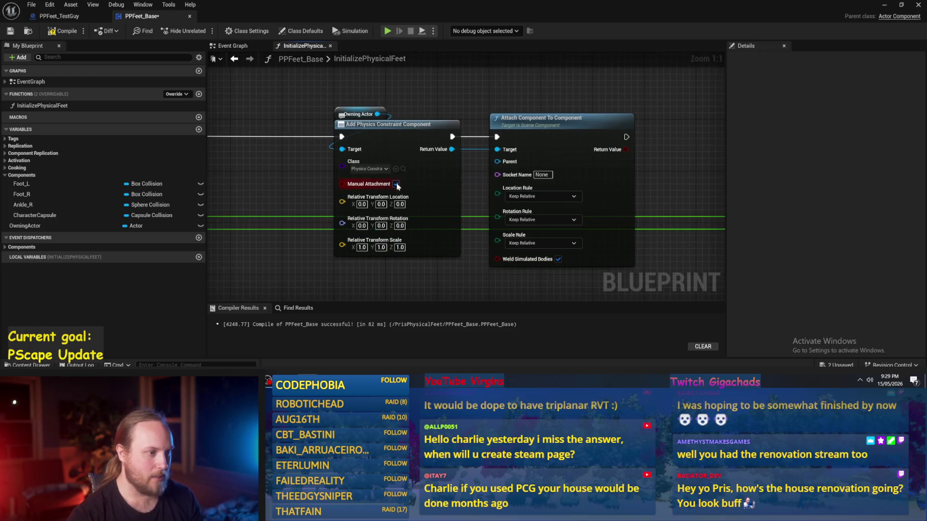
{"action": "left_click_drag", "start_coordinate": [529, 217], "coordinate": [437, 225]}
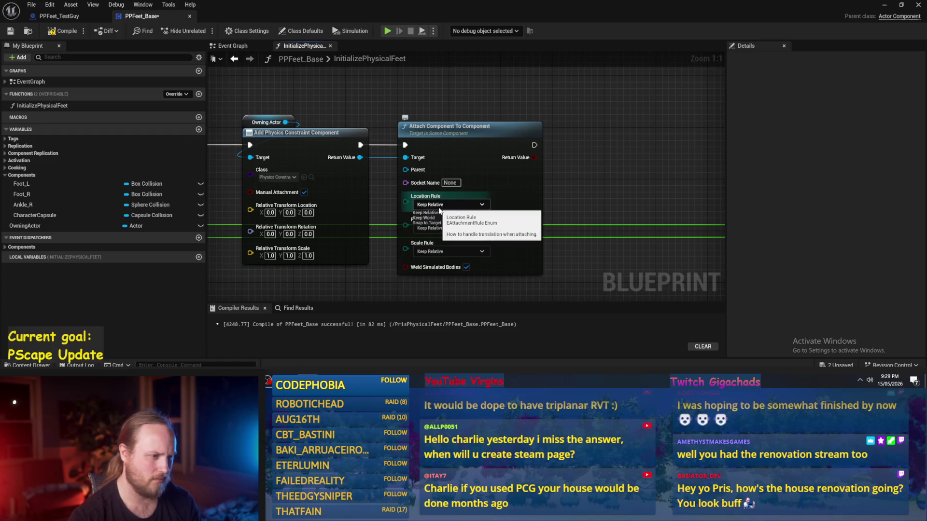
{"action": "left_click", "coordinate": [439, 208]}
{"action": "left_click", "coordinate": [682, 207]}
{"action": "left_click_drag", "start_coordinate": [617, 211], "coordinate": [589, 172]}
{"action": "key", "text": "Home"}
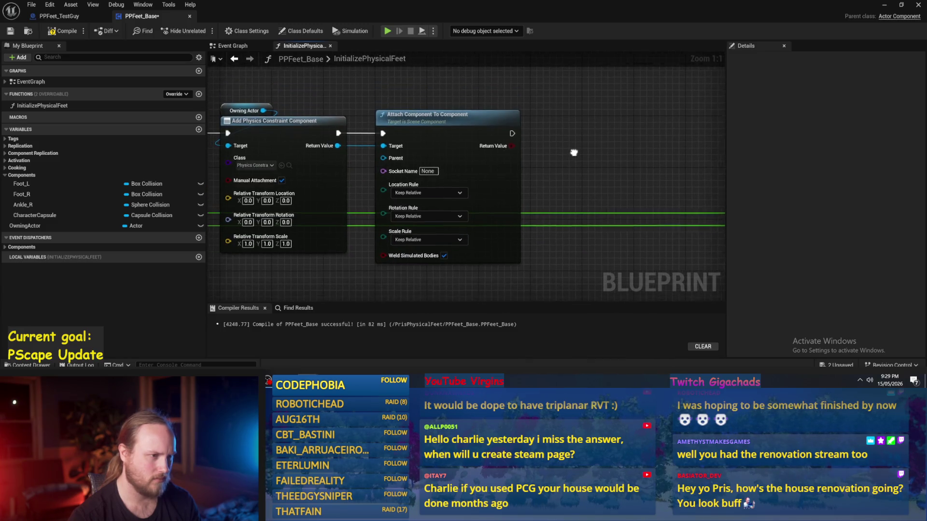
{"action": "left_click_drag", "start_coordinate": [365, 124], "coordinate": [410, 140]}
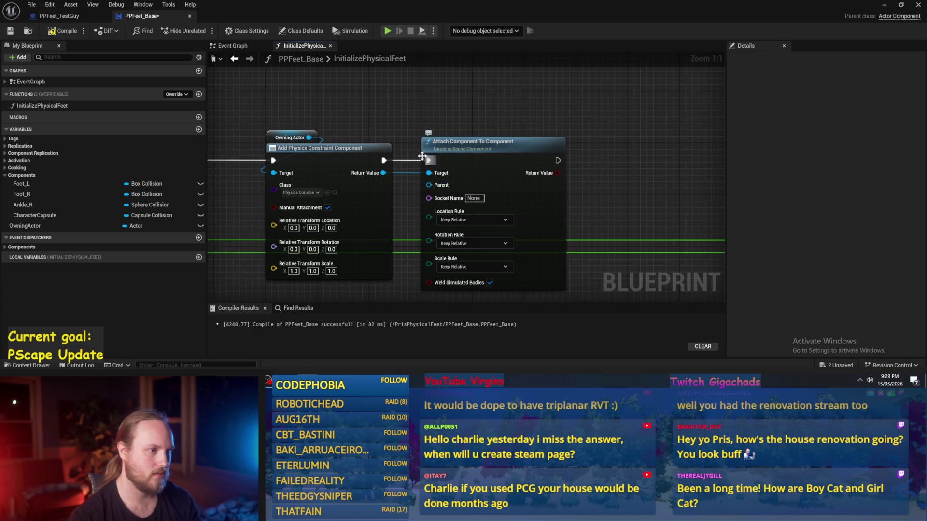
{"action": "key", "text": "F7"}
{"action": "key", "text": "ctrl+s"}
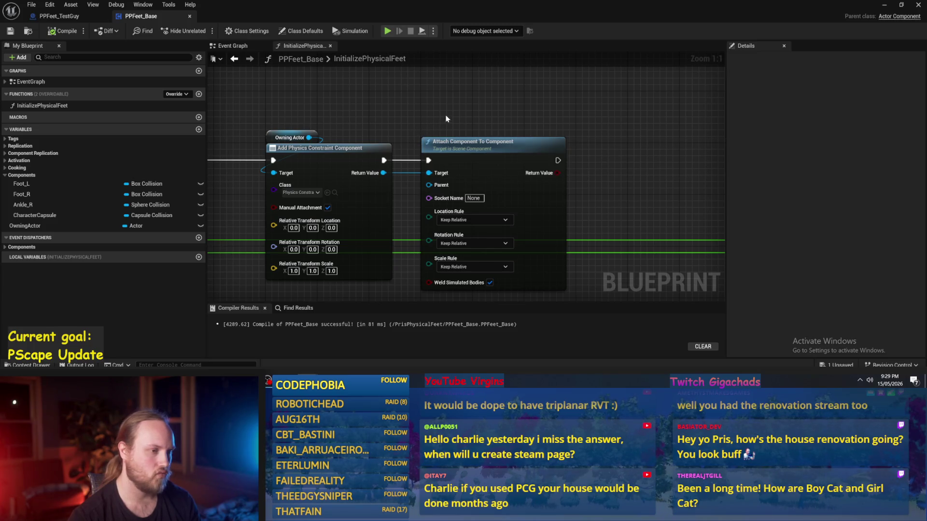
- Delete the Attach Component To Component node from the graph
{"action": "left_click", "coordinate": [439, 143]}
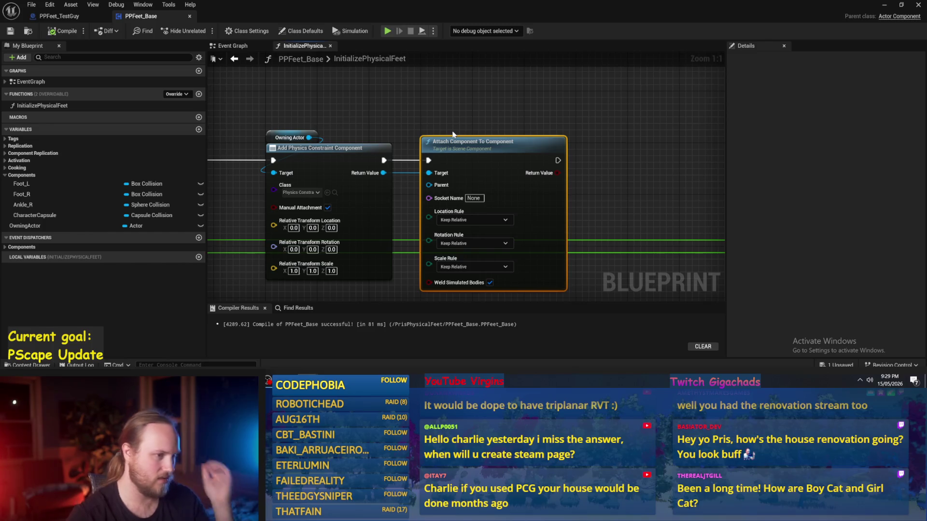
{"action": "key", "text": "Delete"}
{"action": "scroll", "coordinate": [505, 123], "scroll_direction": "down", "scroll_amount": 1}
{"action": "mouse_move", "coordinate": [389, 131]}
{"action": "left_mouse_down"}
{"action": "mouse_move", "coordinate": [505, 123]}
{"action": "mouse_move", "coordinate": [479, 156]}
{"action": "mouse_move", "coordinate": [346, 159]}
{"action": "left_mouse_up"}
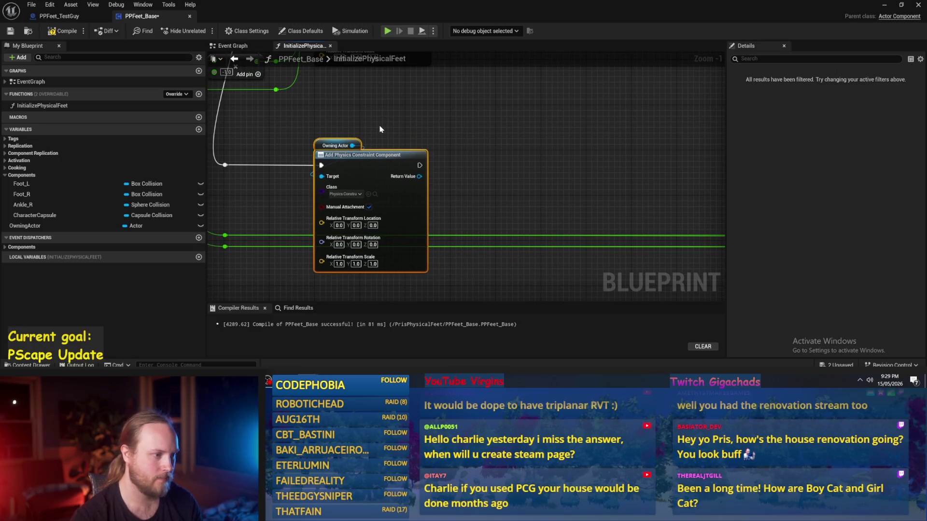
- Move the Add Physics Constraint Component node right into the removed attach node's space
{"action": "mouse_move", "coordinate": [378, 129]}
{"action": "left_mouse_down"}
{"action": "mouse_move", "coordinate": [447, 133]}
{"action": "mouse_move", "coordinate": [361, 175]}
{"action": "mouse_move", "coordinate": [444, 159]}
{"action": "left_mouse_up"}
{"action": "left_click", "coordinate": [368, 151]}
{"action": "scroll", "coordinate": [329, 170], "scroll_direction": "up", "scroll_amount": 1}
{"action": "scroll", "coordinate": [329, 171], "scroll_direction": "down", "scroll_amount": 1}
{"action": "scroll", "coordinate": [349, 196], "scroll_direction": "down", "scroll_amount": 4}
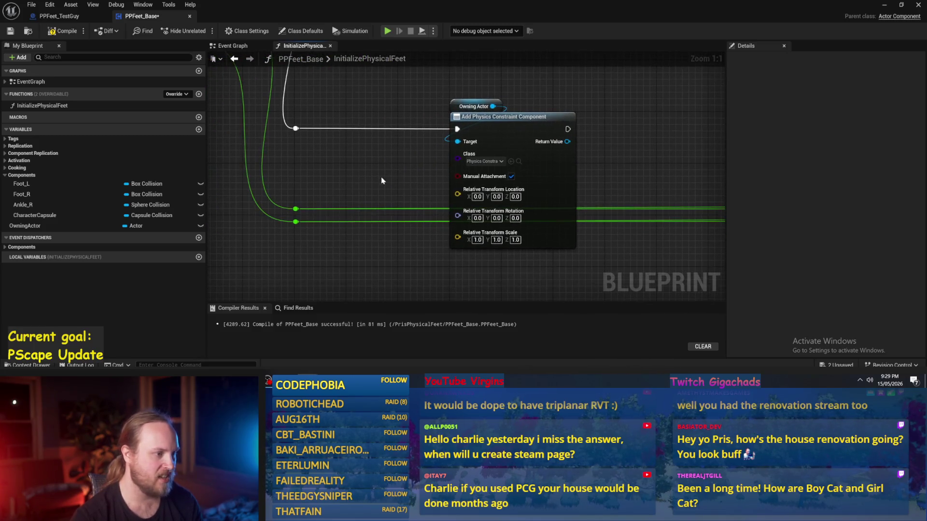
{"action": "scroll", "coordinate": [376, 167], "scroll_direction": "up", "scroll_amount": 2}
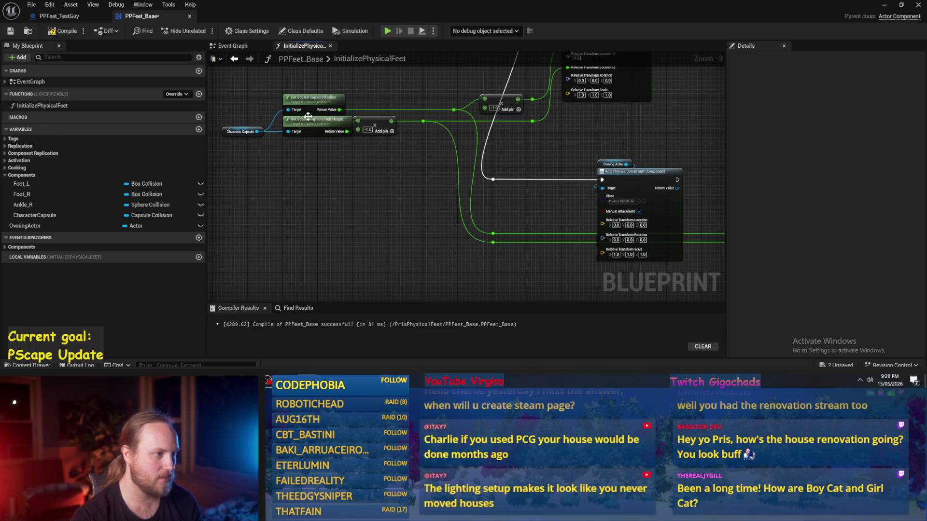
{"action": "scroll", "coordinate": [389, 192], "scroll_direction": "up", "scroll_amount": 1}
{"action": "mouse_move", "coordinate": [386, 195]}
{"action": "left_mouse_down"}
{"action": "mouse_move", "coordinate": [425, 240]}
{"action": "mouse_move", "coordinate": [386, 234]}
{"action": "left_mouse_up"}
{"action": "scroll", "coordinate": [371, 228], "scroll_direction": "up", "scroll_amount": 1}
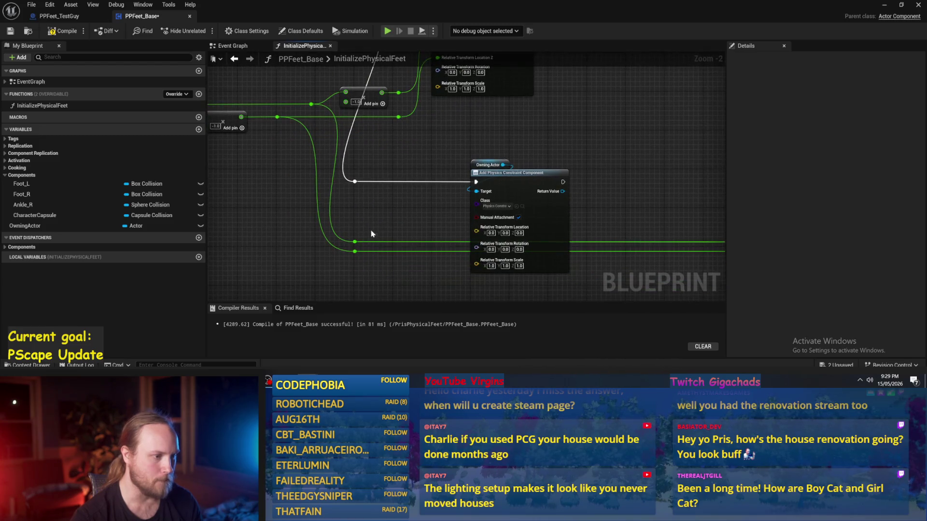
{"action": "right_click", "coordinate": [495, 230]}
{"action": "left_click", "coordinate": [514, 283]}
{"action": "right_click", "coordinate": [495, 230]}
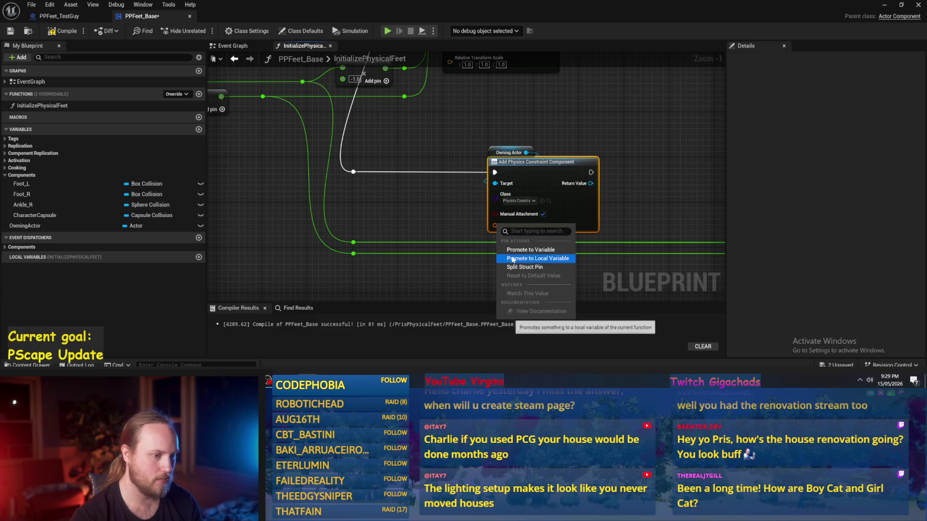
{"action": "left_click", "coordinate": [516, 268]}
{"action": "left_click_drag", "start_coordinate": [516, 268], "coordinate": [501, 236]}
{"action": "right_click", "coordinate": [483, 198]}
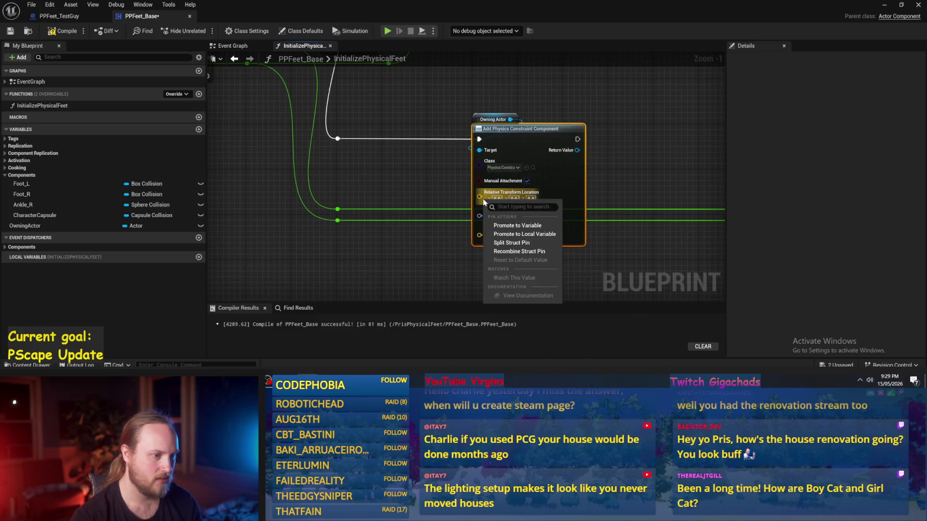
{"action": "left_click", "coordinate": [484, 202]}
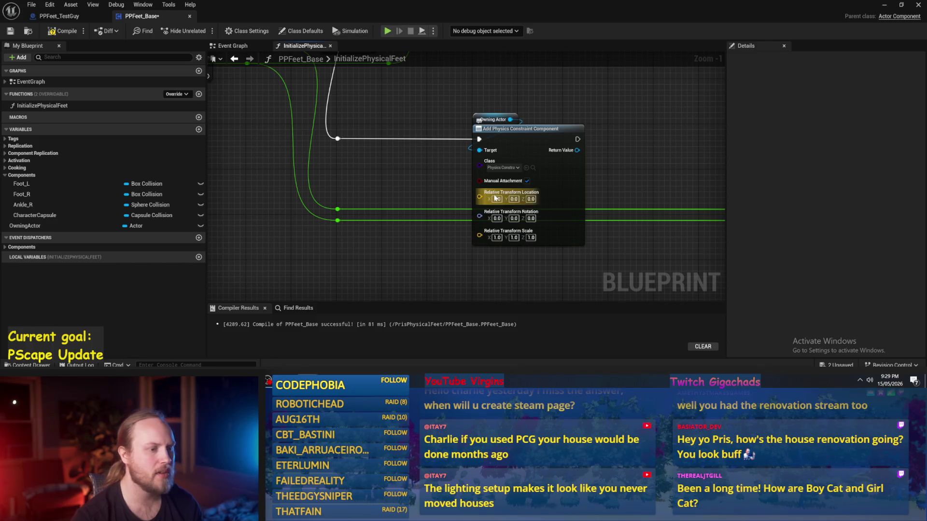
{"action": "right_click", "coordinate": [483, 198]}
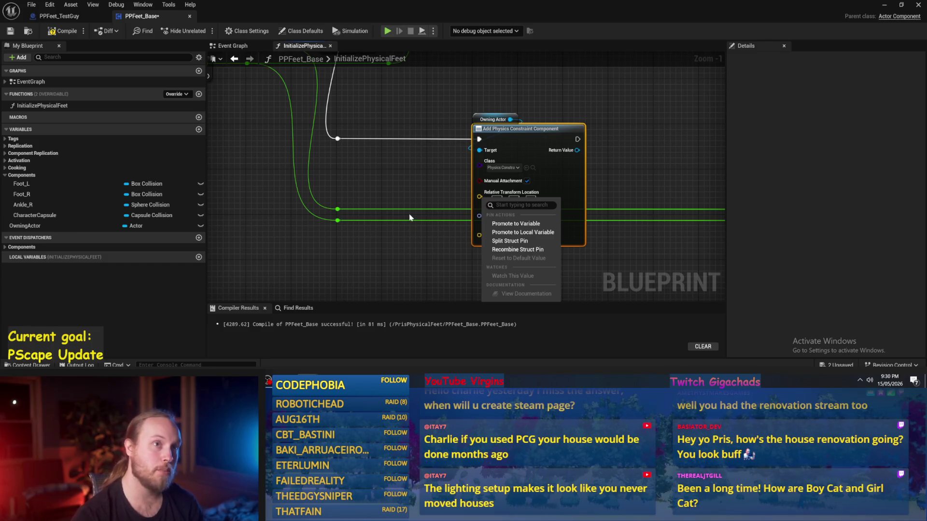
{"action": "mouse_move", "coordinate": [444, 176]}
{"action": "left_mouse_down"}
{"action": "mouse_move", "coordinate": [378, 202]}
{"action": "mouse_move", "coordinate": [360, 224]}
{"action": "left_mouse_up"}
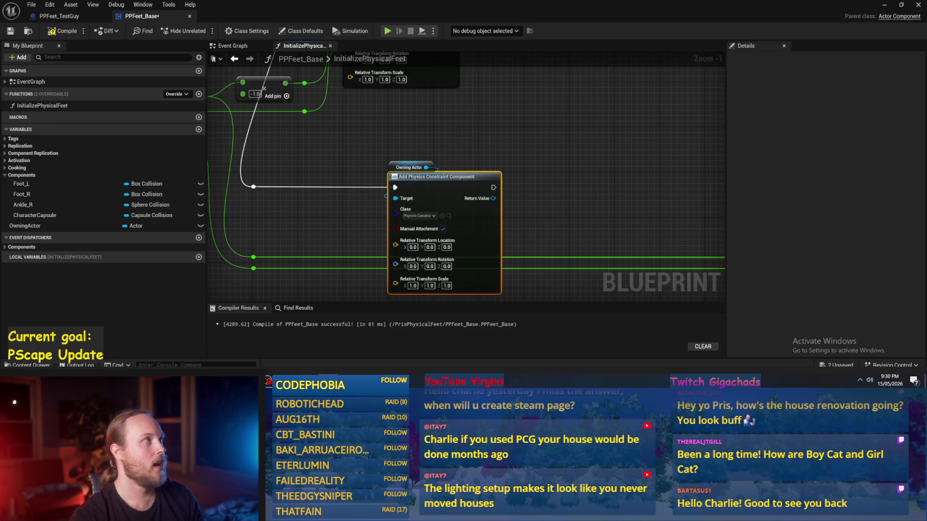
{"action": "left_click_drag", "start_coordinate": [604, 196], "coordinate": [558, 203]}
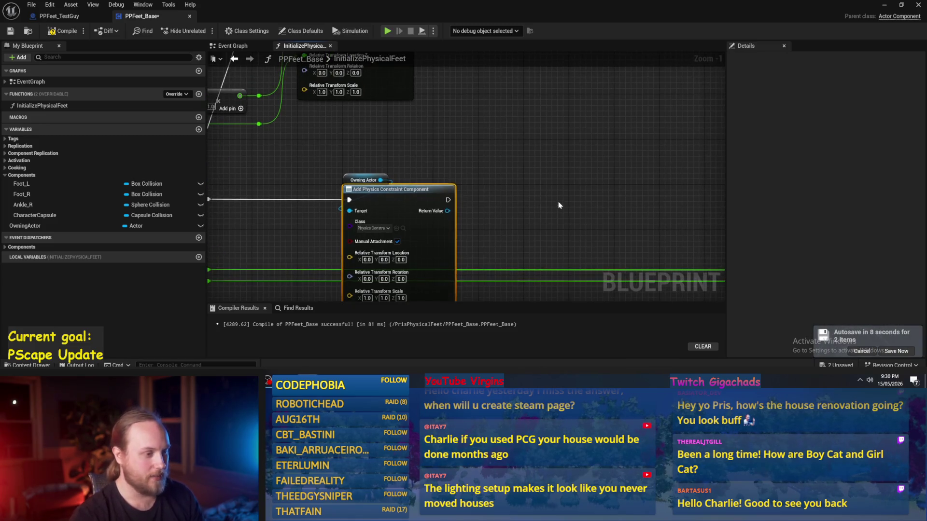
- Compile PPFeet_Base with the constraint node framed in the graph
{"action": "left_click", "coordinate": [559, 203]}
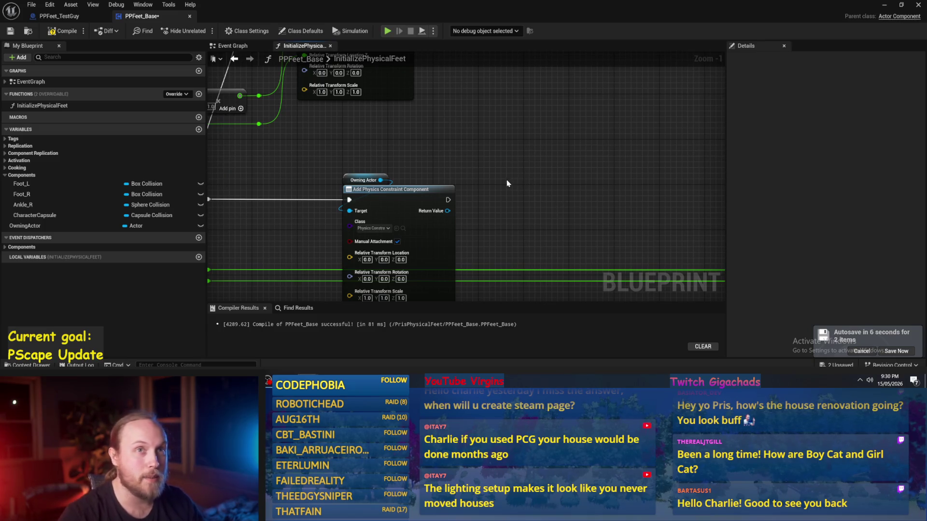
{"action": "mouse_move", "coordinate": [516, 197]}
{"action": "left_mouse_down"}
{"action": "mouse_move", "coordinate": [564, 200]}
{"action": "mouse_move", "coordinate": [594, 174]}
{"action": "left_mouse_up"}
{"action": "left_click", "coordinate": [58, 34]}
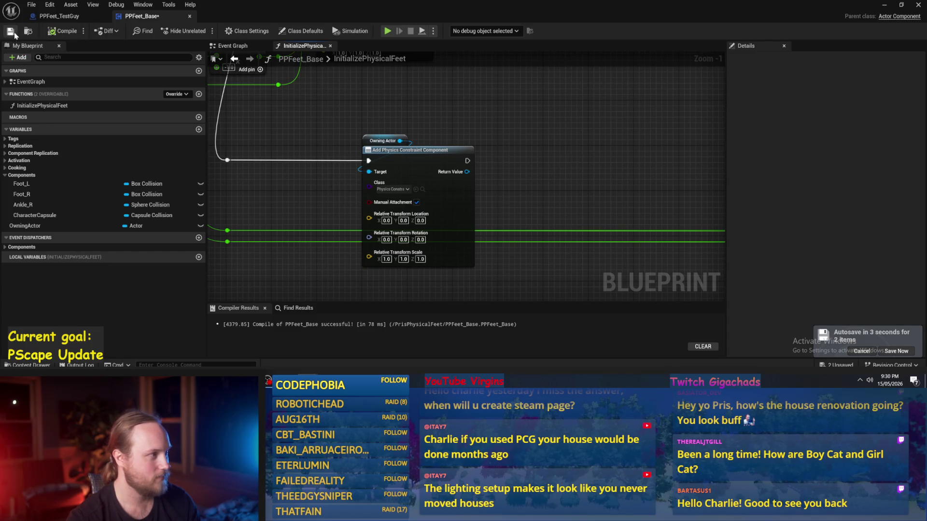
{"action": "left_click_drag", "start_coordinate": [552, 221], "coordinate": [544, 174]}
{"action": "scroll", "coordinate": [596, 194], "scroll_direction": "up", "scroll_amount": 1}
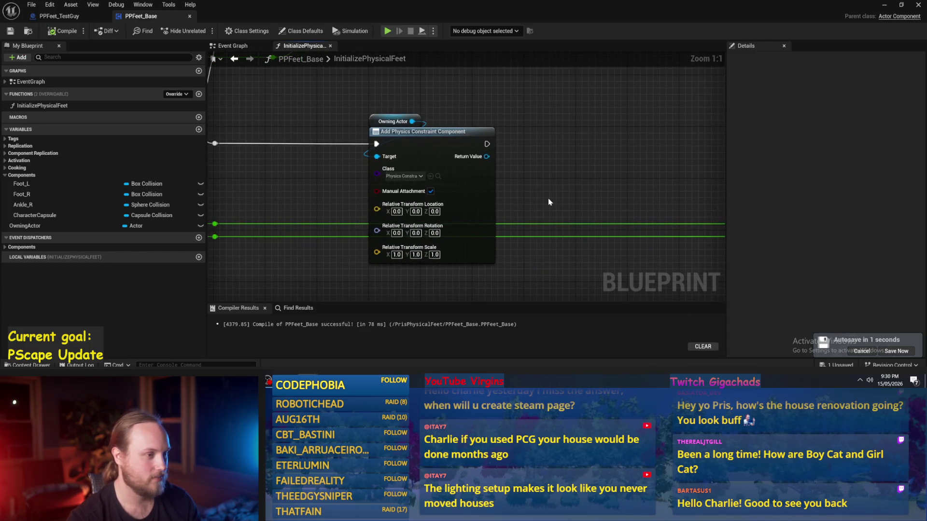
{"action": "left_click_drag", "start_coordinate": [520, 202], "coordinate": [502, 210]}
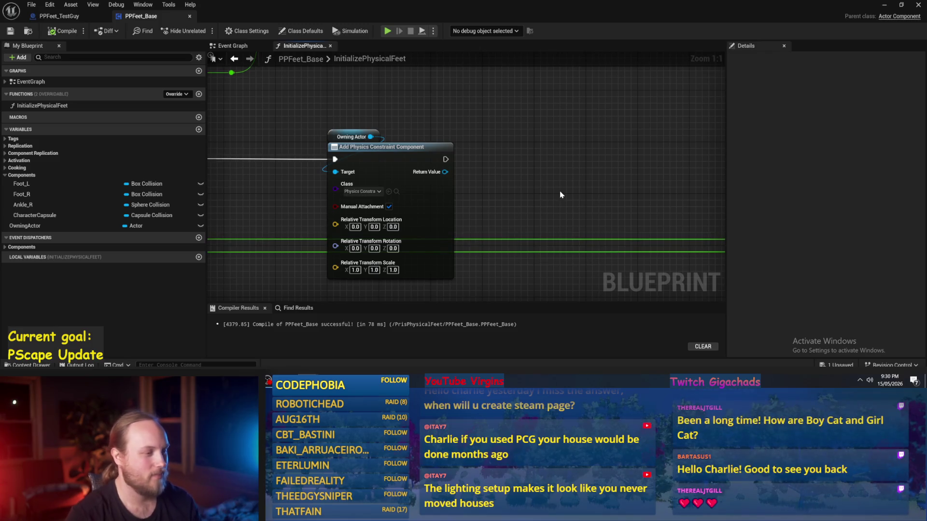
- Untick Manual Attachment on the constraint node, save, and drag out from its Return Value
{"action": "left_click", "coordinate": [390, 207]}
{"action": "left_click_drag", "start_coordinate": [560, 206], "coordinate": [593, 195]}
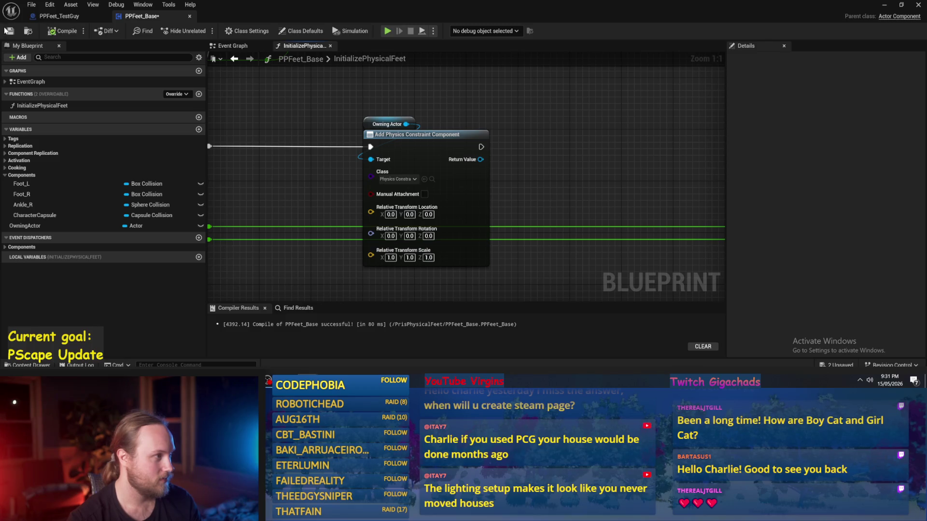
{"action": "left_click", "coordinate": [4, 31]}
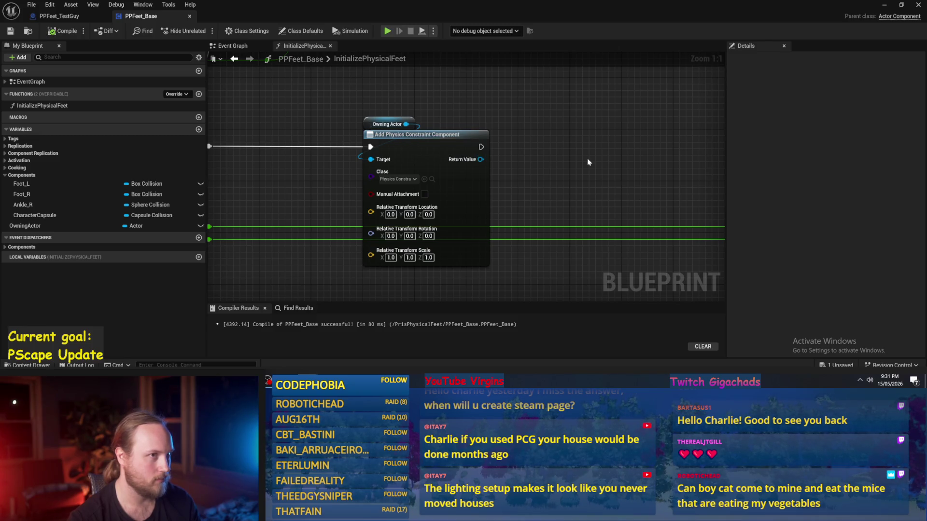
{"action": "mouse_move", "coordinate": [457, 168]}
{"action": "left_mouse_down"}
{"action": "mouse_move", "coordinate": [554, 155]}
{"action": "mouse_move", "coordinate": [535, 162]}
{"action": "mouse_move", "coordinate": [537, 148]}
{"action": "left_mouse_up"}
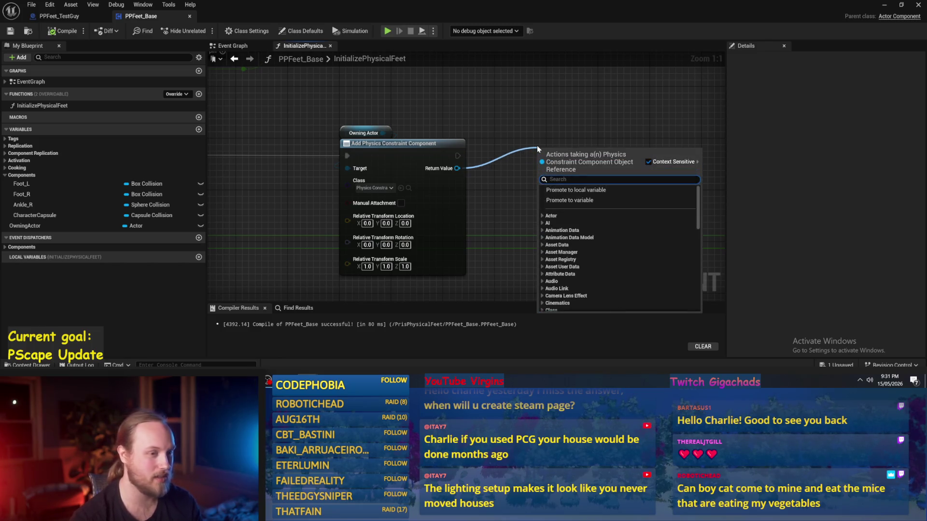
- Add a Set Constrained Components node targeting the constraint's Return Value and wire it into Add Box Collision
{"action": "type", "text": "set"}
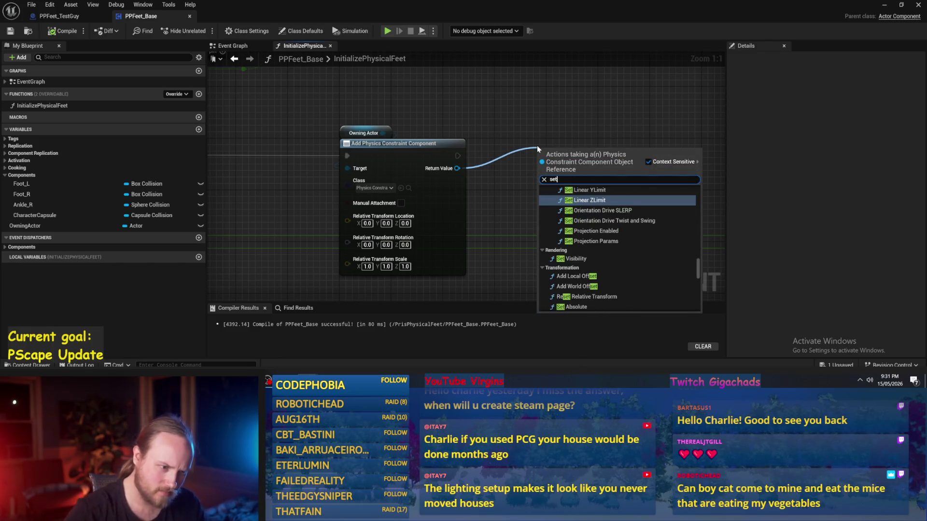
{"action": "scroll", "coordinate": [618, 232], "scroll_direction": "up", "scroll_amount": 4}
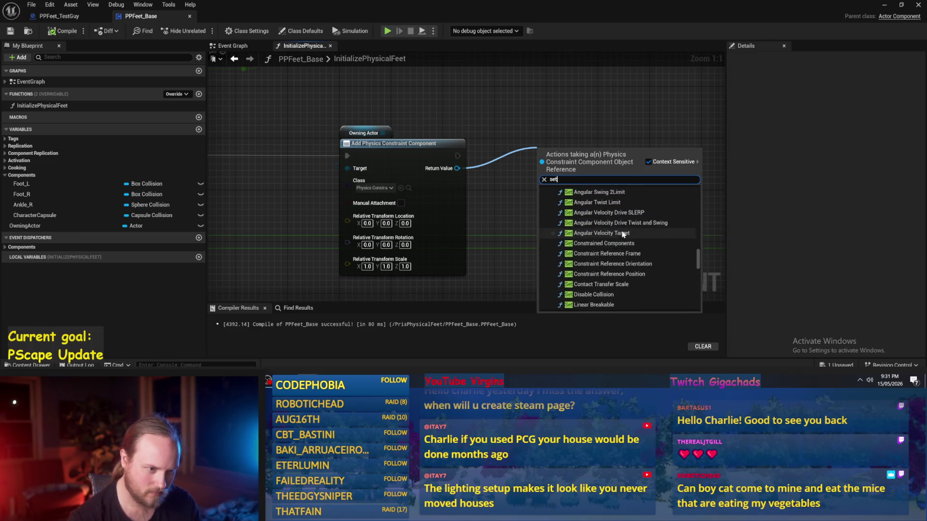
{"action": "left_click", "coordinate": [628, 244]}
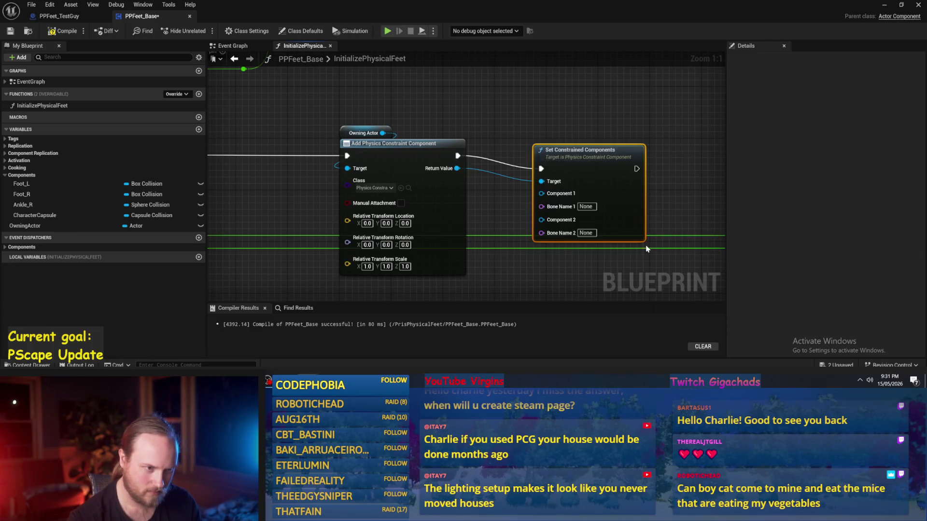
{"action": "mouse_move", "coordinate": [601, 189]}
{"action": "left_mouse_down"}
{"action": "mouse_move", "coordinate": [592, 173]}
{"action": "mouse_move", "coordinate": [595, 137]}
{"action": "mouse_move", "coordinate": [565, 178]}
{"action": "mouse_move", "coordinate": [487, 139]}
{"action": "mouse_move", "coordinate": [312, 261]}
{"action": "left_mouse_up"}
{"action": "scroll", "coordinate": [457, 139], "scroll_direction": "down", "scroll_amount": 2}
{"action": "scroll", "coordinate": [311, 261], "scroll_direction": "down", "scroll_amount": 2}
{"action": "mouse_move", "coordinate": [343, 172]}
{"action": "left_mouse_down"}
{"action": "mouse_move", "coordinate": [835, 169]}
{"action": "mouse_move", "coordinate": [741, 63]}
{"action": "mouse_move", "coordinate": [474, 186]}
{"action": "mouse_move", "coordinate": [401, 180]}
{"action": "mouse_move", "coordinate": [456, 183]}
{"action": "left_mouse_up"}
{"action": "mouse_move", "coordinate": [338, 182]}
{"action": "left_mouse_down"}
{"action": "mouse_move", "coordinate": [492, 184]}
{"action": "mouse_move", "coordinate": [642, 208]}
{"action": "mouse_move", "coordinate": [797, 188]}
{"action": "mouse_move", "coordinate": [459, 163]}
{"action": "mouse_move", "coordinate": [468, 160]}
{"action": "left_mouse_up"}
- Compile the blueprint and bring the SET Ankle R node into view
{"action": "scroll", "coordinate": [491, 185], "scroll_direction": "up", "scroll_amount": 3}
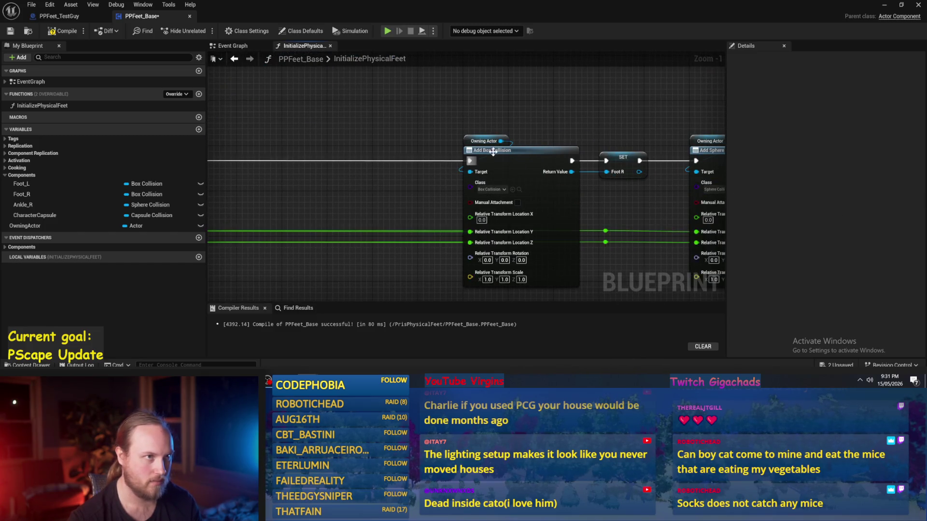
{"action": "left_click_drag", "start_coordinate": [498, 92], "coordinate": [453, 96]}
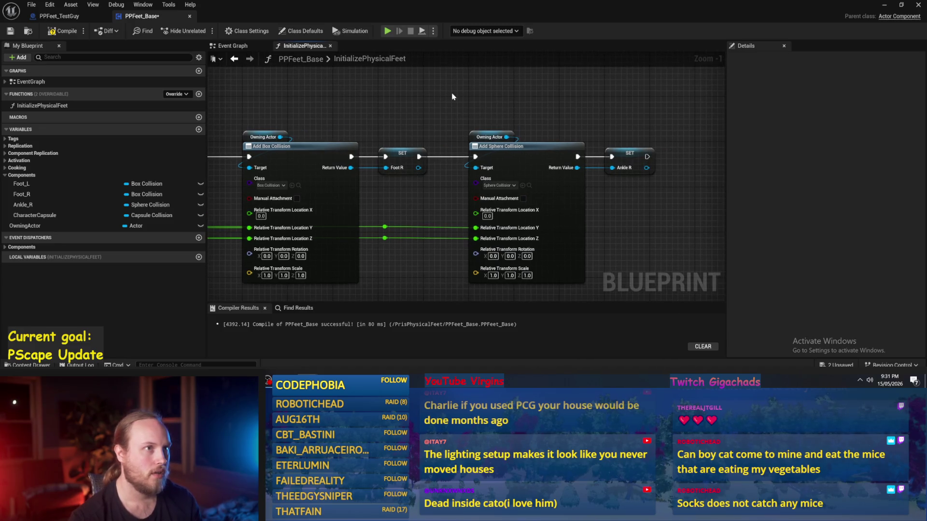
{"action": "scroll", "coordinate": [483, 100], "scroll_direction": "down", "scroll_amount": 1}
{"action": "left_click", "coordinate": [77, 32]}
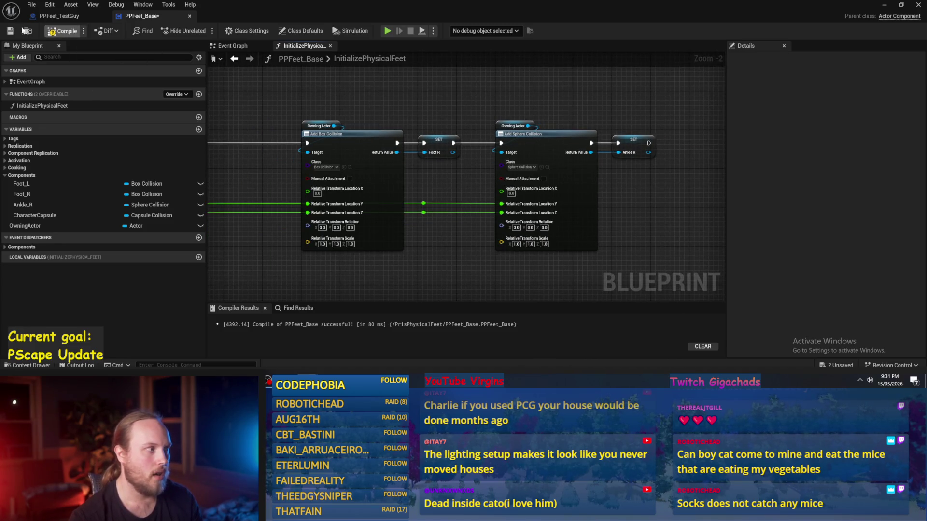
{"action": "left_click_drag", "start_coordinate": [345, 114], "coordinate": [381, 127]}
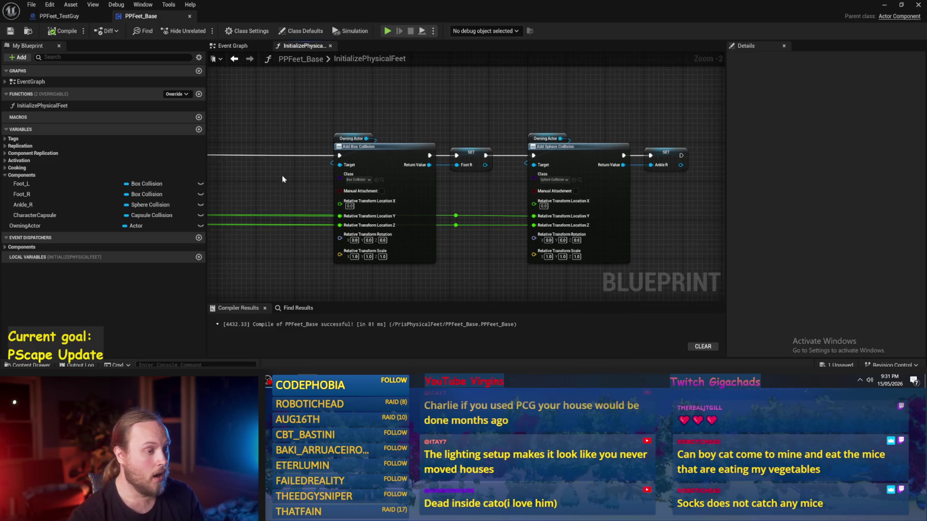
{"action": "scroll", "coordinate": [290, 181], "scroll_direction": "up", "scroll_amount": 1}
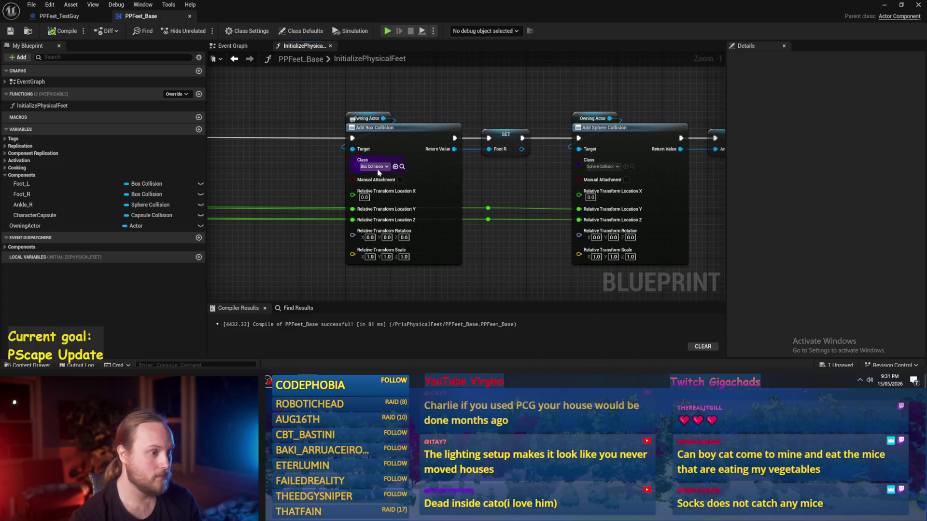
{"action": "left_click_drag", "start_coordinate": [530, 178], "coordinate": [434, 196]}
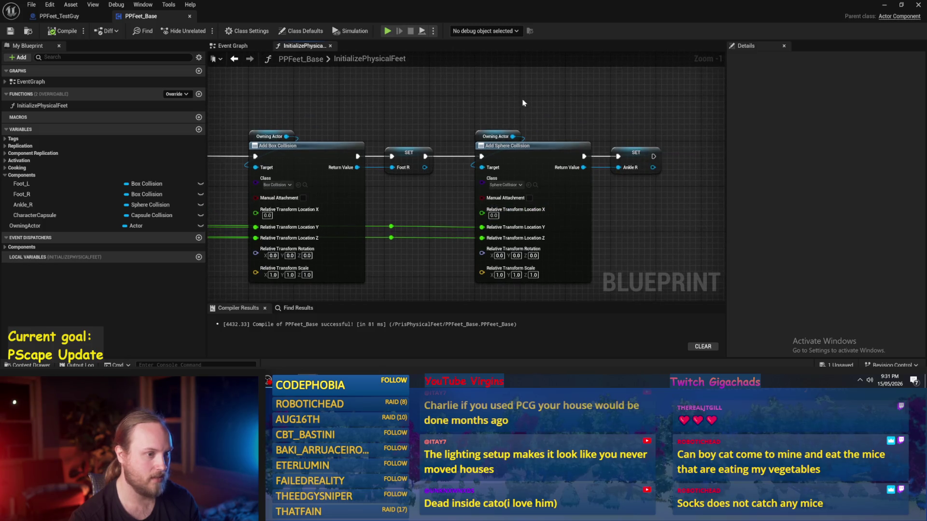
{"action": "scroll", "coordinate": [587, 131], "scroll_direction": "down", "scroll_amount": 1}
- Move the Add Sphere Collision, SET Ankle R and reroute nodes ahead of Add Box Collision
{"action": "left_click_drag", "start_coordinate": [597, 111], "coordinate": [393, 270]}
{"action": "scroll", "coordinate": [457, 213], "scroll_direction": "down", "scroll_amount": 1}
{"action": "scroll", "coordinate": [424, 211], "scroll_direction": "up", "scroll_amount": 1}
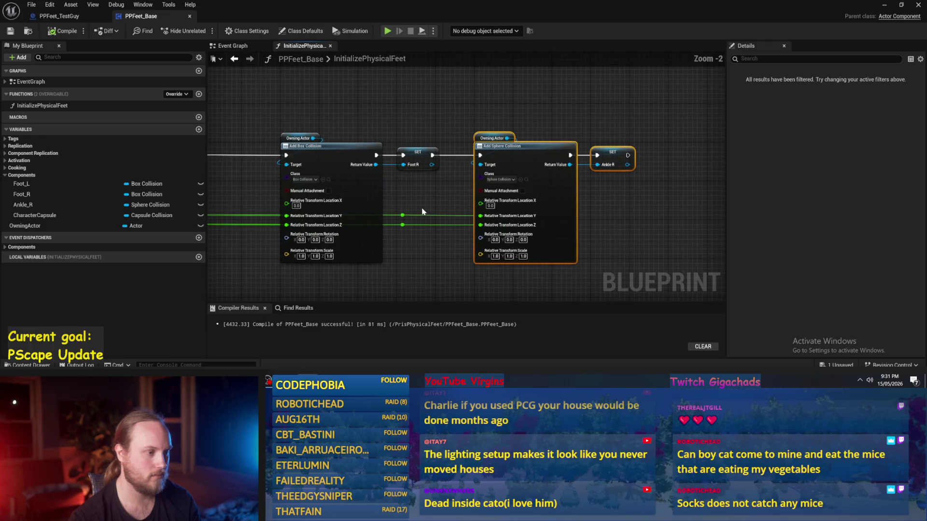
{"action": "left_click_drag", "start_coordinate": [388, 235], "coordinate": [388, 235]}
{"action": "scroll", "coordinate": [604, 160], "scroll_direction": "down", "scroll_amount": 2}
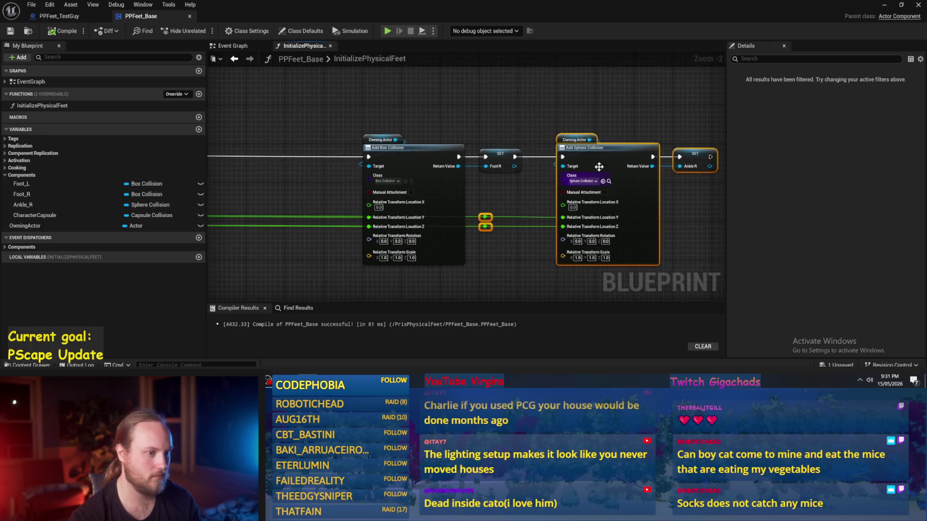
{"action": "left_click_drag", "start_coordinate": [606, 164], "coordinate": [344, 164]}
{"action": "scroll", "coordinate": [424, 129], "scroll_direction": "up", "scroll_amount": 3}
{"action": "left_click", "coordinate": [424, 129]}
- Rewire the execution pins so Ankle R is set before Foot R, and compile
{"action": "mouse_move", "coordinate": [571, 177]}
{"action": "left_mouse_down"}
{"action": "mouse_move", "coordinate": [621, 182]}
{"action": "mouse_move", "coordinate": [605, 178]}
{"action": "left_mouse_up"}
{"action": "scroll", "coordinate": [510, 130], "scroll_direction": "down", "scroll_amount": 3}
{"action": "scroll", "coordinate": [476, 145], "scroll_direction": "up", "scroll_amount": 1}
{"action": "mouse_move", "coordinate": [477, 158]}
{"action": "left_mouse_down"}
{"action": "mouse_move", "coordinate": [232, 154]}
{"action": "mouse_move", "coordinate": [404, 173]}
{"action": "mouse_move", "coordinate": [313, 165]}
{"action": "left_mouse_up"}
{"action": "scroll", "coordinate": [404, 173], "scroll_direction": "up", "scroll_amount": 1}
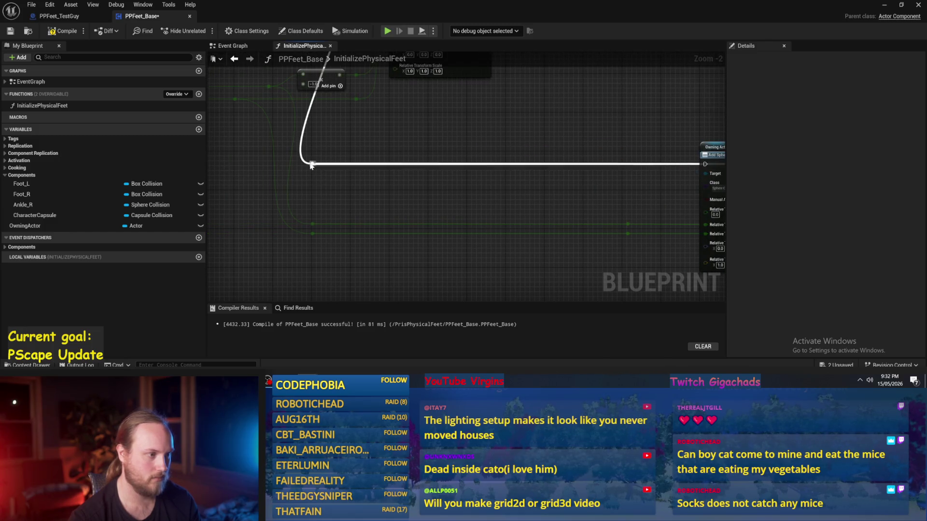
{"action": "left_click", "coordinate": [63, 31]}
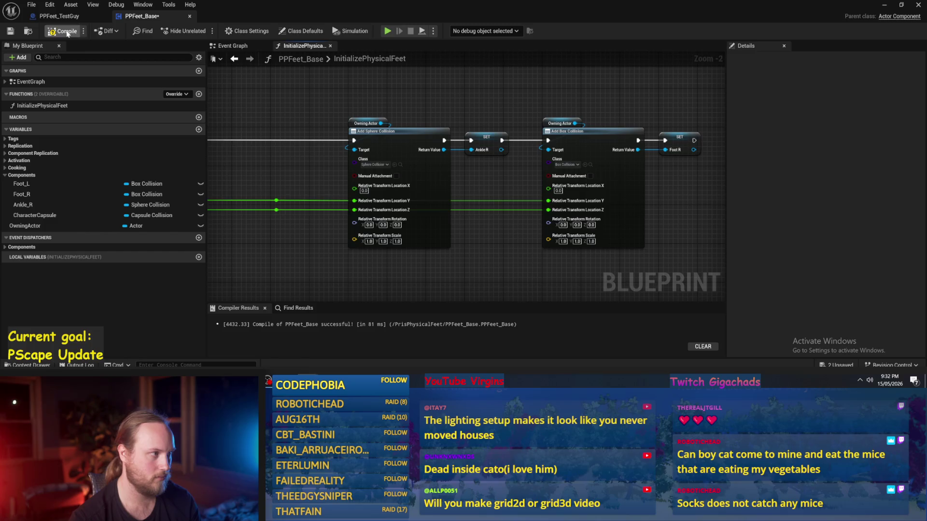
- Save the blueprint and shift the Add Box Collision node to the right
{"action": "left_click", "coordinate": [10, 31]}
{"action": "scroll", "coordinate": [214, 280], "scroll_direction": "down", "scroll_amount": 3}
{"action": "left_click_drag", "start_coordinate": [487, 169], "coordinate": [646, 159]}
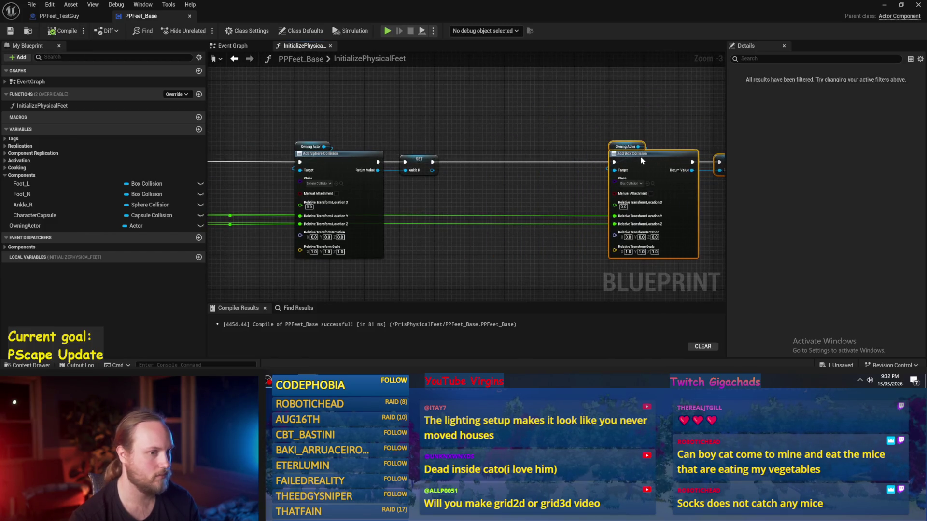
{"action": "scroll", "coordinate": [463, 141], "scroll_direction": "up", "scroll_amount": 2}
{"action": "left_click", "coordinate": [385, 192]}
- Add a Set Sphere Radius node on Ankle R with radius 5
{"action": "mouse_move", "coordinate": [392, 178]}
{"action": "left_mouse_down"}
{"action": "mouse_move", "coordinate": [471, 191]}
{"action": "mouse_move", "coordinate": [440, 162]}
{"action": "left_mouse_up"}
{"action": "type", "text": "set radiu"}
{"action": "key", "text": "Return"}
{"action": "type", "text": "5"}
{"action": "key", "text": "Return"}
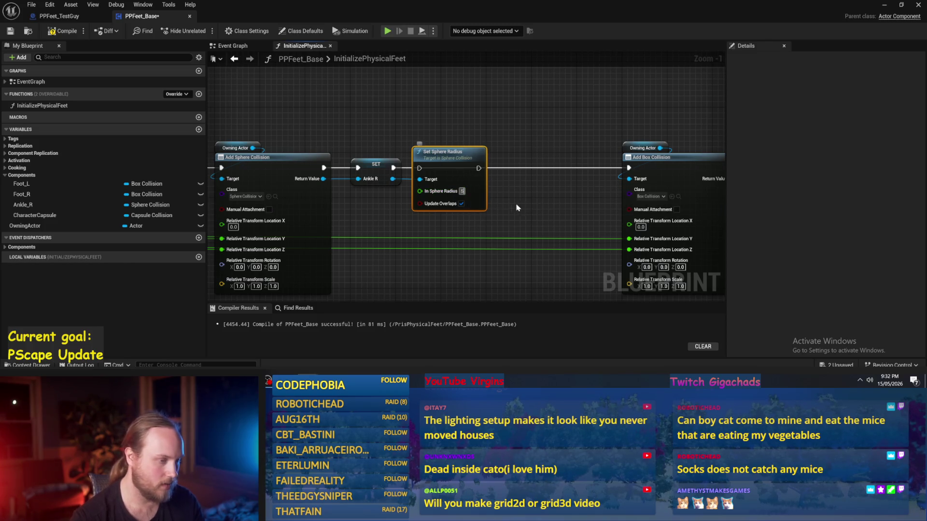
- Add a Set Box Extent node on Foot R, placed right after its SET node
{"action": "left_click_drag", "start_coordinate": [519, 209], "coordinate": [448, 175]}
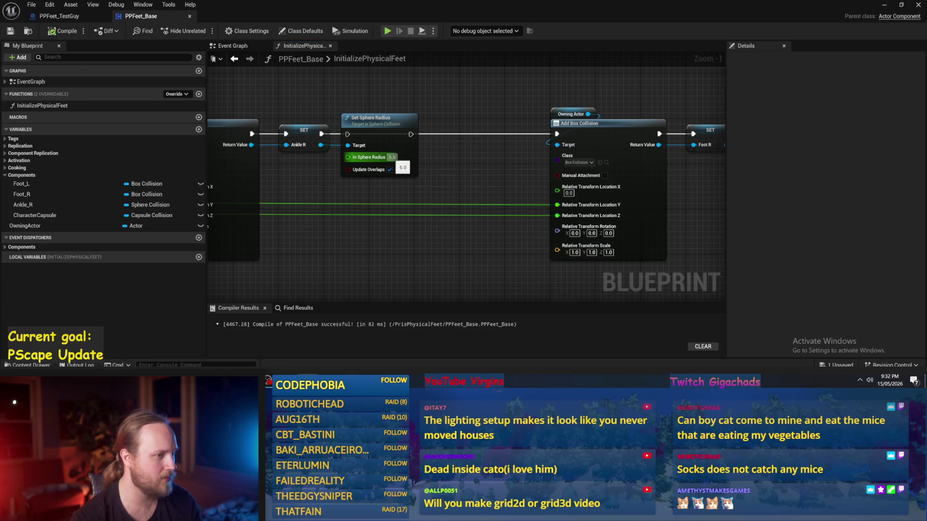
{"action": "left_click_drag", "start_coordinate": [523, 125], "coordinate": [402, 130]}
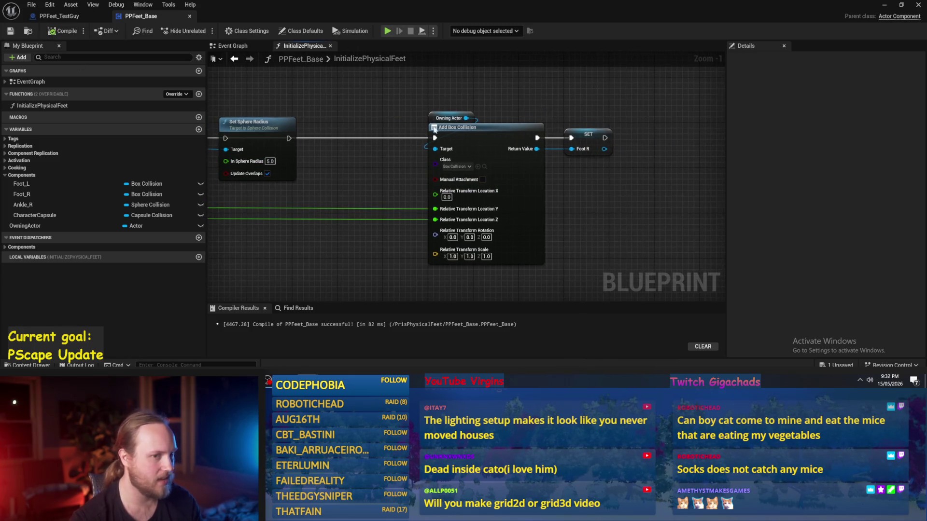
{"action": "left_click_drag", "start_coordinate": [604, 149], "coordinate": [659, 150]}
{"action": "type", "text": "set"}
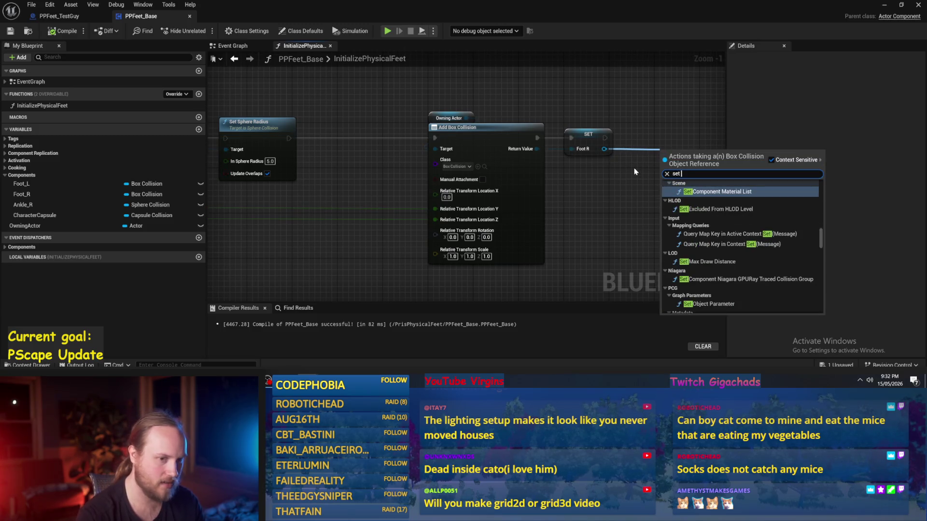
{"action": "type", "text": " box"}
{"action": "key", "text": "Return"}
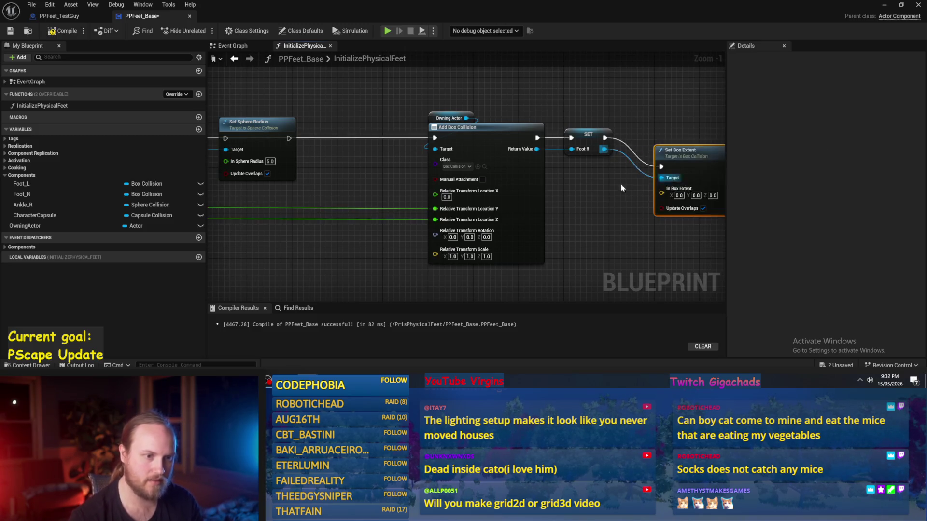
{"action": "left_click_drag", "start_coordinate": [615, 205], "coordinate": [525, 202]}
{"action": "left_click_drag", "start_coordinate": [585, 184], "coordinate": [556, 156]}
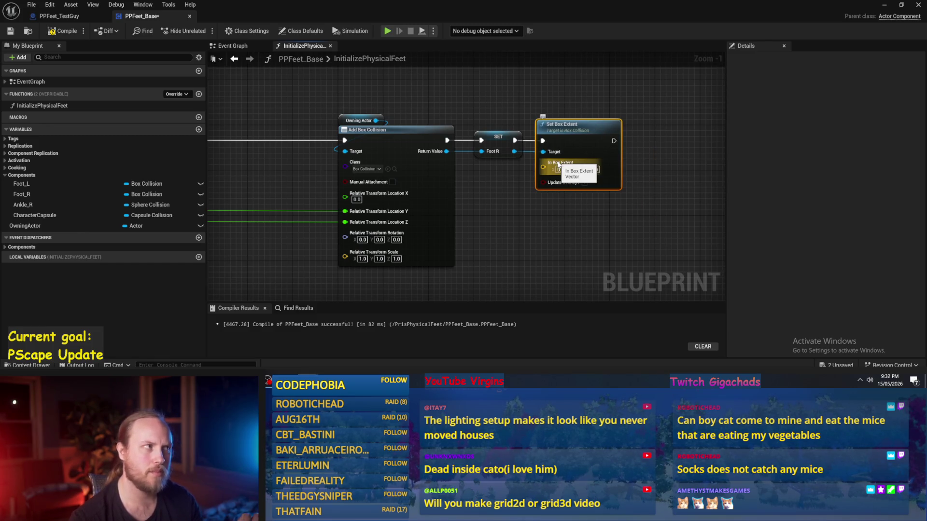
- Set the box extent Z to 5, enable Update Overlaps, and save PPFeet_Base
{"action": "scroll", "coordinate": [558, 165], "scroll_direction": "up", "scroll_amount": 1}
{"action": "left_click", "coordinate": [515, 227]}
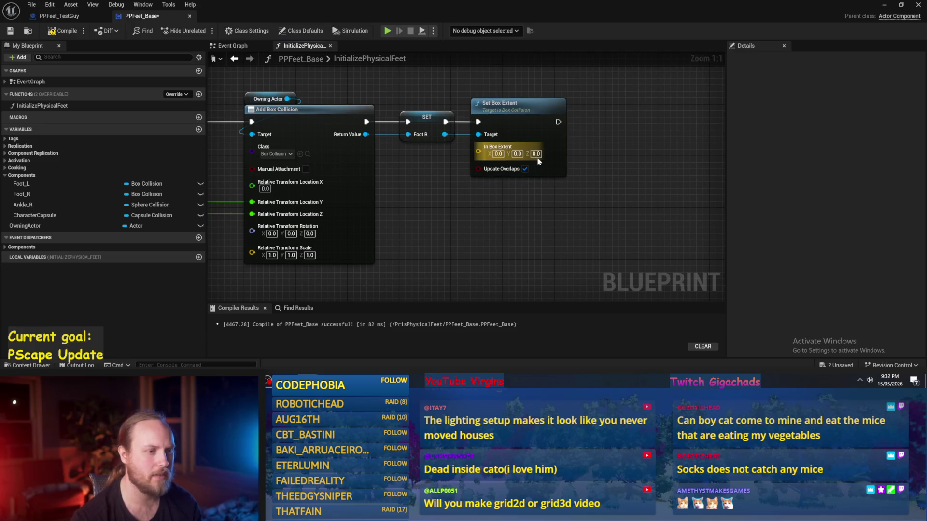
{"action": "type", "text": "5"}
{"action": "key", "text": "Return"}
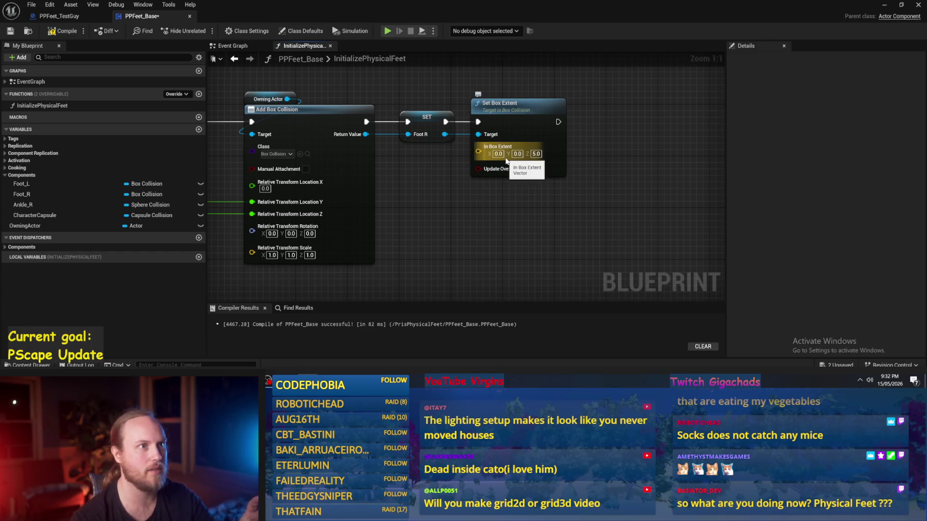
{"action": "left_click_drag", "start_coordinate": [504, 163], "coordinate": [483, 185]}
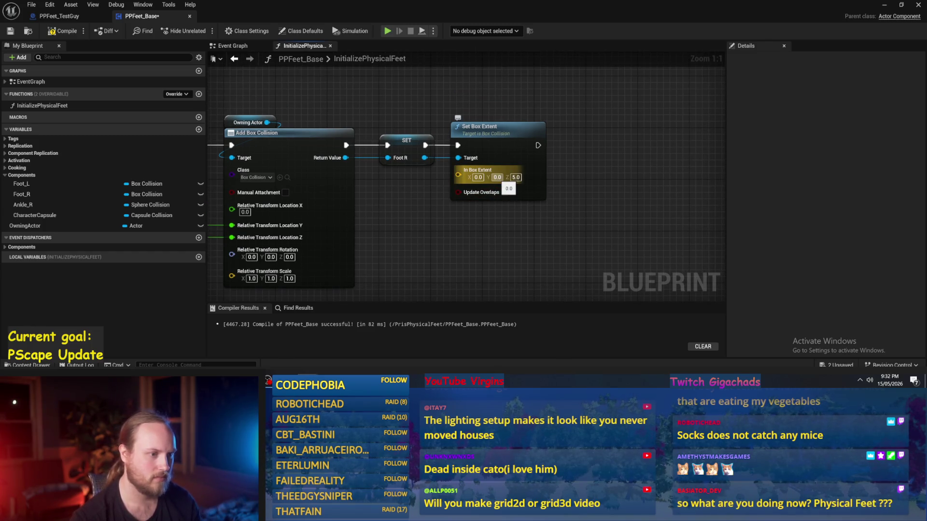
{"action": "left_click", "coordinate": [505, 193]}
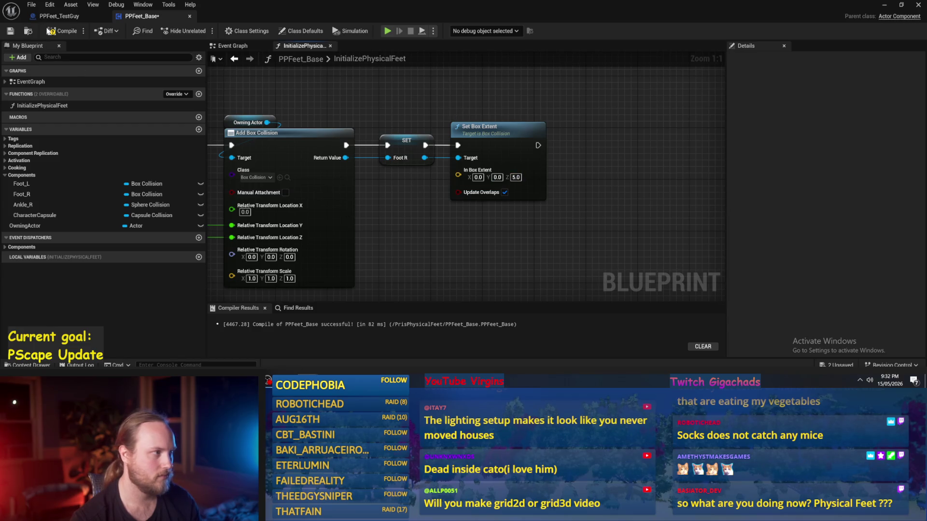
{"action": "left_click", "coordinate": [12, 32]}
{"action": "left_click", "coordinate": [62, 16]}
- Set Foot_L's Box Extent Z to 3 and copy its Box Extent values
{"action": "scroll", "coordinate": [568, 223], "scroll_direction": "up", "scroll_amount": 5}
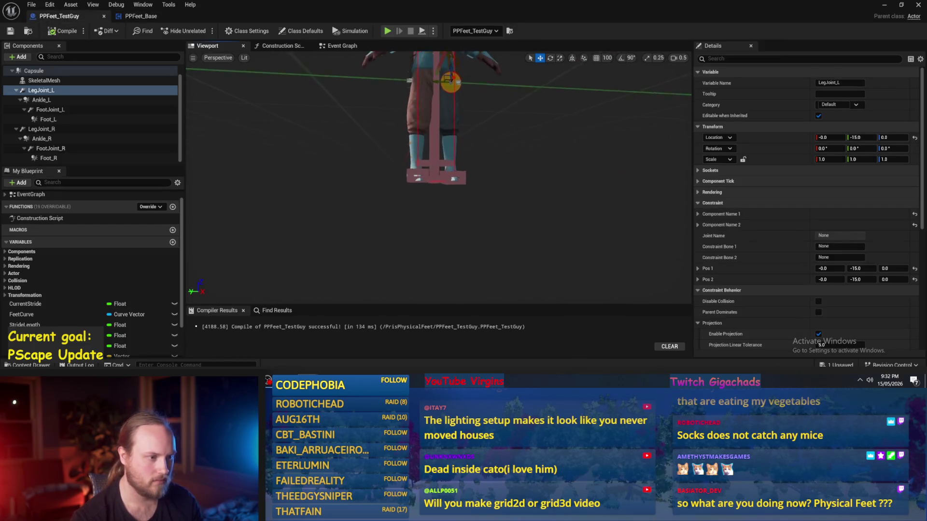
{"action": "left_click", "coordinate": [515, 171]}
{"action": "left_click_drag", "start_coordinate": [520, 171], "coordinate": [529, 179]}
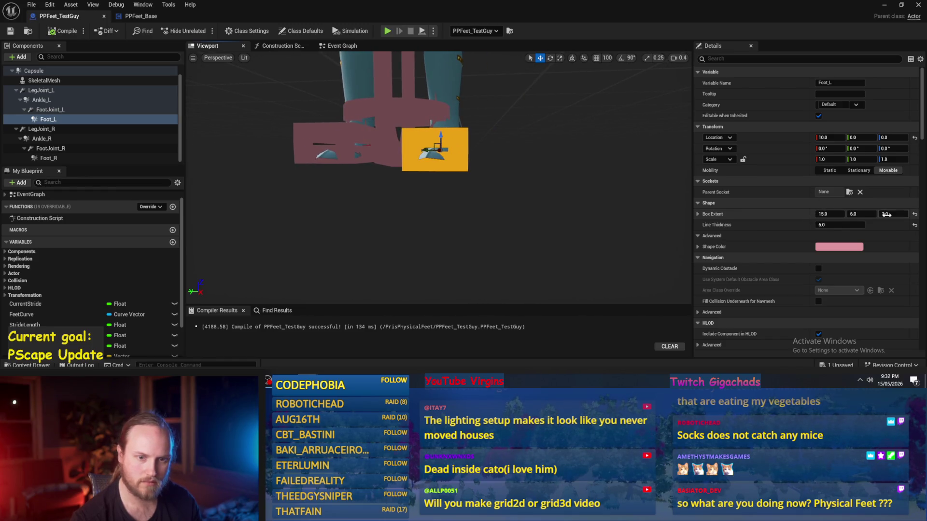
{"action": "left_click_drag", "start_coordinate": [893, 214], "coordinate": [889, 213]}
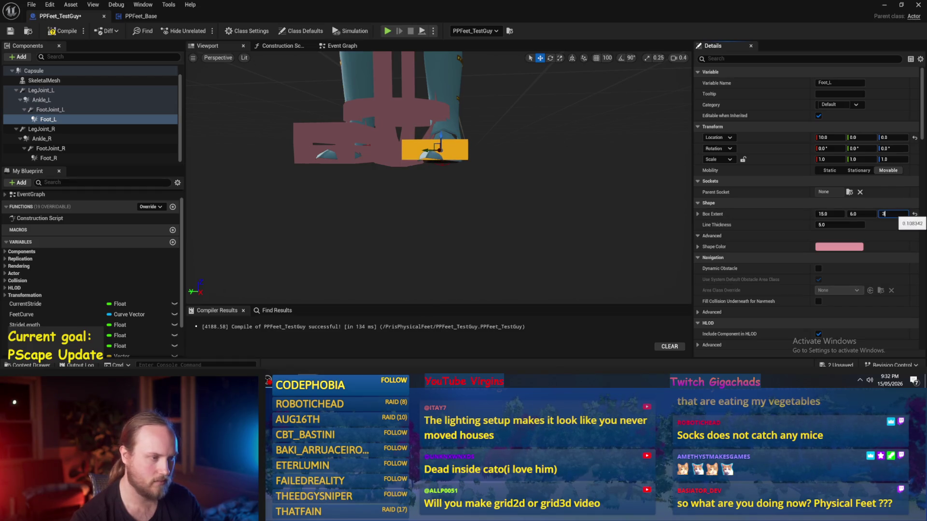
{"action": "key", "text": "Return"}
{"action": "left_click_drag", "start_coordinate": [530, 193], "coordinate": [598, 197]}
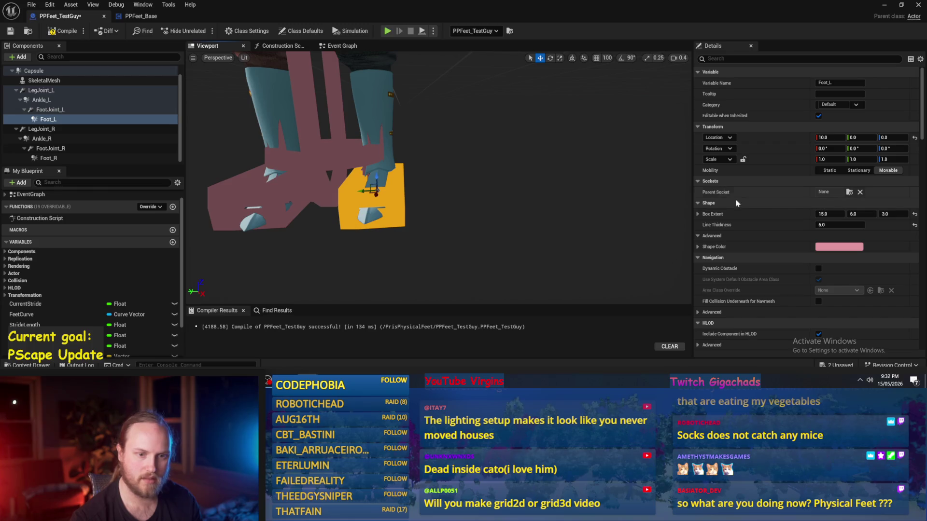
{"action": "right_click", "coordinate": [769, 214]}
{"action": "left_click", "coordinate": [794, 259]}
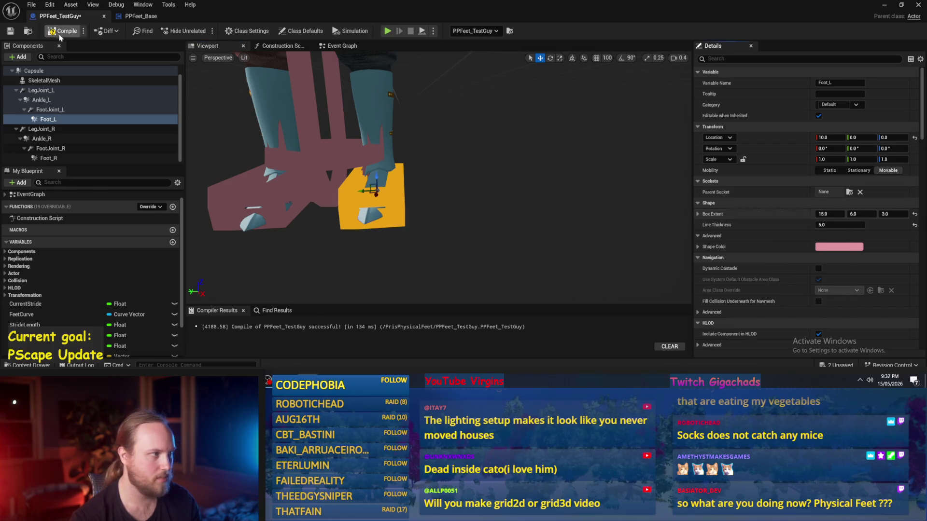
- Paste the extent into PPFeet_Base's Set Box Extent, set it to 15, 6, 3, and save
{"action": "left_click", "coordinate": [146, 17]}
{"action": "right_click", "coordinate": [476, 177]}
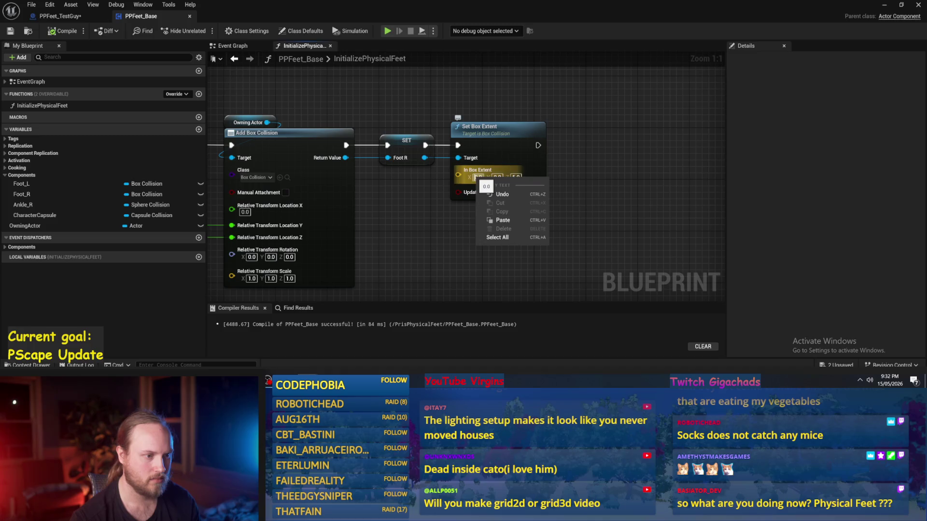
{"action": "left_click", "coordinate": [504, 223]}
{"action": "left_click", "coordinate": [570, 235]}
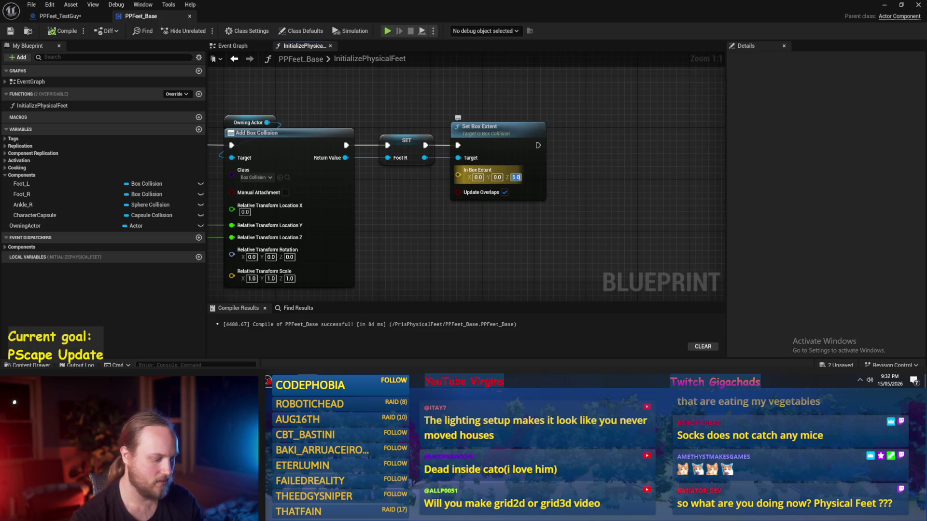
{"action": "left_click", "coordinate": [512, 179]}
{"action": "type", "text": "315"}
{"action": "key", "text": "Return"}
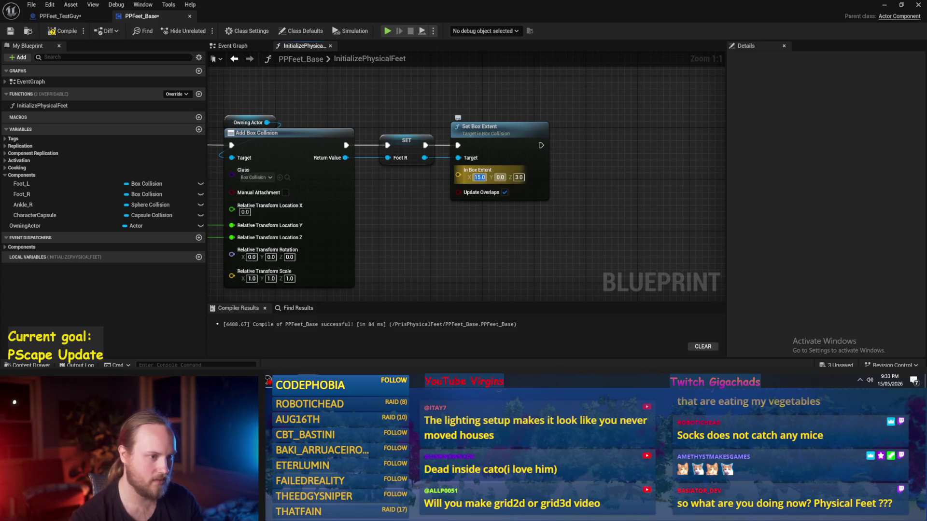
{"action": "type", "text": "6"}
{"action": "key", "text": "Return"}
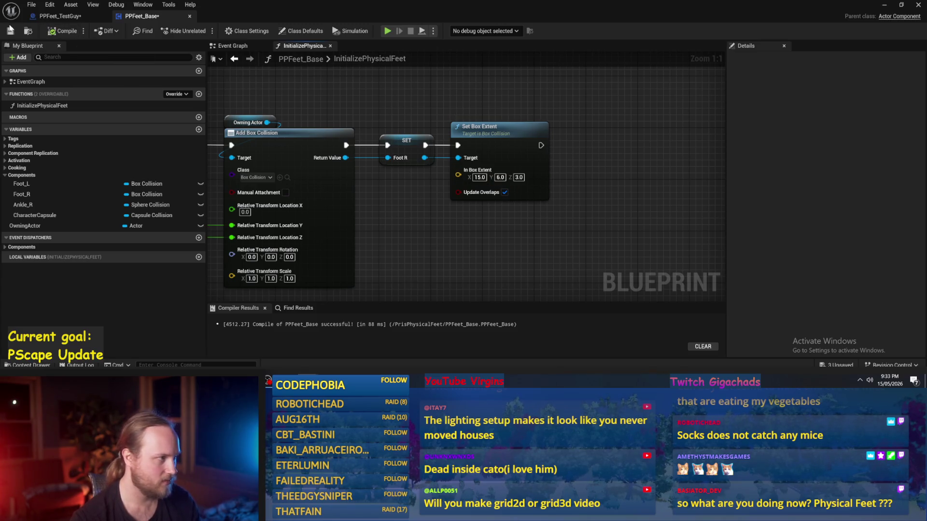
{"action": "left_click", "coordinate": [11, 31]}
{"action": "left_click", "coordinate": [54, 19]}
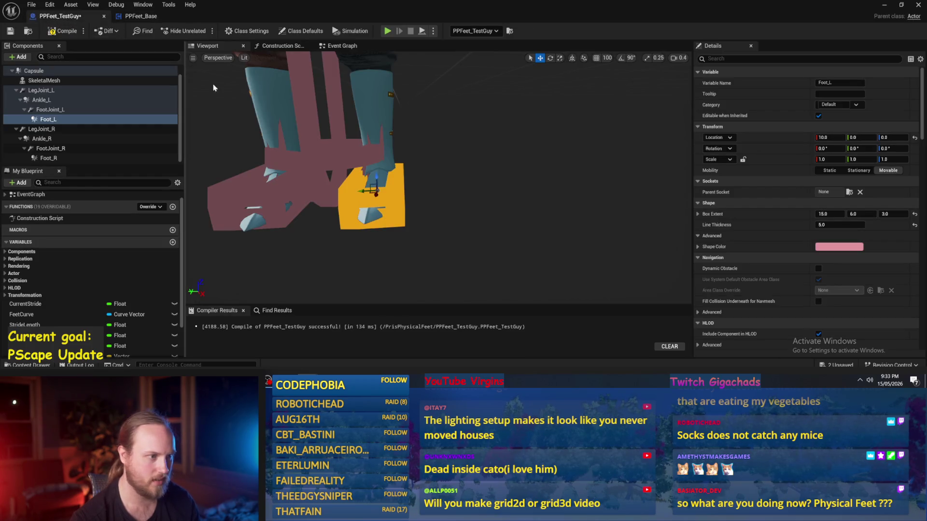
- Give the Foot_L and Foot_R collision boxes a Line Thickness of 2.0
{"action": "mouse_move", "coordinate": [451, 229]}
{"action": "left_mouse_down"}
{"action": "mouse_move", "coordinate": [463, 225]}
{"action": "mouse_move", "coordinate": [449, 220]}
{"action": "mouse_move", "coordinate": [469, 211]}
{"action": "left_mouse_up"}
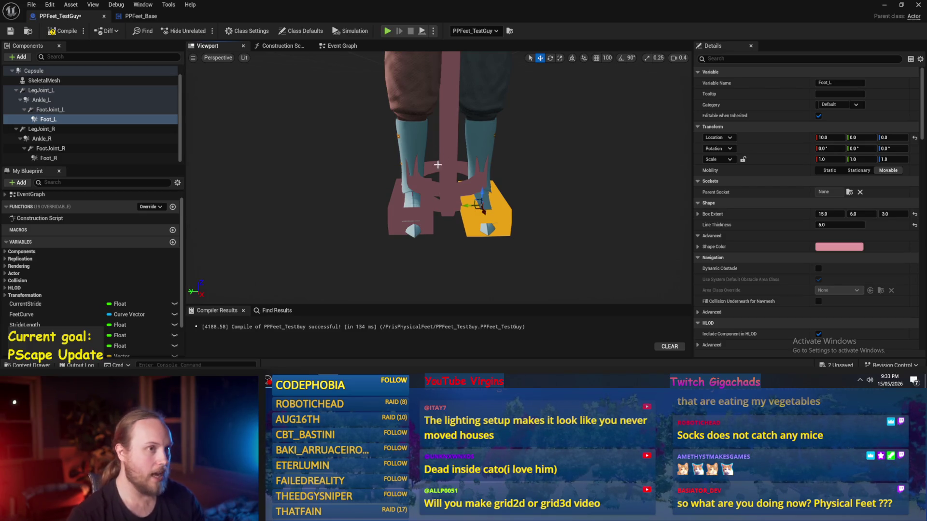
{"action": "left_click_drag", "start_coordinate": [494, 204], "coordinate": [469, 186]}
{"action": "key", "text": "Return"}
{"action": "mouse_move", "coordinate": [482, 232]}
{"action": "left_mouse_down"}
{"action": "mouse_move", "coordinate": [453, 211]}
{"action": "mouse_move", "coordinate": [514, 186]}
{"action": "left_mouse_up"}
{"action": "left_click", "coordinate": [338, 164]}
{"action": "key", "text": "Return"}
- Attach Ankle_L under Capsule and round its Location X to 0.0
{"action": "left_click", "coordinate": [511, 170]}
{"action": "key", "text": "e"}
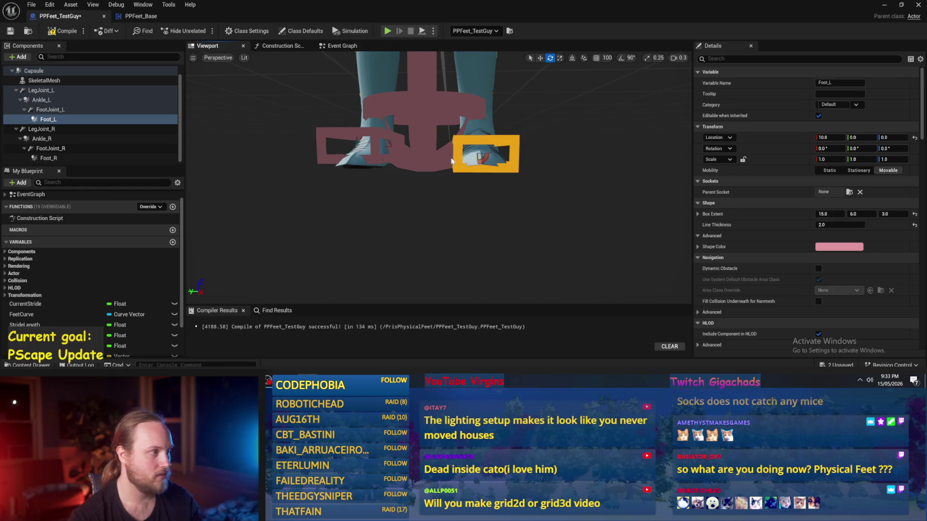
{"action": "left_click", "coordinate": [41, 100]}
{"action": "mouse_move", "coordinate": [338, 203]}
{"action": "left_mouse_down"}
{"action": "mouse_move", "coordinate": [338, 164]}
{"action": "mouse_move", "coordinate": [347, 193]}
{"action": "mouse_move", "coordinate": [348, 169]}
{"action": "left_mouse_up"}
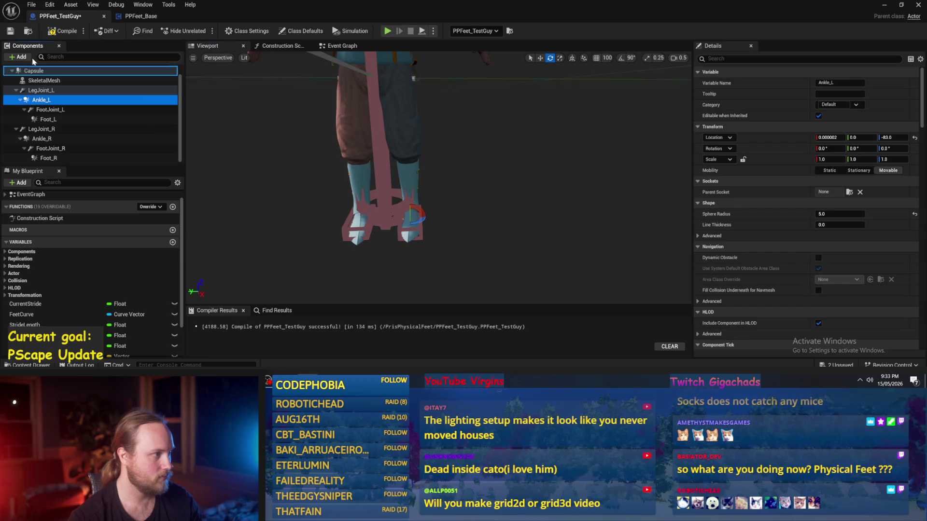
{"action": "left_click_drag", "start_coordinate": [35, 70], "coordinate": [35, 71]}
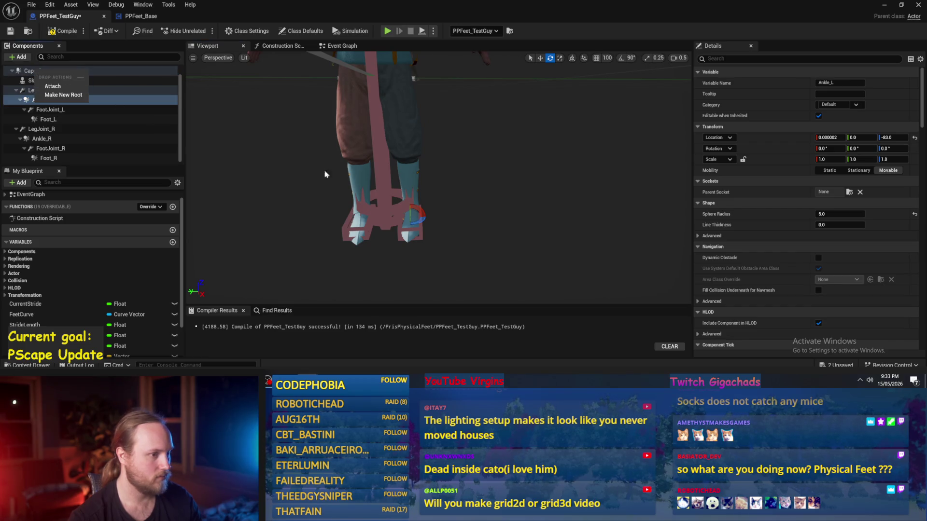
{"action": "left_click", "coordinate": [53, 88]}
{"action": "left_click_drag", "start_coordinate": [347, 169], "coordinate": [362, 150]}
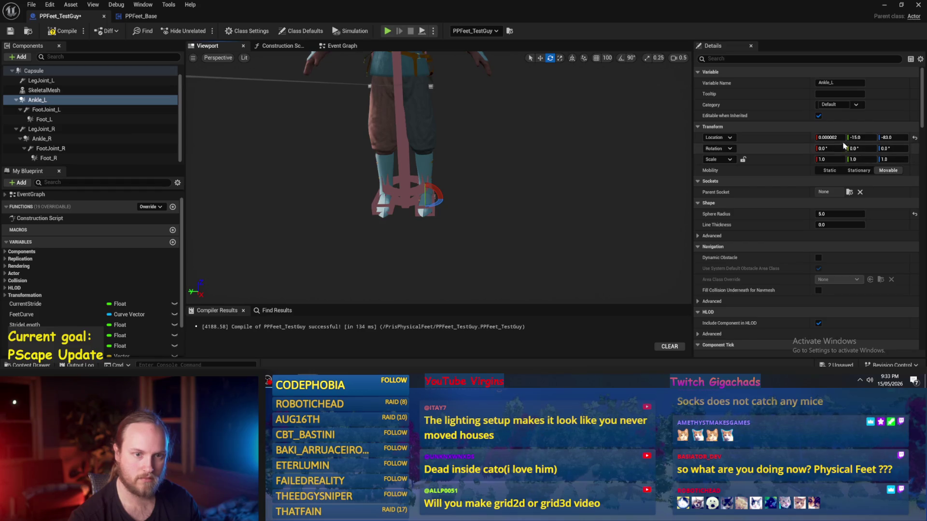
{"action": "left_click", "coordinate": [830, 137]}
{"action": "type", "text": "0"}
{"action": "key", "text": "Return"}
{"action": "left_click_drag", "start_coordinate": [531, 213], "coordinate": [498, 215]}
{"action": "left_click_drag", "start_coordinate": [865, 135], "coordinate": [868, 137]}
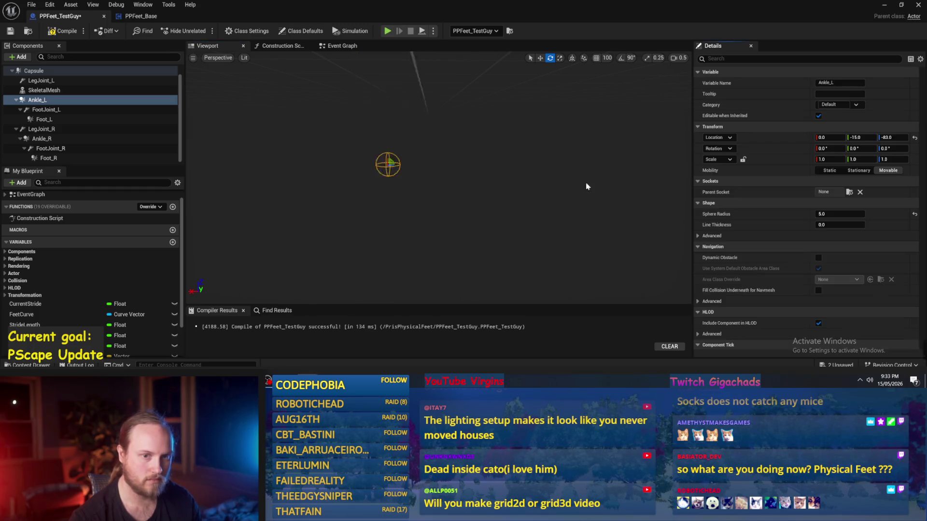
{"action": "key", "text": "ctrl+z"}
{"action": "mouse_move", "coordinate": [434, 193]}
{"action": "left_mouse_down"}
{"action": "mouse_move", "coordinate": [429, 161]}
{"action": "mouse_move", "coordinate": [415, 164]}
{"action": "mouse_move", "coordinate": [415, 183]}
{"action": "mouse_move", "coordinate": [367, 164]}
{"action": "left_mouse_up"}
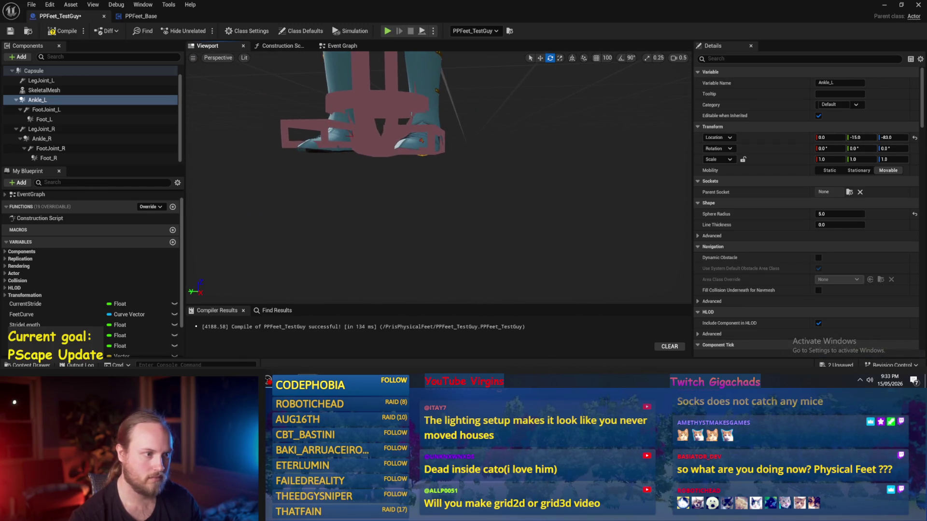
- Thin Foot_L's box outline to a Line Thickness of 1.0
{"action": "left_click", "coordinate": [433, 153]}
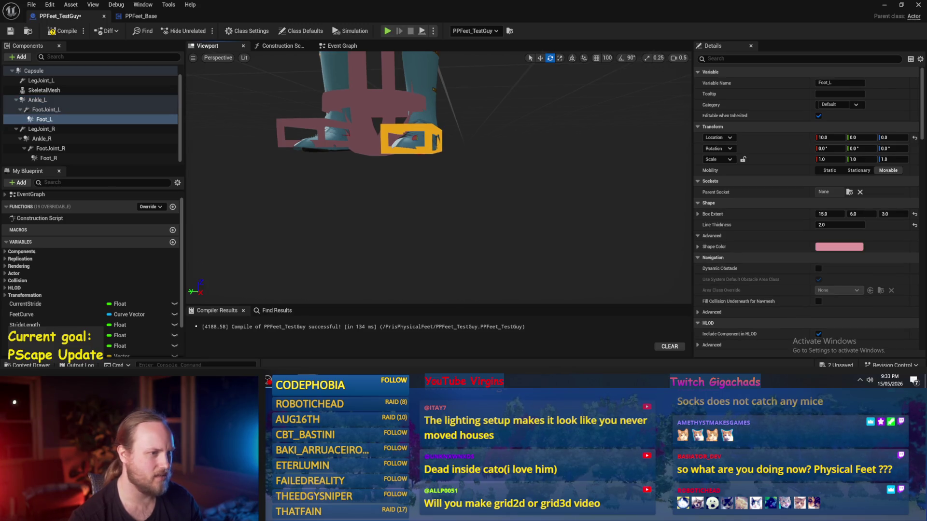
{"action": "left_click_drag", "start_coordinate": [850, 225], "coordinate": [835, 224]}
{"action": "left_click_drag", "start_coordinate": [490, 190], "coordinate": [473, 174]}
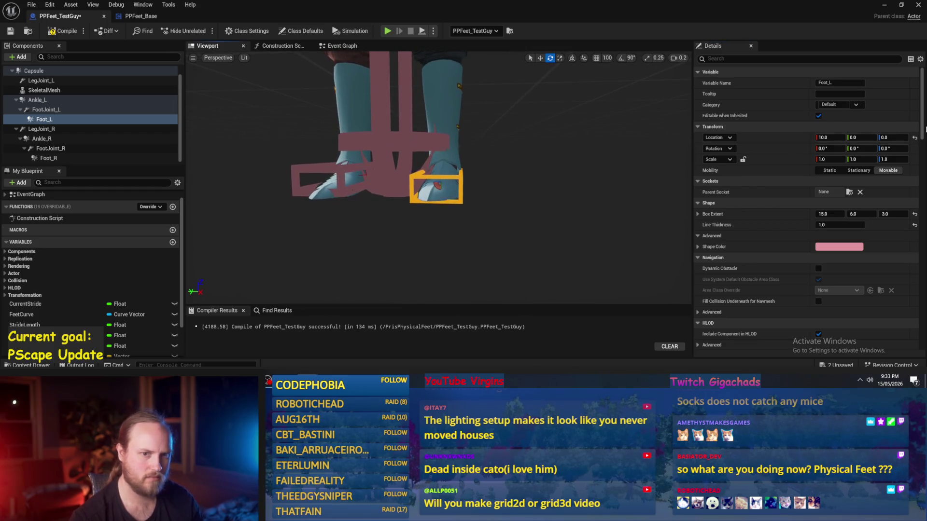
{"action": "left_click_drag", "start_coordinate": [490, 220], "coordinate": [487, 217]}
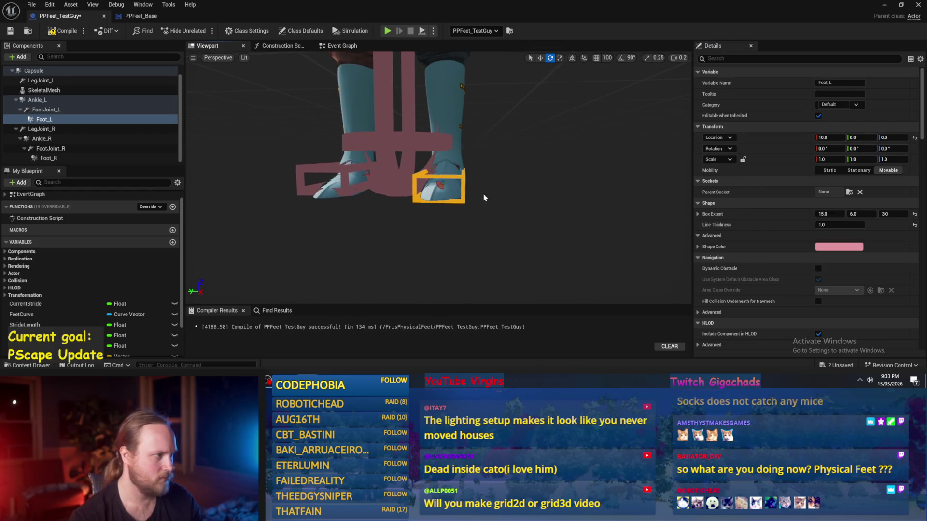
- Re-parent Foot_L under Ankle_L, then go back to the PPFeet_Base graph
{"action": "key", "text": "f"}
{"action": "left_click_drag", "start_coordinate": [41, 121], "coordinate": [37, 100]}
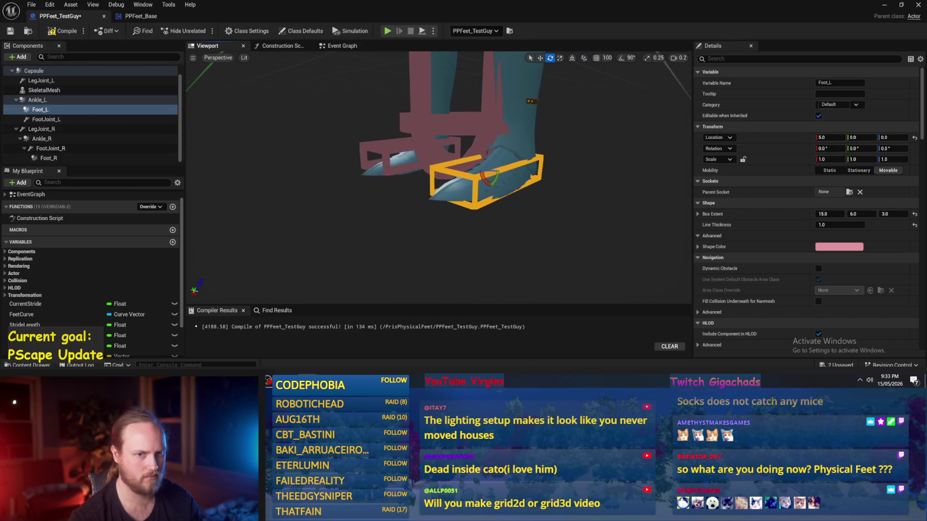
{"action": "left_click_drag", "start_coordinate": [614, 177], "coordinate": [610, 177]}
{"action": "left_click_drag", "start_coordinate": [403, 122], "coordinate": [403, 122]}
{"action": "left_click", "coordinate": [128, 19]}
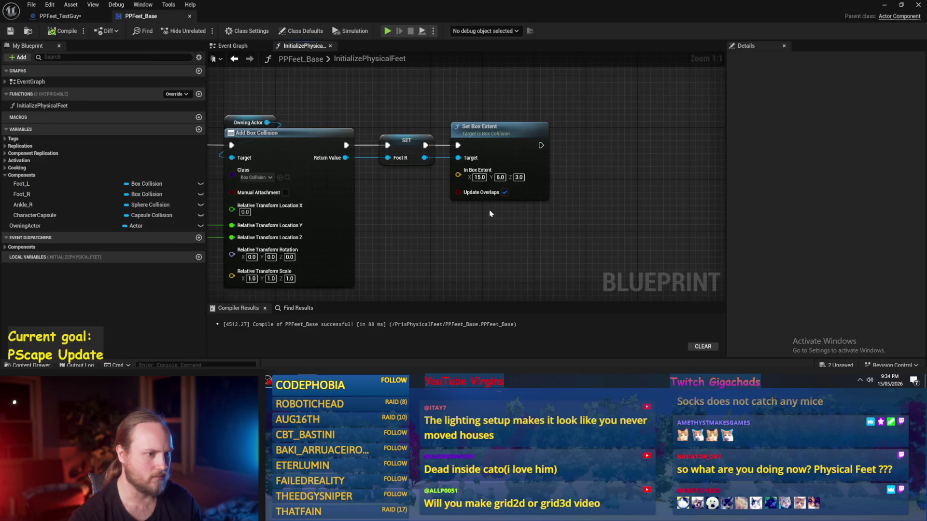
- Break the Location Y and Z wires into Add Box Collision, undo it, and return to PPFeet_TestGuy
{"action": "scroll", "coordinate": [462, 181], "scroll_direction": "down", "scroll_amount": 1}
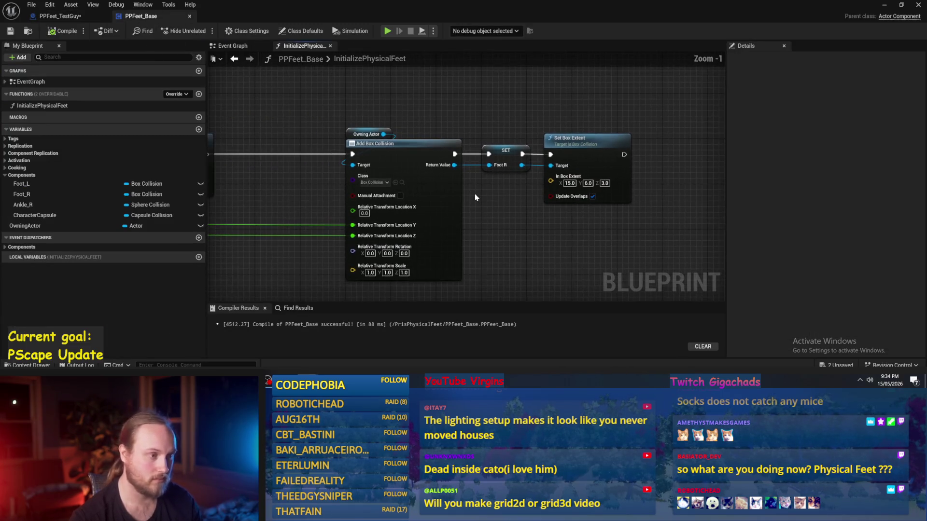
{"action": "left_click_drag", "start_coordinate": [474, 193], "coordinate": [544, 200]}
{"action": "left_click_drag", "start_coordinate": [314, 186], "coordinate": [451, 229]}
{"action": "scroll", "coordinate": [451, 230], "scroll_direction": "down", "scroll_amount": 1}
{"action": "left_click", "coordinate": [525, 215], "text": "alt"}
{"action": "left_click", "coordinate": [525, 206], "text": "alt"}
{"action": "mouse_move", "coordinate": [424, 200]}
{"action": "left_mouse_down"}
{"action": "mouse_move", "coordinate": [505, 206]}
{"action": "mouse_move", "coordinate": [448, 209]}
{"action": "mouse_move", "coordinate": [547, 224]}
{"action": "left_mouse_up"}
{"action": "key", "text": "ctrl+z"}
{"action": "key", "text": "ctrl+z"}
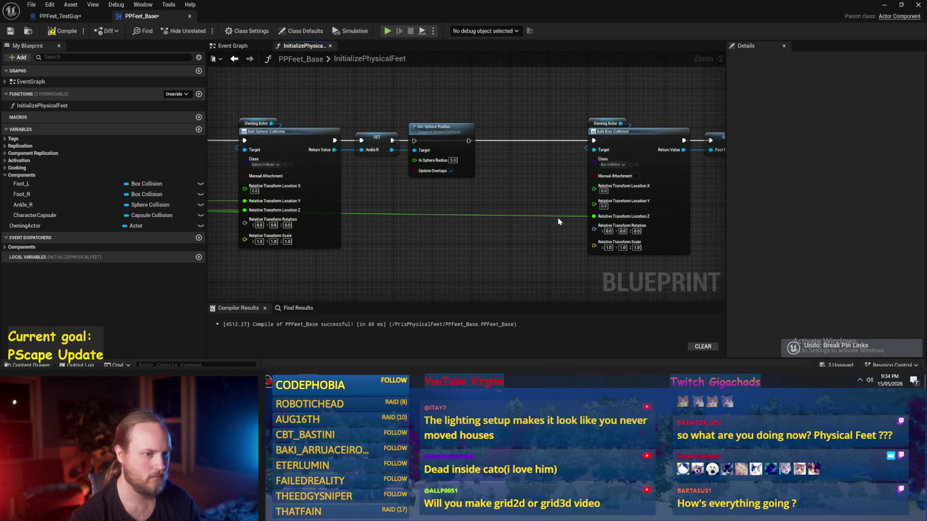
{"action": "left_click", "coordinate": [57, 16]}
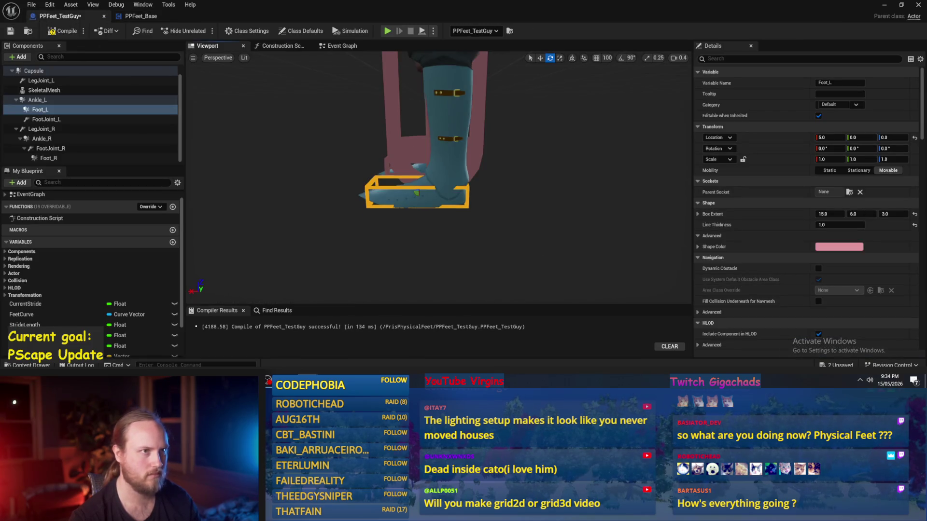
{"action": "scroll", "coordinate": [543, 249], "scroll_direction": "down", "scroll_amount": 2}
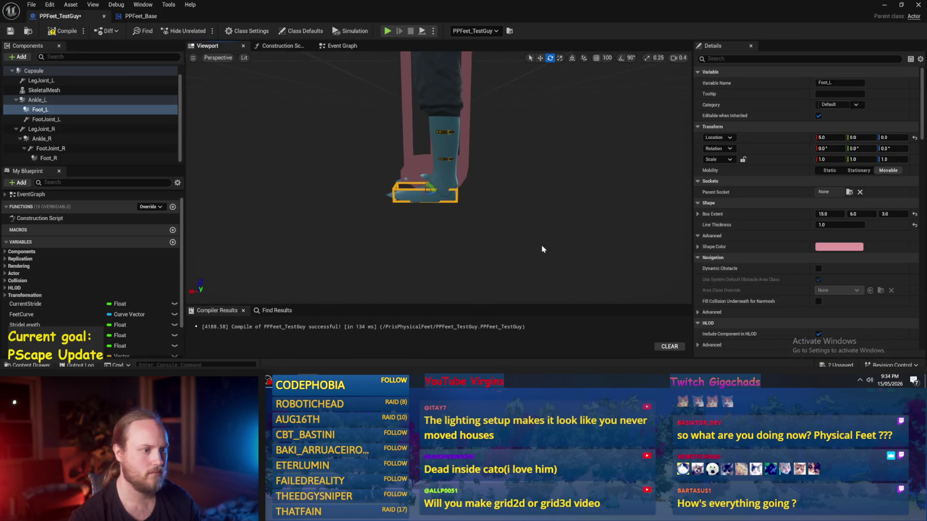
{"action": "mouse_move", "coordinate": [542, 249]}
{"action": "left_mouse_down"}
{"action": "mouse_move", "coordinate": [543, 231]}
{"action": "mouse_move", "coordinate": [542, 248]}
{"action": "left_mouse_up"}
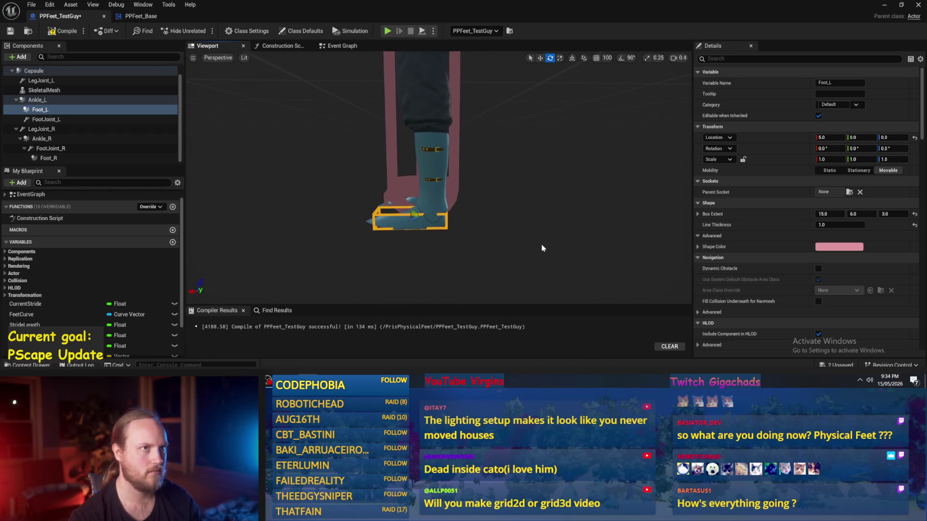
{"action": "left_click_drag", "start_coordinate": [509, 242], "coordinate": [509, 241]}
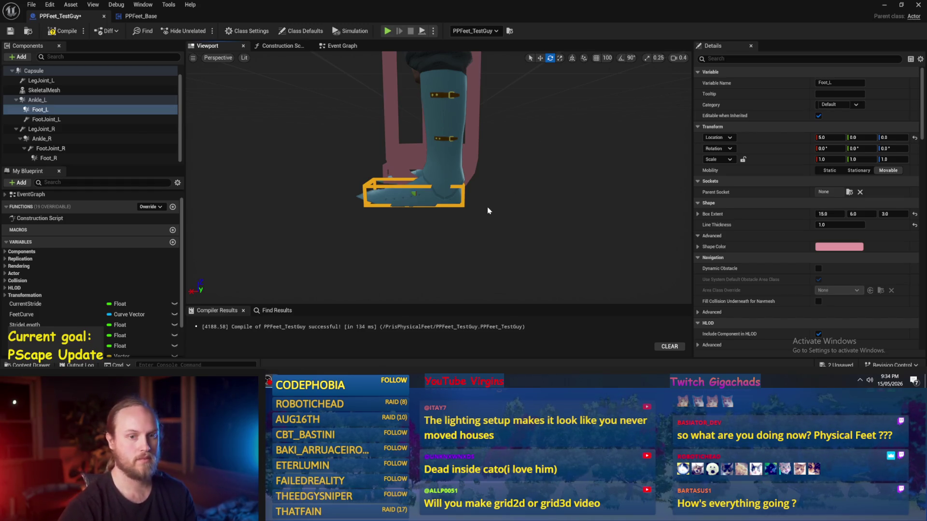
{"action": "mouse_move", "coordinate": [447, 242]}
{"action": "left_mouse_down"}
{"action": "mouse_move", "coordinate": [447, 227]}
{"action": "mouse_move", "coordinate": [447, 244]}
{"action": "mouse_move", "coordinate": [405, 242]}
{"action": "left_mouse_up"}
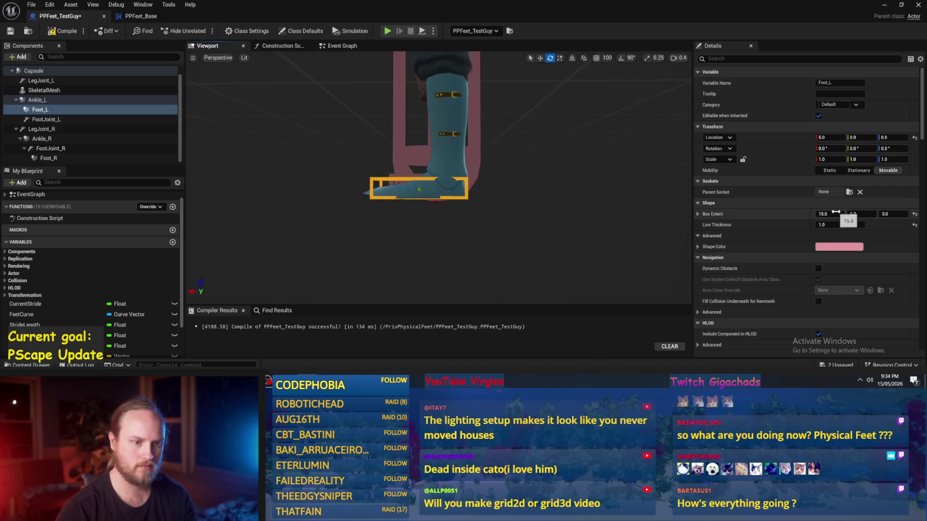
{"action": "left_click_drag", "start_coordinate": [829, 214], "coordinate": [787, 214]}
{"action": "type", "text": "15"}
{"action": "key", "text": "Return"}
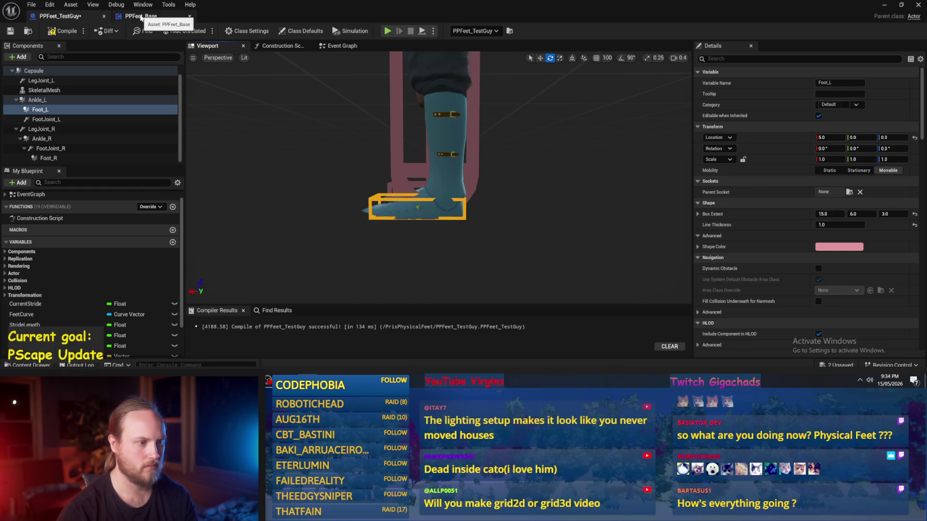
{"action": "left_click", "coordinate": [140, 18]}
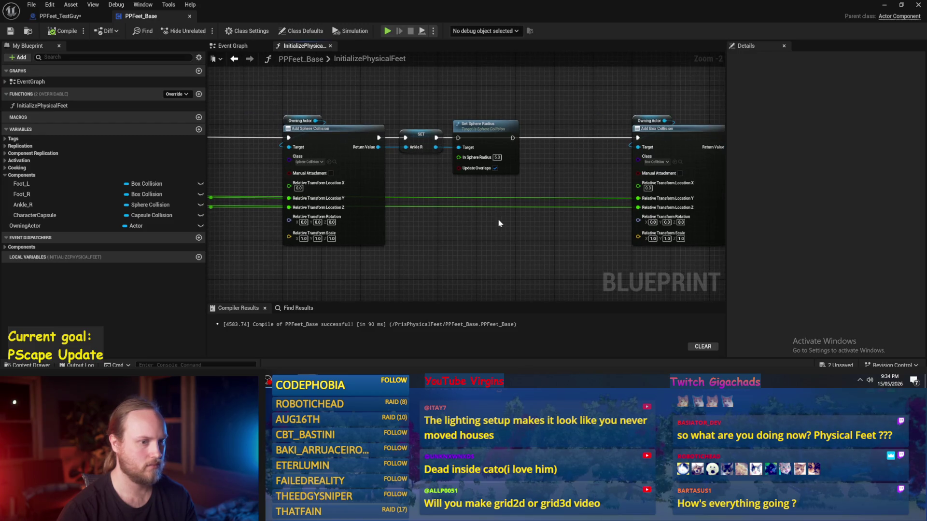
- Set the ankle's sphere radius to 3, then compile and save PPFeet_Base
{"action": "mouse_move", "coordinate": [497, 235]}
{"action": "left_mouse_down"}
{"action": "mouse_move", "coordinate": [538, 222]}
{"action": "mouse_move", "coordinate": [519, 207]}
{"action": "mouse_move", "coordinate": [570, 210]}
{"action": "mouse_move", "coordinate": [462, 221]}
{"action": "left_mouse_up"}
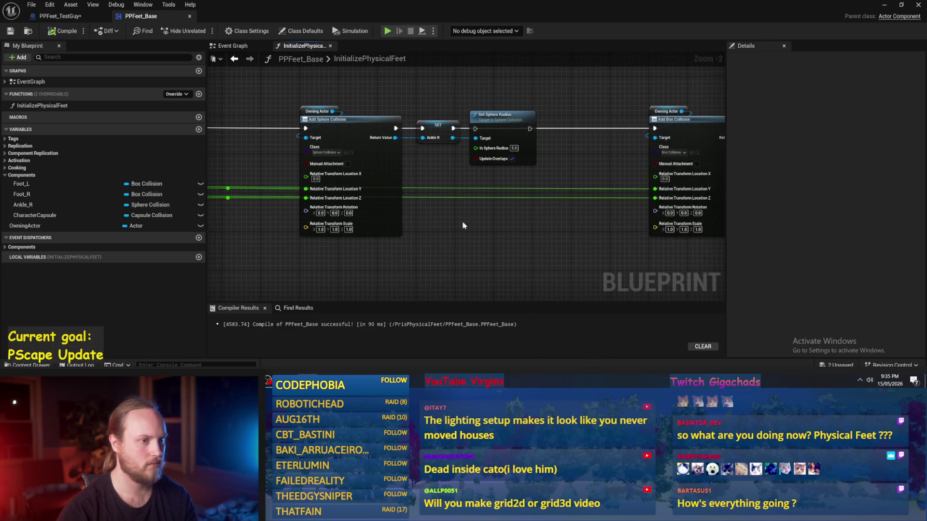
{"action": "left_click_drag", "start_coordinate": [453, 128], "coordinate": [655, 128]}
{"action": "type", "text": "3"}
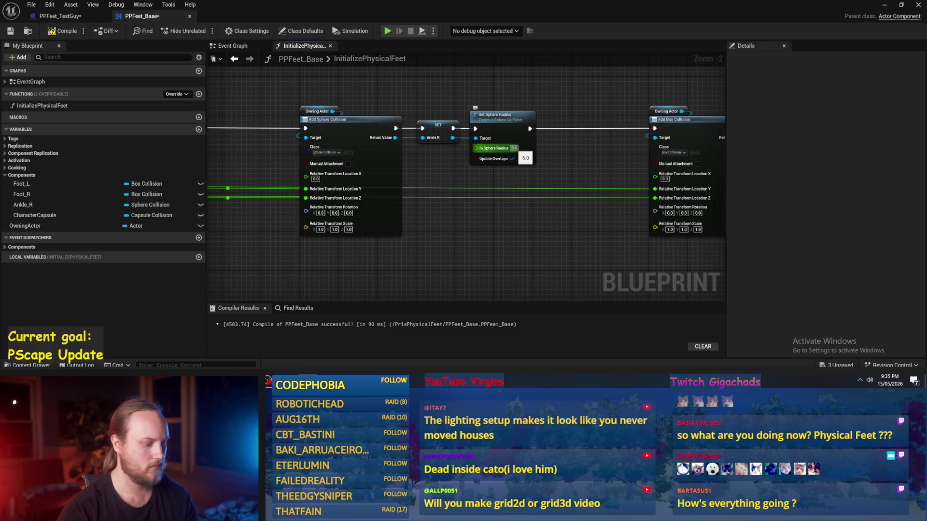
{"action": "mouse_move", "coordinate": [564, 164]}
{"action": "left_mouse_down"}
{"action": "mouse_move", "coordinate": [534, 199]}
{"action": "mouse_move", "coordinate": [477, 173]}
{"action": "mouse_move", "coordinate": [539, 182]}
{"action": "mouse_move", "coordinate": [469, 169]}
{"action": "left_mouse_up"}
{"action": "left_click", "coordinate": [404, 145]}
{"action": "left_click", "coordinate": [62, 31]}
{"action": "left_click", "coordinate": [10, 31]}
- Shift the Add Box Collision, SET Foot R and Set Box Extent nodes further right
{"action": "scroll", "coordinate": [404, 83], "scroll_direction": "down", "scroll_amount": 2}
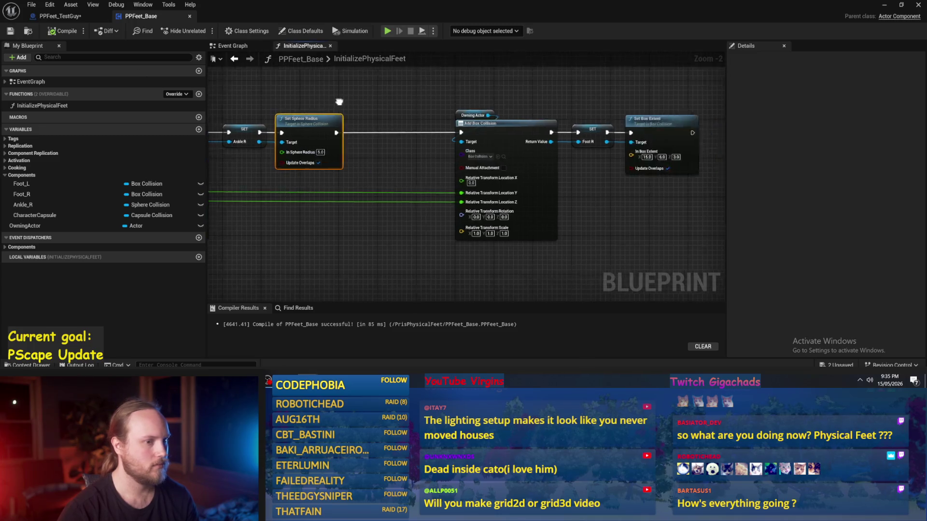
{"action": "left_click_drag", "start_coordinate": [405, 83], "coordinate": [655, 195]}
{"action": "mouse_move", "coordinate": [500, 128]}
{"action": "left_mouse_down"}
{"action": "mouse_move", "coordinate": [629, 129]}
{"action": "mouse_move", "coordinate": [619, 128]}
{"action": "left_mouse_up"}
{"action": "scroll", "coordinate": [430, 162], "scroll_direction": "up", "scroll_amount": 3}
{"action": "left_click_drag", "start_coordinate": [323, 142], "coordinate": [475, 159]}
- Add a Physics Only Set Collision Enabled node for Ankle R after Set Sphere Radius
{"action": "type", "text": "set collision"}
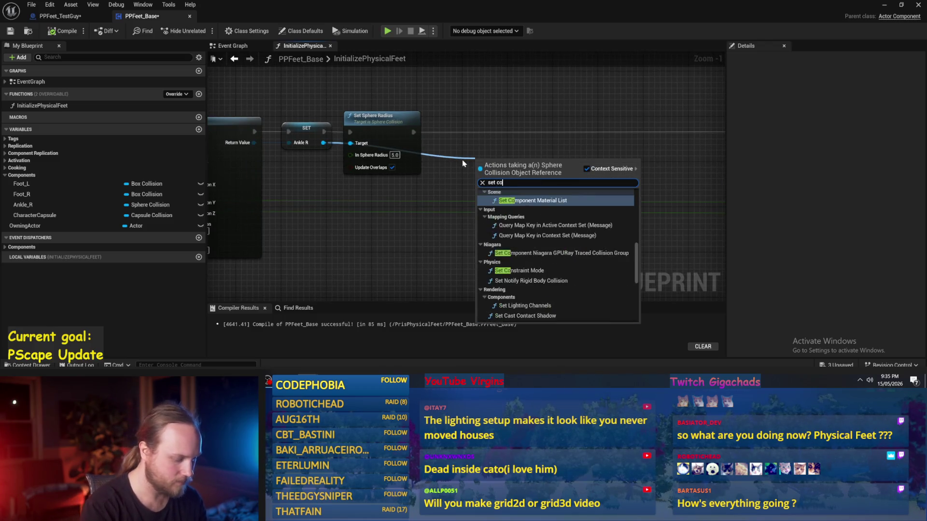
{"action": "scroll", "coordinate": [572, 217], "scroll_direction": "up", "scroll_amount": 3}
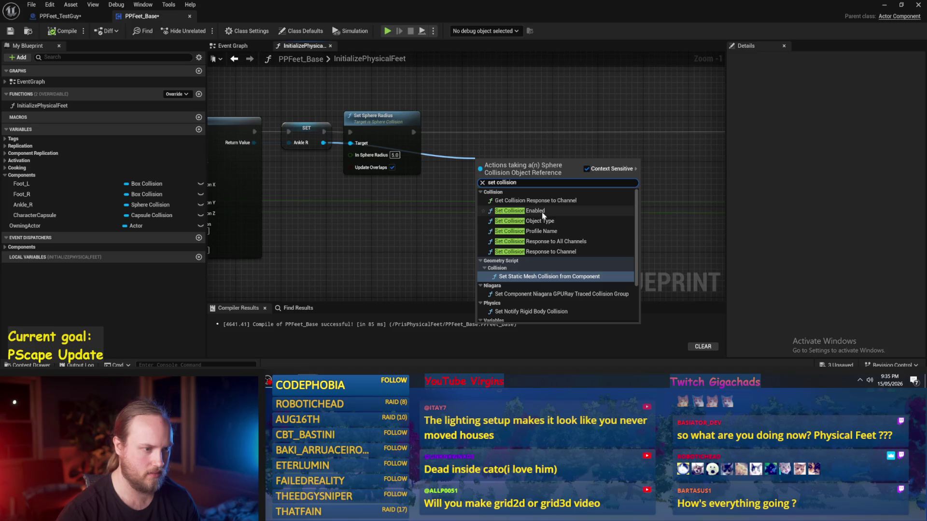
{"action": "left_click", "coordinate": [538, 210]}
{"action": "mouse_move", "coordinate": [521, 172]}
{"action": "left_mouse_down"}
{"action": "mouse_move", "coordinate": [504, 99]}
{"action": "mouse_move", "coordinate": [493, 145]}
{"action": "left_mouse_up"}
{"action": "left_click", "coordinate": [502, 133]}
{"action": "left_click", "coordinate": [507, 151]}
{"action": "left_click", "coordinate": [460, 105]}
{"action": "left_click_drag", "start_coordinate": [413, 132], "coordinate": [447, 132]}
- Add Set Collision Response to All Channels (Ignore) for Ankle R, chained into Add Box Collision
{"action": "left_click_drag", "start_coordinate": [323, 143], "coordinate": [606, 151]}
{"action": "type", "text": "set col"}
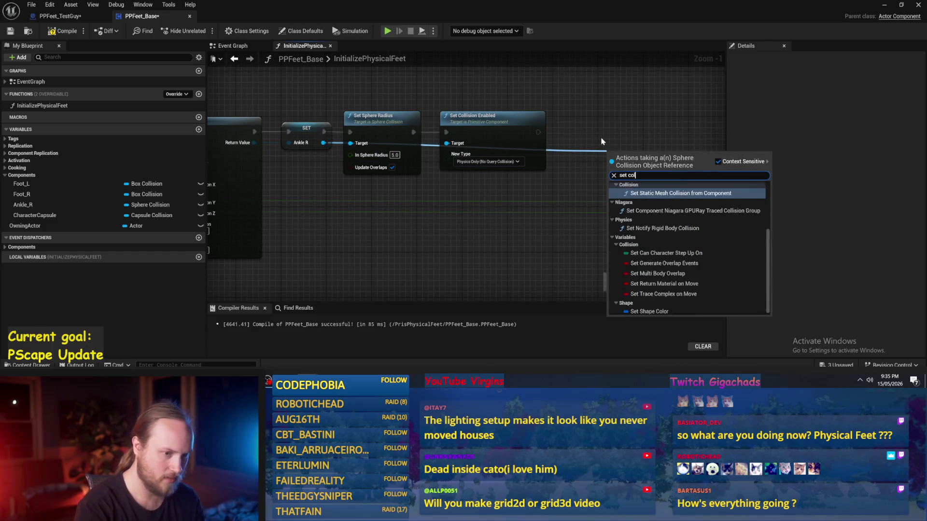
{"action": "type", "text": "lision"}
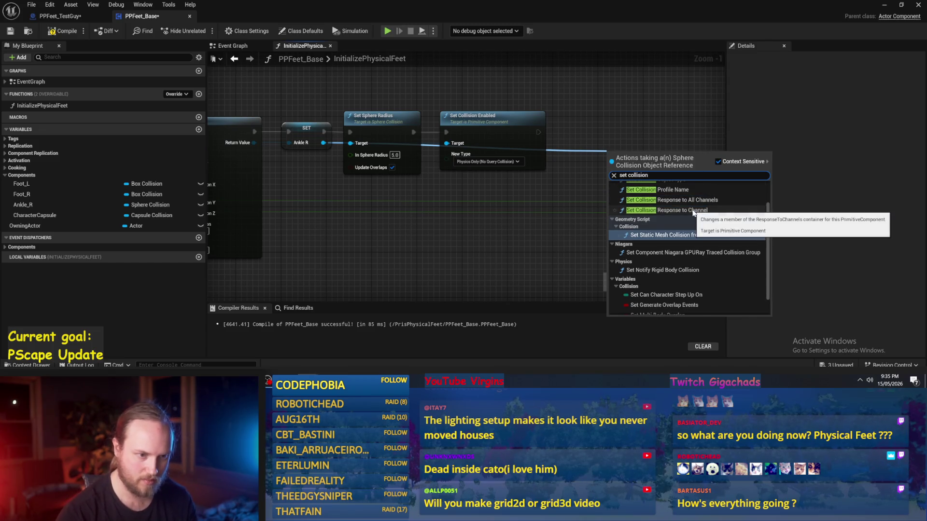
{"action": "left_click", "coordinate": [674, 200]}
{"action": "left_click", "coordinate": [641, 201]}
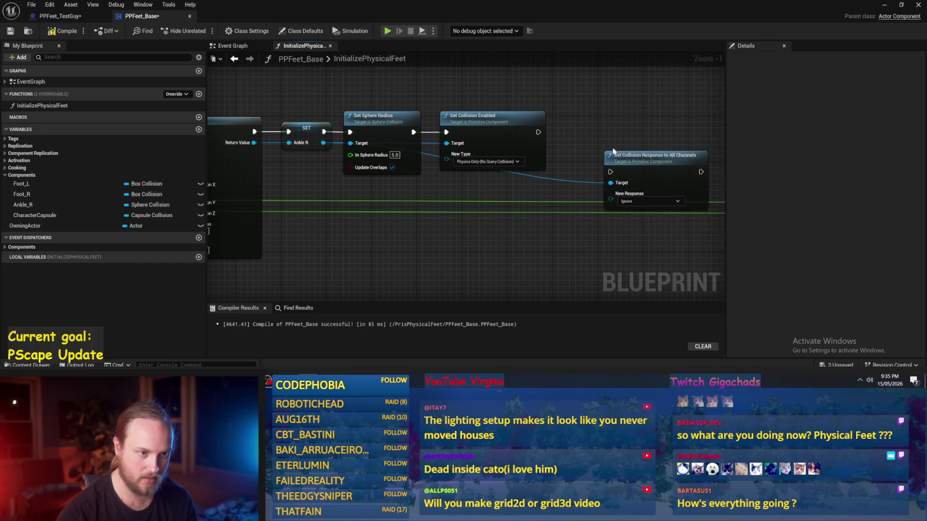
{"action": "left_click_drag", "start_coordinate": [550, 174], "coordinate": [499, 134]}
{"action": "left_click_drag", "start_coordinate": [445, 152], "coordinate": [468, 152]}
{"action": "key", "text": "Escape"}
{"action": "left_click_drag", "start_coordinate": [558, 152], "coordinate": [660, 163]}
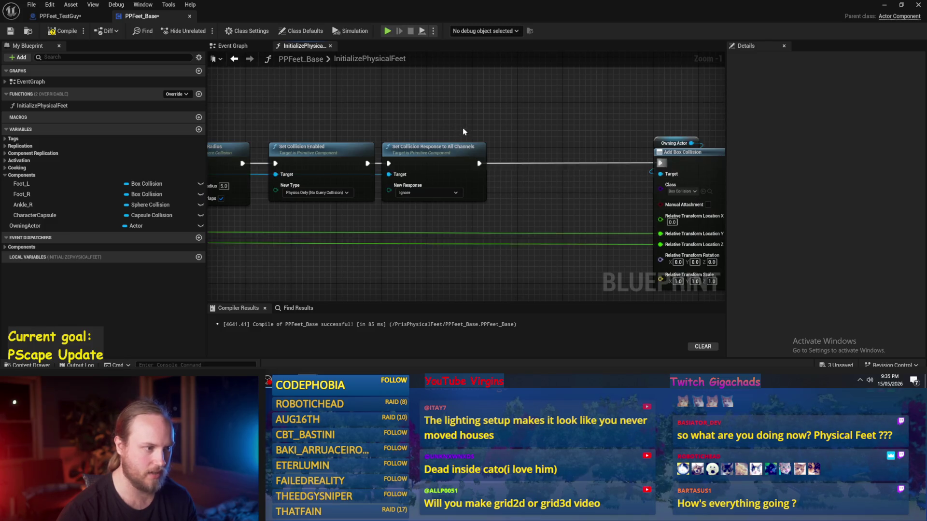
{"action": "left_click_drag", "start_coordinate": [461, 135], "coordinate": [558, 120]}
- Compile and save PPFeet_Base with the new ankle collision settings
{"action": "left_click", "coordinate": [63, 30]}
{"action": "left_click", "coordinate": [10, 30]}
{"action": "left_click_drag", "start_coordinate": [398, 215], "coordinate": [444, 209]}
{"action": "mouse_move", "coordinate": [295, 153]}
{"action": "left_mouse_down"}
{"action": "mouse_move", "coordinate": [290, 174]}
{"action": "mouse_move", "coordinate": [355, 199]}
{"action": "mouse_move", "coordinate": [273, 189]}
{"action": "left_mouse_up"}
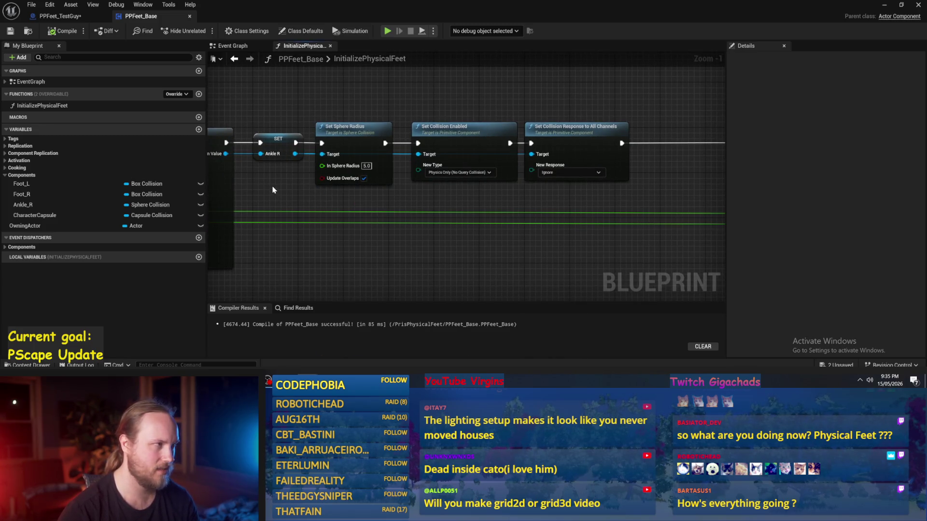
{"action": "scroll", "coordinate": [272, 189], "scroll_direction": "down", "scroll_amount": 1}
{"action": "mouse_move", "coordinate": [328, 159]}
{"action": "left_mouse_down"}
{"action": "mouse_move", "coordinate": [410, 129]}
{"action": "mouse_move", "coordinate": [404, 116]}
{"action": "mouse_move", "coordinate": [464, 132]}
{"action": "mouse_move", "coordinate": [482, 225]}
{"action": "mouse_move", "coordinate": [563, 216]}
{"action": "mouse_move", "coordinate": [449, 221]}
{"action": "mouse_move", "coordinate": [589, 141]}
{"action": "left_mouse_up"}
{"action": "scroll", "coordinate": [404, 115], "scroll_direction": "down", "scroll_amount": 1}
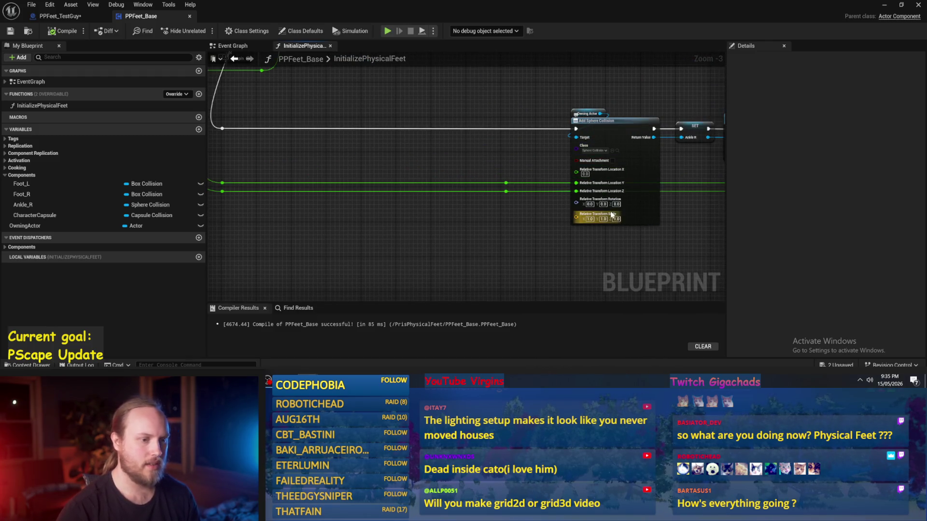
- Nudge the Add Sphere Collision node and move the green-wire reroute knots lower
{"action": "left_click_drag", "start_coordinate": [577, 217], "coordinate": [379, 228]}
{"action": "scroll", "coordinate": [426, 238], "scroll_direction": "down", "scroll_amount": 1}
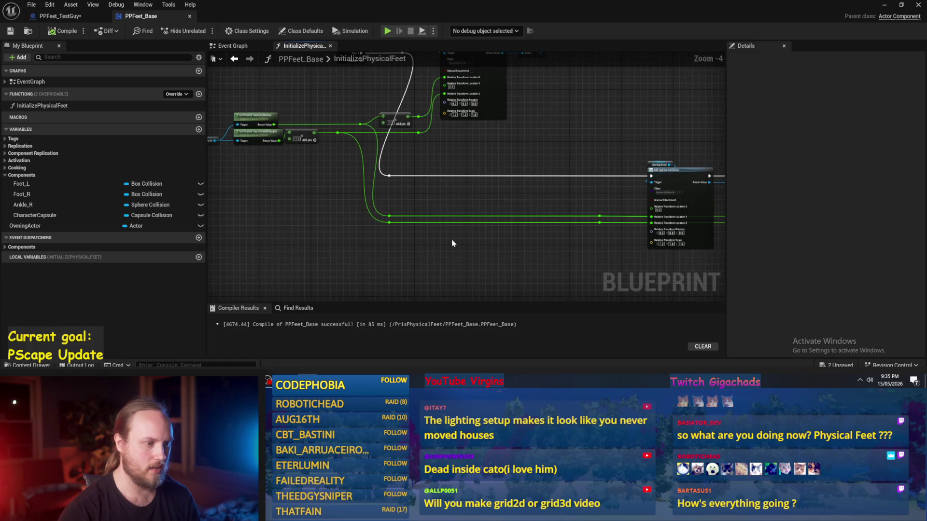
{"action": "left_click_drag", "start_coordinate": [510, 215], "coordinate": [377, 187]}
{"action": "left_click", "coordinate": [562, 184]}
{"action": "left_click_drag", "start_coordinate": [561, 184], "coordinate": [563, 195]}
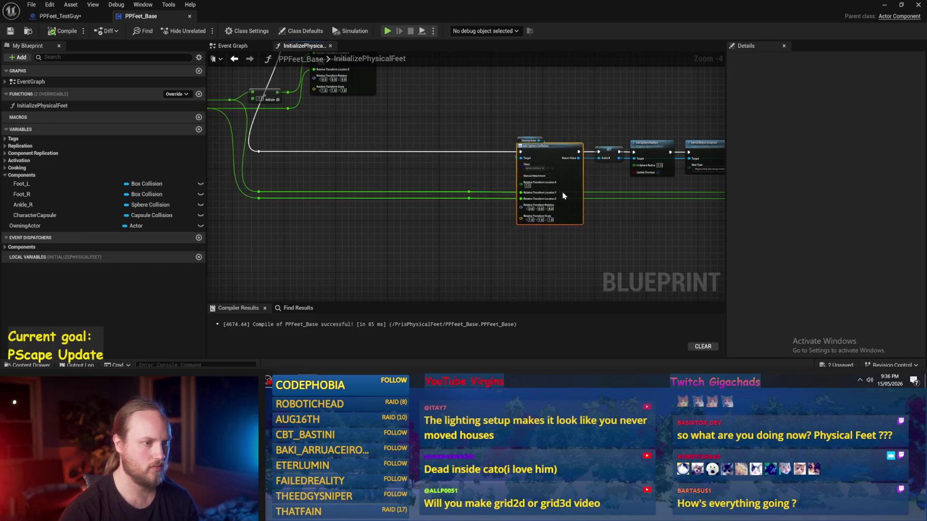
{"action": "left_click_drag", "start_coordinate": [490, 180], "coordinate": [252, 223]}
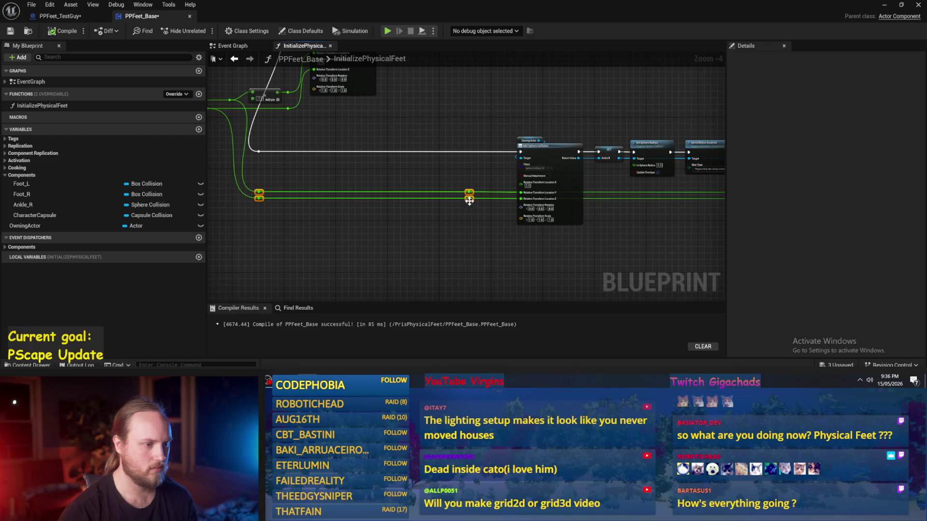
{"action": "left_click_drag", "start_coordinate": [472, 201], "coordinate": [495, 245]}
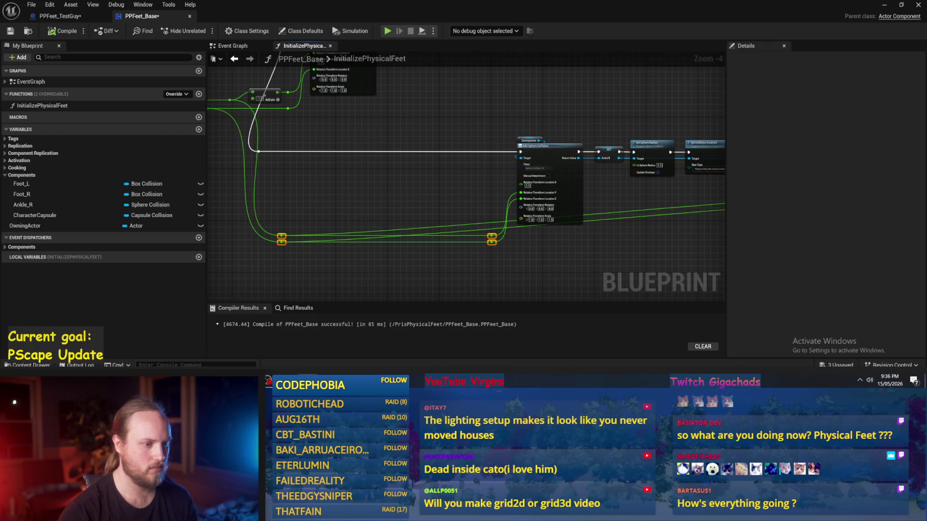
- Wire a reroute knot into Add Box Collision's location and straighten the lower wire with knots
{"action": "mouse_move", "coordinate": [346, 223]}
{"action": "left_mouse_down"}
{"action": "mouse_move", "coordinate": [769, 227]}
{"action": "mouse_move", "coordinate": [714, 227]}
{"action": "mouse_move", "coordinate": [582, 180]}
{"action": "left_mouse_up"}
{"action": "left_click_drag", "start_coordinate": [288, 209], "coordinate": [385, 184]}
{"action": "left_click_drag", "start_coordinate": [258, 203], "coordinate": [678, 160]}
{"action": "double_click", "coordinate": [627, 163]}
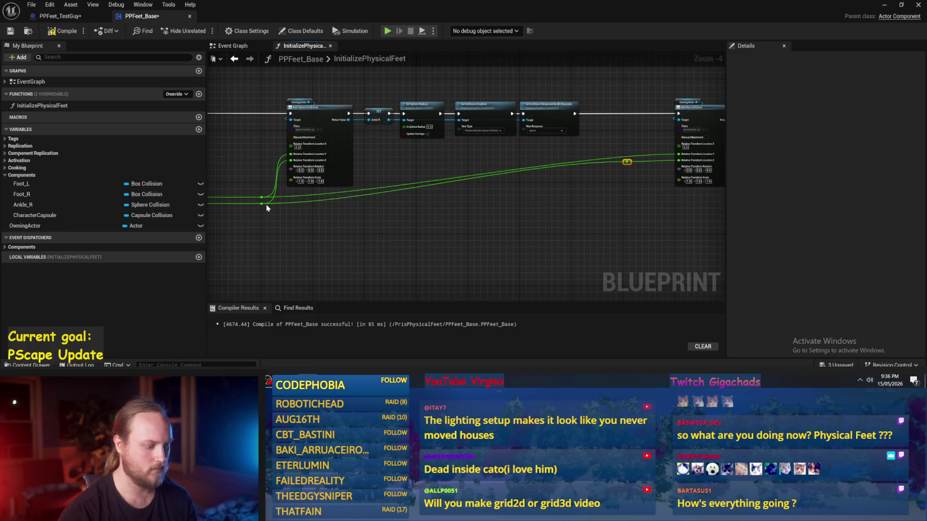
{"action": "left_click", "coordinate": [627, 162]}
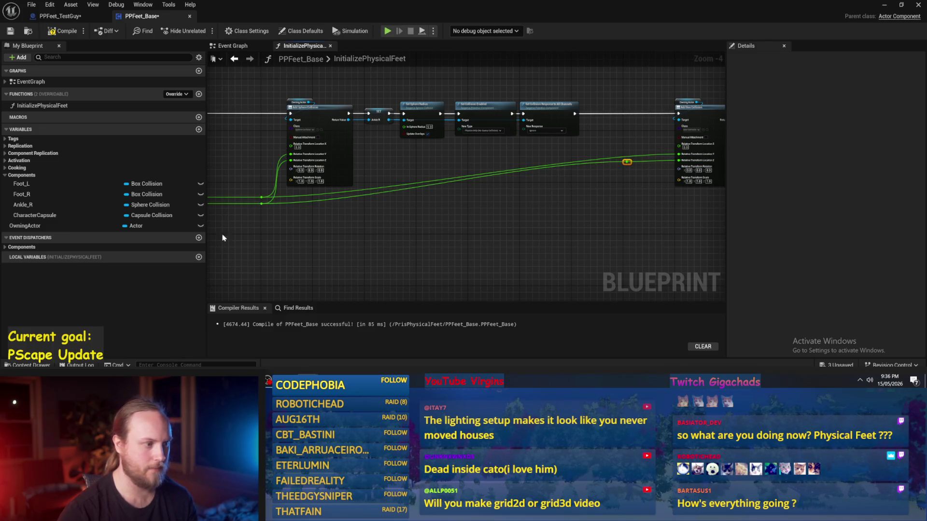
{"action": "left_click", "coordinate": [262, 204], "text": "ctrl"}
{"action": "key", "text": "q"}
- Add a reroute knot on the upper green wire and straighten it with Q
{"action": "double_click", "coordinate": [632, 156]}
{"action": "left_click", "coordinate": [262, 197], "text": "ctrl"}
{"action": "key", "text": "q"}
{"action": "scroll", "coordinate": [642, 237], "scroll_direction": "up", "scroll_amount": 3}
{"action": "left_click_drag", "start_coordinate": [602, 206], "coordinate": [513, 266]}
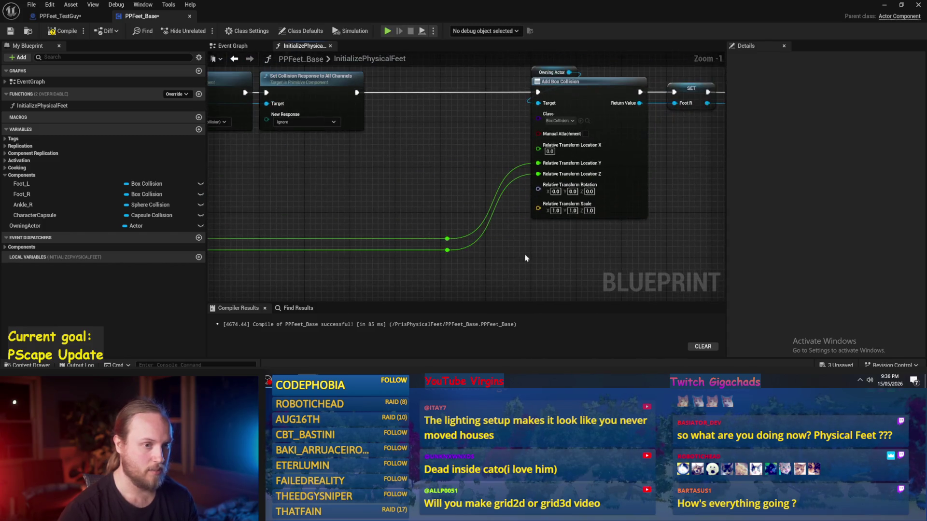
{"action": "left_click", "coordinate": [549, 151]}
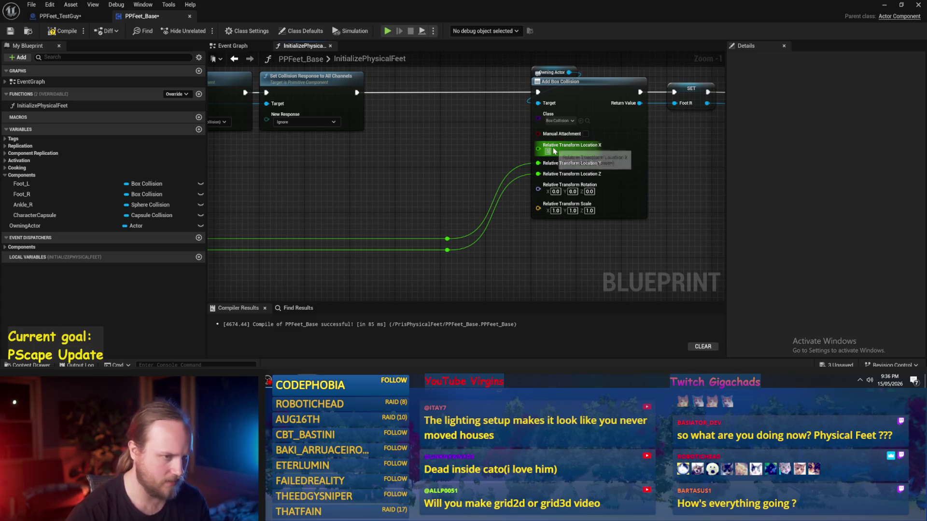
{"action": "type", "text": "5"}
- In PPFeet_TestGuy, try Foot_L Location X values of -5 and then 0
{"action": "left_click", "coordinate": [58, 16]}
{"action": "left_click_drag", "start_coordinate": [464, 229], "coordinate": [476, 232]}
{"action": "left_click", "coordinate": [830, 137]}
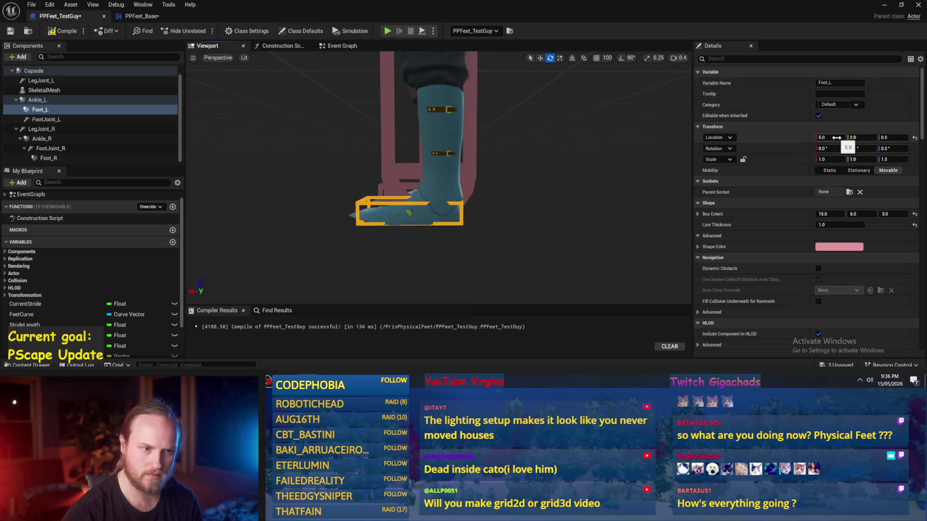
{"action": "type", "text": "-5"}
{"action": "key", "text": "Return"}
{"action": "left_click", "coordinate": [842, 139]}
{"action": "type", "text": "0"}
{"action": "key", "text": "Return"}
- Inspect the LegJoint_L, Ankle_L and SkeletalMesh components, then select the Foot_L box
{"action": "scroll", "coordinate": [490, 248], "scroll_direction": "down", "scroll_amount": 2}
{"action": "scroll", "coordinate": [490, 248], "scroll_direction": "down", "scroll_amount": 4}
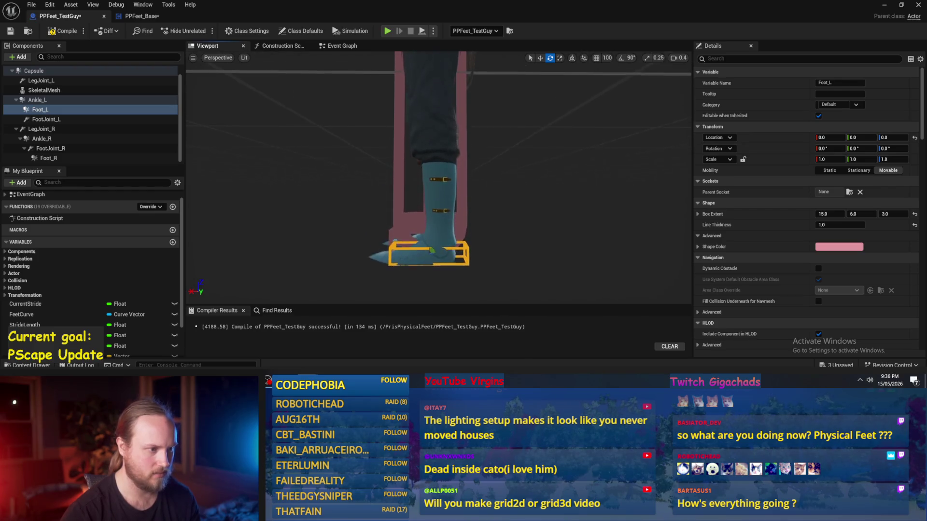
{"action": "scroll", "coordinate": [489, 248], "scroll_direction": "down", "scroll_amount": 3}
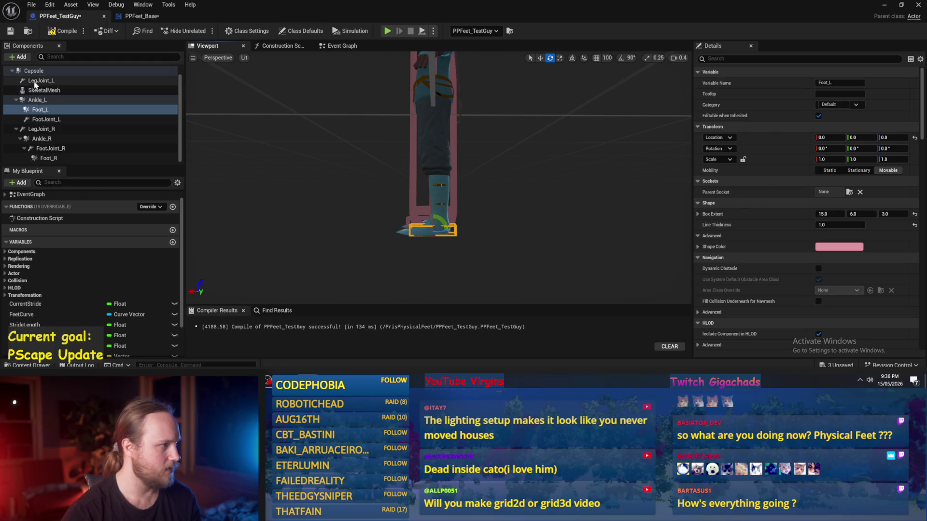
{"action": "left_click", "coordinate": [41, 80]}
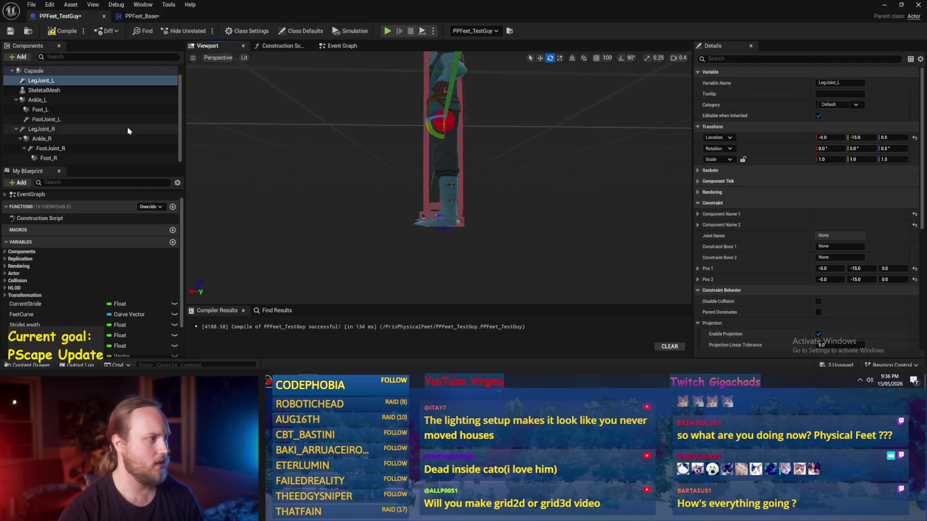
{"action": "left_click", "coordinate": [48, 101]}
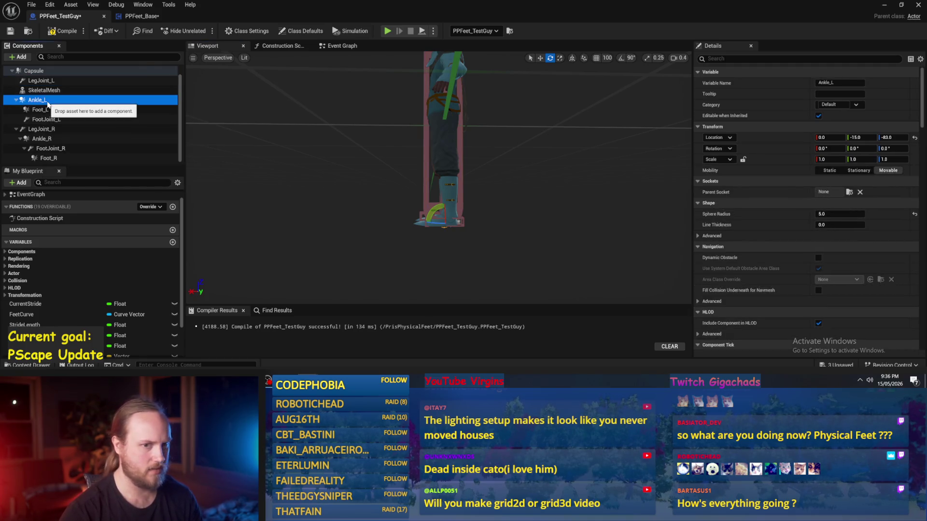
{"action": "left_click", "coordinate": [43, 80]}
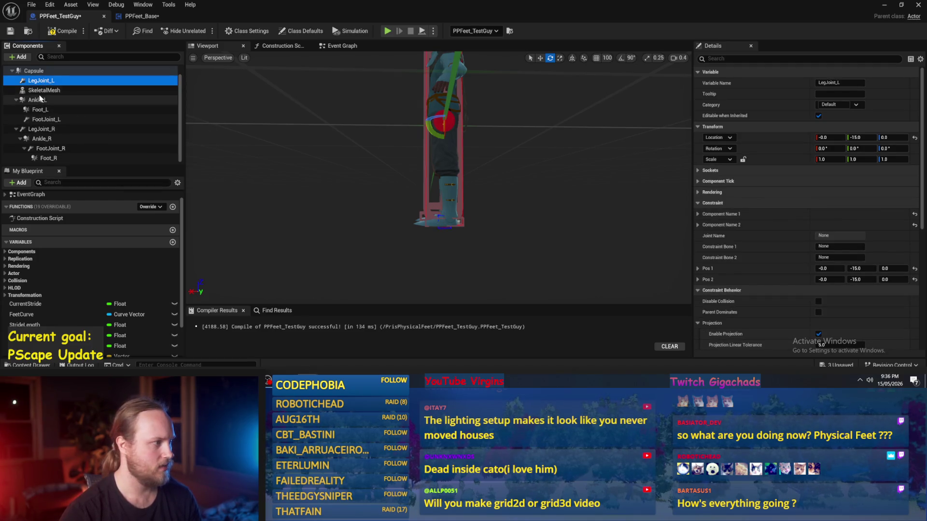
{"action": "left_click", "coordinate": [41, 92]}
{"action": "left_click", "coordinate": [39, 99]}
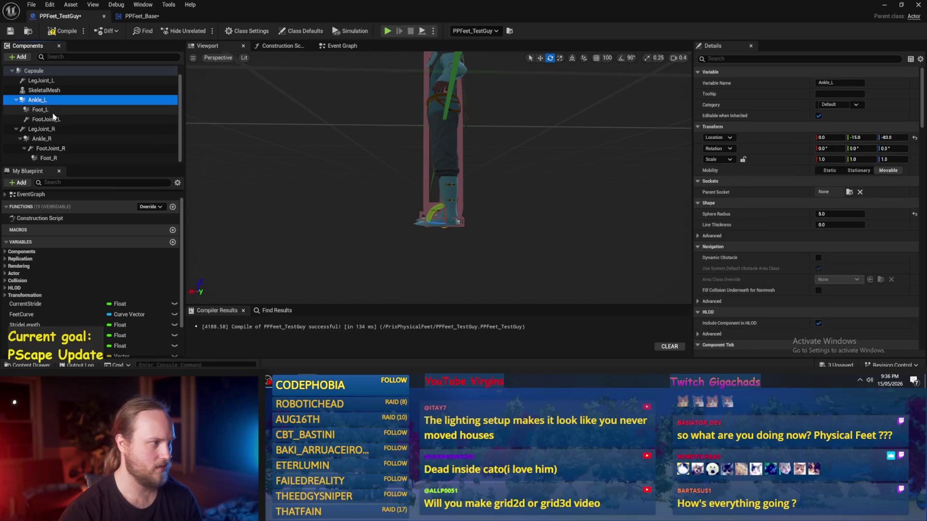
{"action": "left_click", "coordinate": [52, 111]}
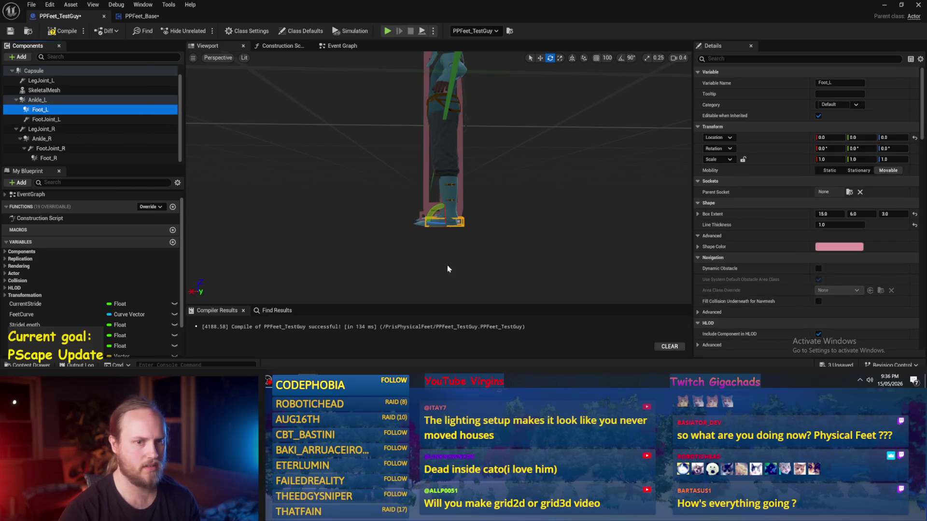
- Set Foot_L's Location X back to 5 and return to PPFeet_Base
{"action": "key", "text": "f"}
{"action": "left_click", "coordinate": [831, 138]}
{"action": "type", "text": "5"}
{"action": "key", "text": "Return"}
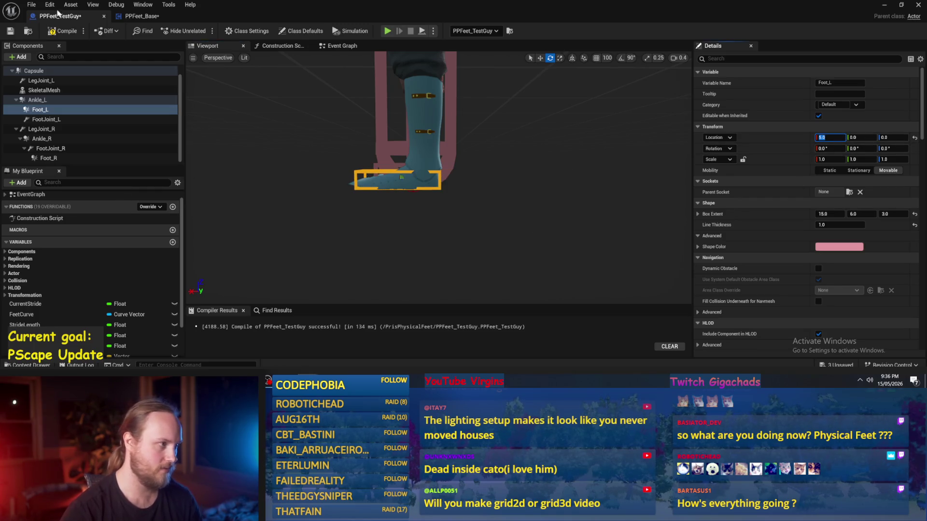
{"action": "left_click", "coordinate": [141, 16]}
- Bring Add Box Collision and Set Collision Enabled into view, then compile and save PPFeet_Base
{"action": "right_click", "coordinate": [448, 196]}
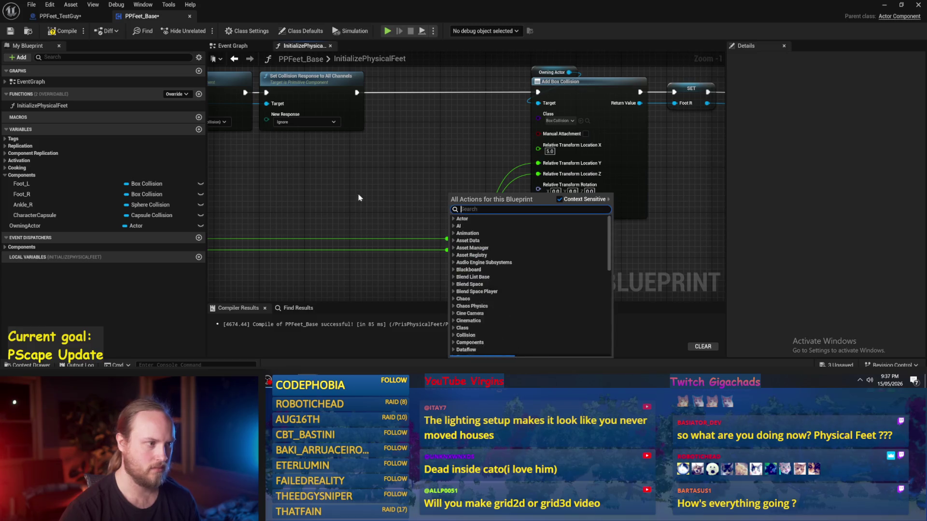
{"action": "scroll", "coordinate": [385, 201], "scroll_direction": "down", "scroll_amount": 2}
{"action": "left_click_drag", "start_coordinate": [499, 206], "coordinate": [298, 218]}
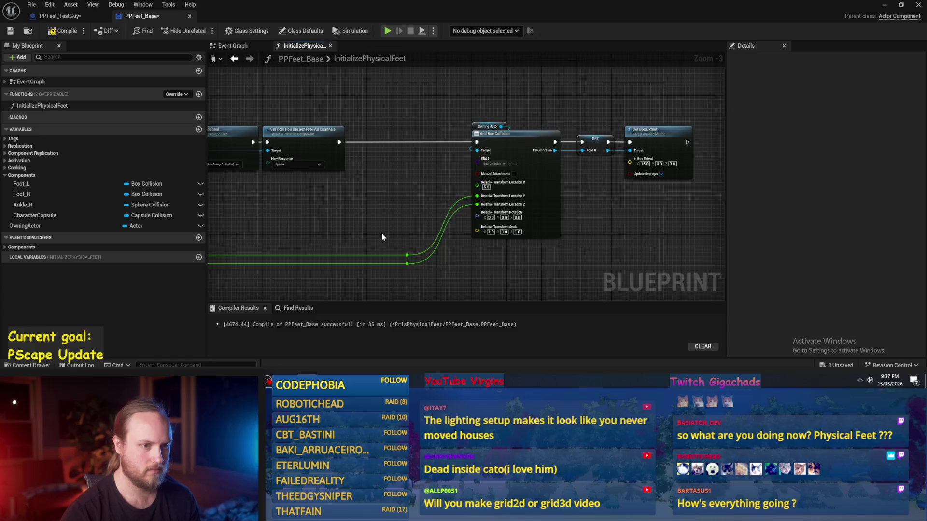
{"action": "left_click_drag", "start_coordinate": [381, 237], "coordinate": [350, 233]}
{"action": "left_click_drag", "start_coordinate": [459, 246], "coordinate": [539, 208]}
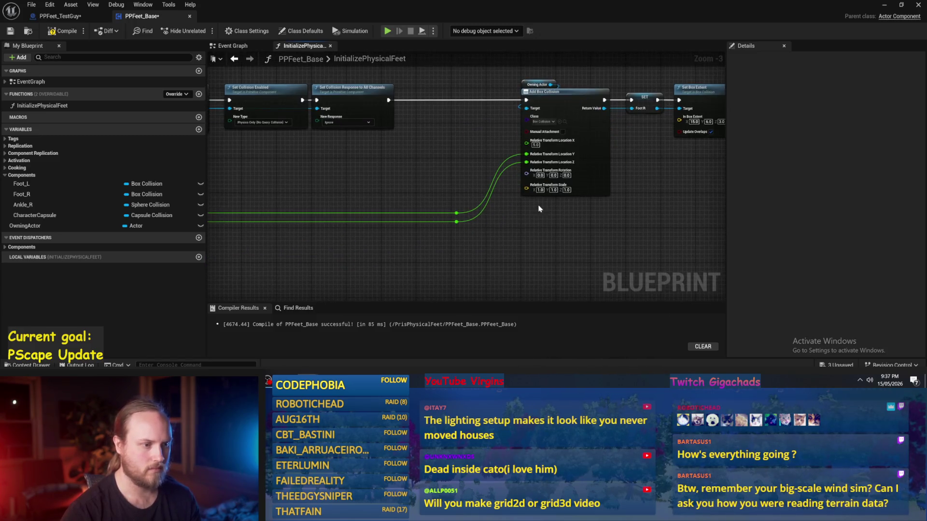
{"action": "scroll", "coordinate": [501, 151], "scroll_direction": "up", "scroll_amount": 1}
{"action": "scroll", "coordinate": [495, 185], "scroll_direction": "up", "scroll_amount": 1}
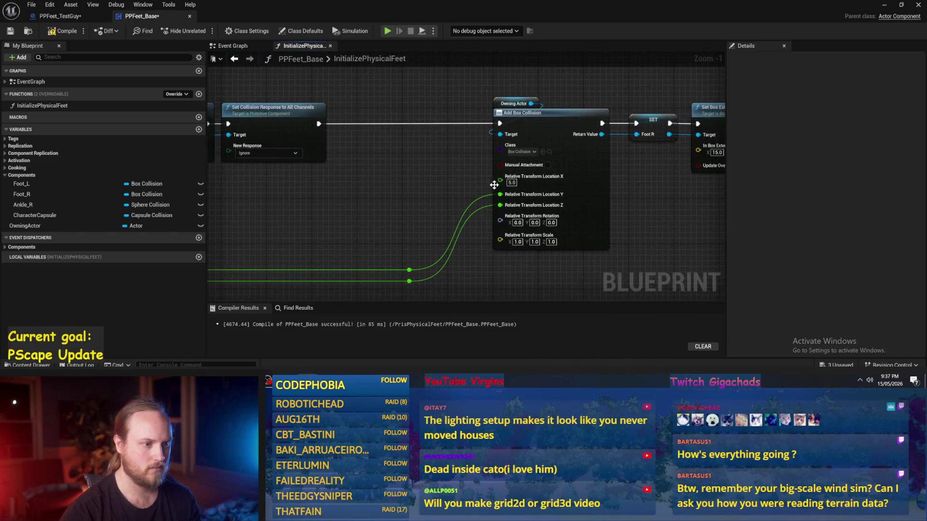
{"action": "left_click", "coordinate": [63, 30]}
{"action": "left_click", "coordinate": [10, 31]}
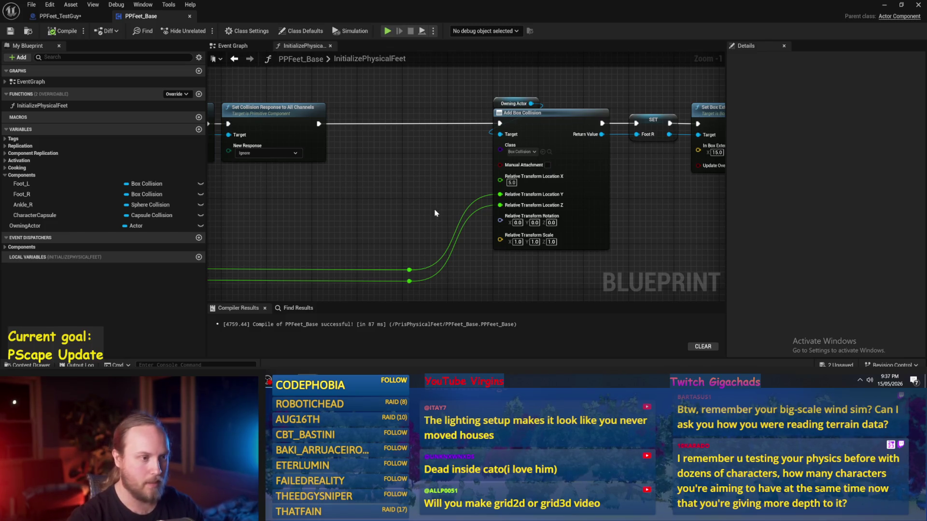
- Recompile PPFeet_Base twice while reviewing the InitializePhysicalFeet graph
{"action": "scroll", "coordinate": [510, 162], "scroll_direction": "down", "scroll_amount": 3}
{"action": "left_click_drag", "start_coordinate": [272, 213], "coordinate": [419, 235]}
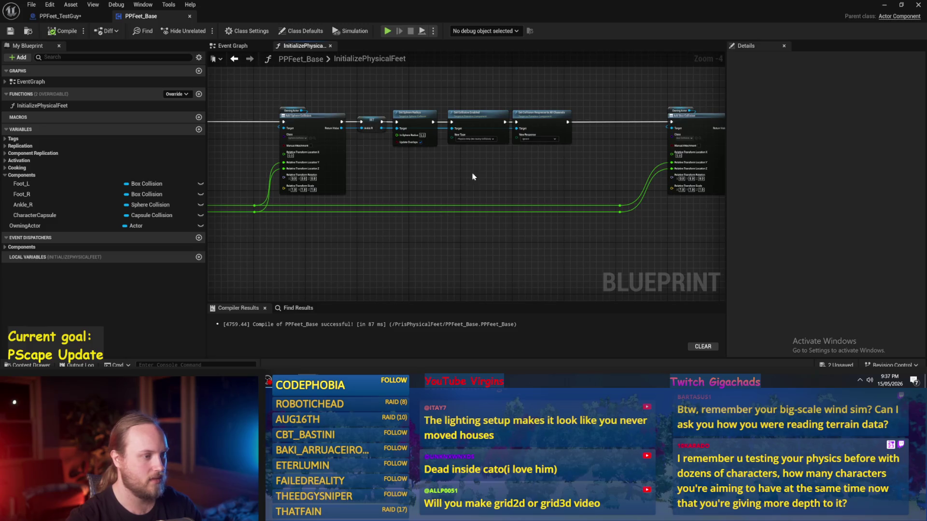
{"action": "left_click_drag", "start_coordinate": [473, 176], "coordinate": [411, 198]}
{"action": "scroll", "coordinate": [412, 199], "scroll_direction": "up", "scroll_amount": 1}
{"action": "left_click", "coordinate": [58, 31]}
{"action": "mouse_move", "coordinate": [481, 201]}
{"action": "left_mouse_down"}
{"action": "mouse_move", "coordinate": [419, 219]}
{"action": "mouse_move", "coordinate": [568, 213]}
{"action": "mouse_move", "coordinate": [524, 221]}
{"action": "mouse_move", "coordinate": [435, 201]}
{"action": "mouse_move", "coordinate": [309, 191]}
{"action": "left_mouse_up"}
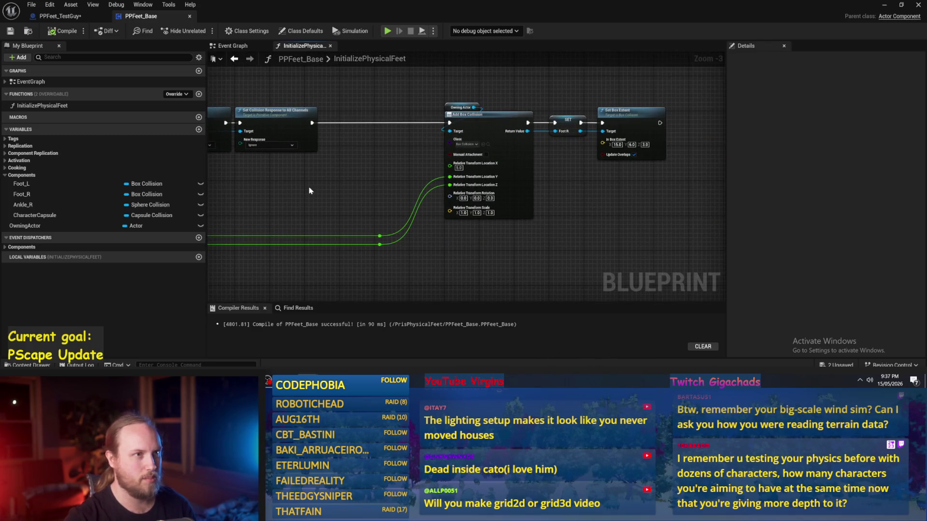
{"action": "left_click_drag", "start_coordinate": [363, 161], "coordinate": [371, 197]}
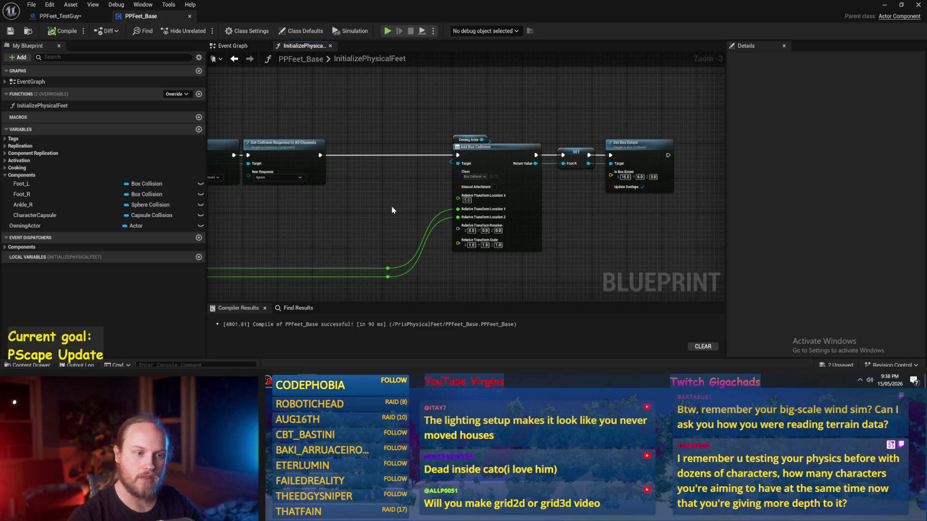
{"action": "left_click_drag", "start_coordinate": [392, 210], "coordinate": [475, 200]}
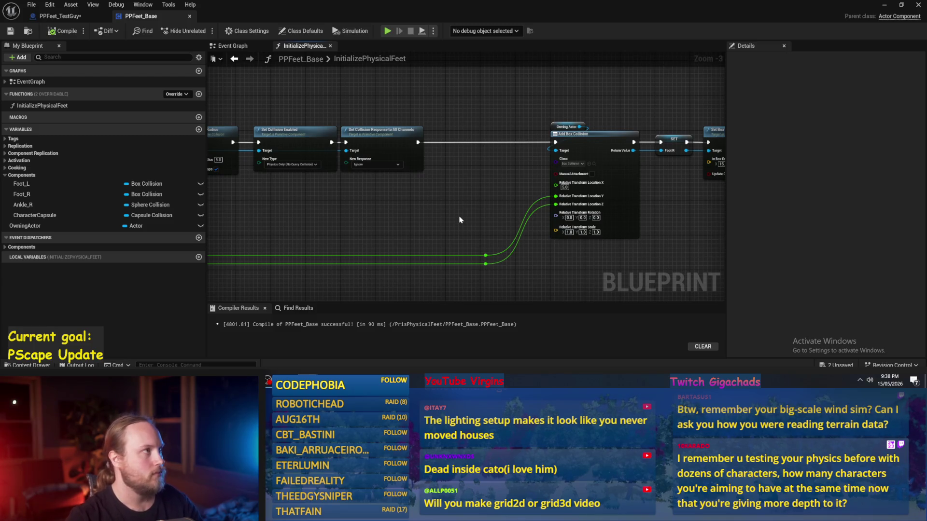
{"action": "left_click", "coordinate": [62, 31]}
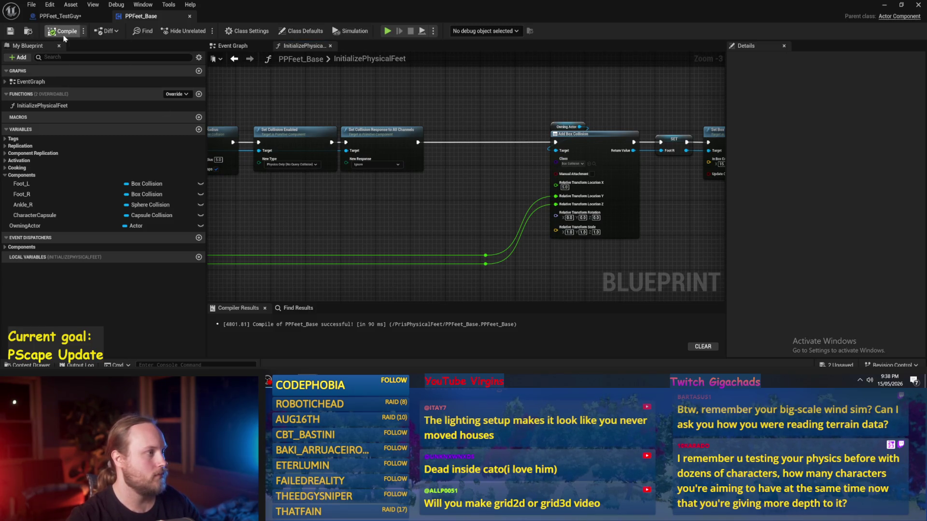
{"action": "left_click_drag", "start_coordinate": [438, 209], "coordinate": [406, 217]}
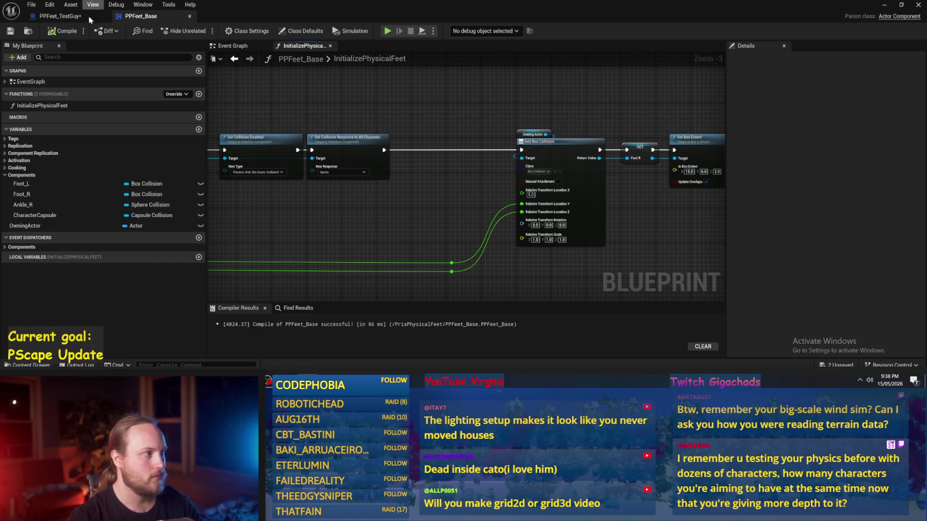
- Save the PPFeet_TestGuy blueprint, then return to PPFeet_Base
{"action": "left_click", "coordinate": [66, 16]}
{"action": "left_click", "coordinate": [10, 31]}
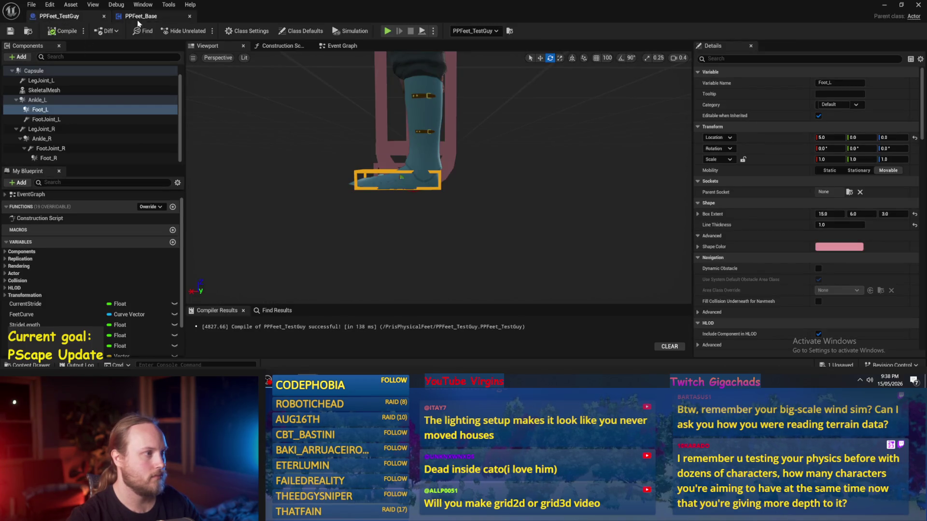
{"action": "left_click", "coordinate": [139, 17]}
- Turn off Update Overlaps on Foot R's Set Box Extent, then compile and save PPFeet_Base
{"action": "left_click_drag", "start_coordinate": [472, 209], "coordinate": [430, 151]}
{"action": "mouse_move", "coordinate": [666, 199]}
{"action": "left_mouse_down"}
{"action": "mouse_move", "coordinate": [511, 216]}
{"action": "mouse_move", "coordinate": [519, 211]}
{"action": "mouse_move", "coordinate": [547, 214]}
{"action": "mouse_move", "coordinate": [475, 225]}
{"action": "mouse_move", "coordinate": [515, 220]}
{"action": "left_mouse_up"}
{"action": "scroll", "coordinate": [487, 226], "scroll_direction": "up", "scroll_amount": 1}
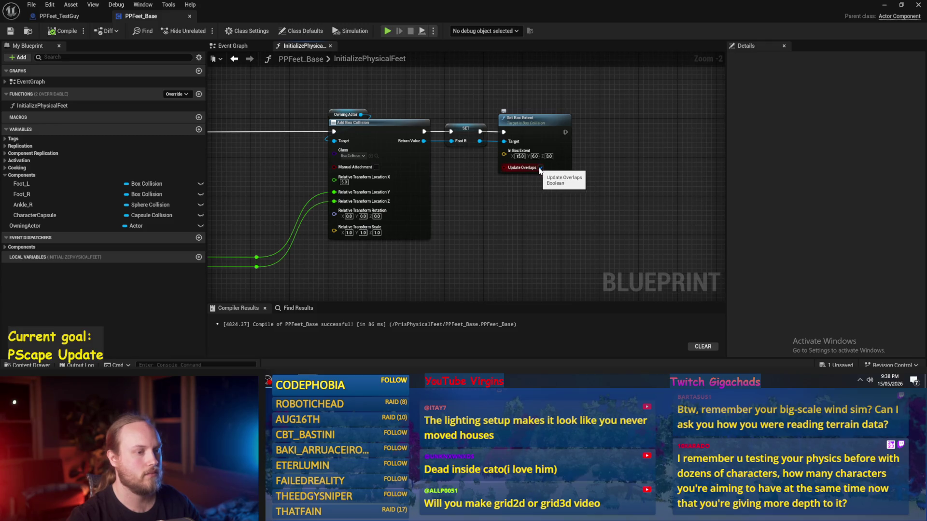
{"action": "left_click", "coordinate": [540, 168]}
{"action": "left_click", "coordinate": [51, 31]}
{"action": "left_click", "coordinate": [10, 31]}
- Pull a new action out of the Ankle R value to bring up the node search
{"action": "mouse_move", "coordinate": [325, 184]}
{"action": "left_mouse_down"}
{"action": "mouse_move", "coordinate": [515, 204]}
{"action": "mouse_move", "coordinate": [566, 227]}
{"action": "left_mouse_up"}
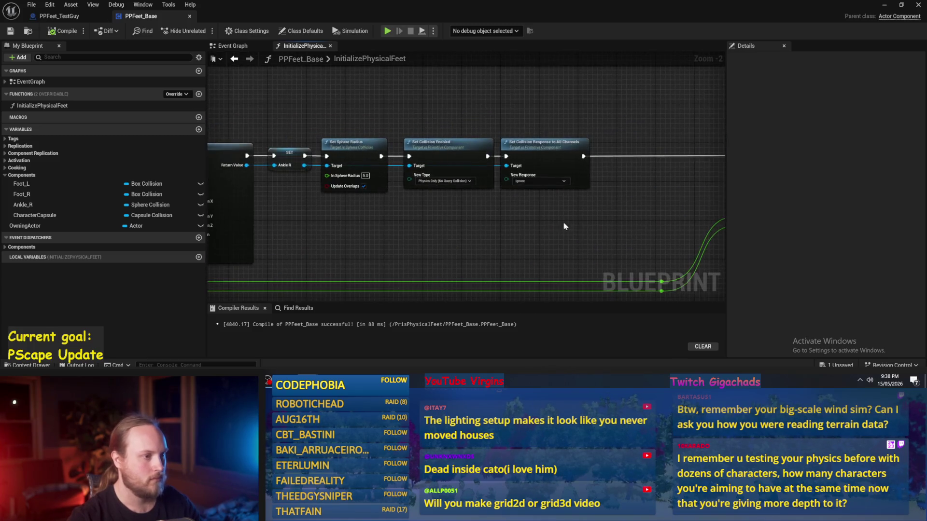
{"action": "left_click_drag", "start_coordinate": [446, 219], "coordinate": [556, 240]}
{"action": "scroll", "coordinate": [556, 240], "scroll_direction": "up", "scroll_amount": 1}
{"action": "left_click_drag", "start_coordinate": [390, 179], "coordinate": [423, 219]}
- Add a Set Simulate Physics node for Ankle R after its collision response step
{"action": "type", "text": "set simulat"}
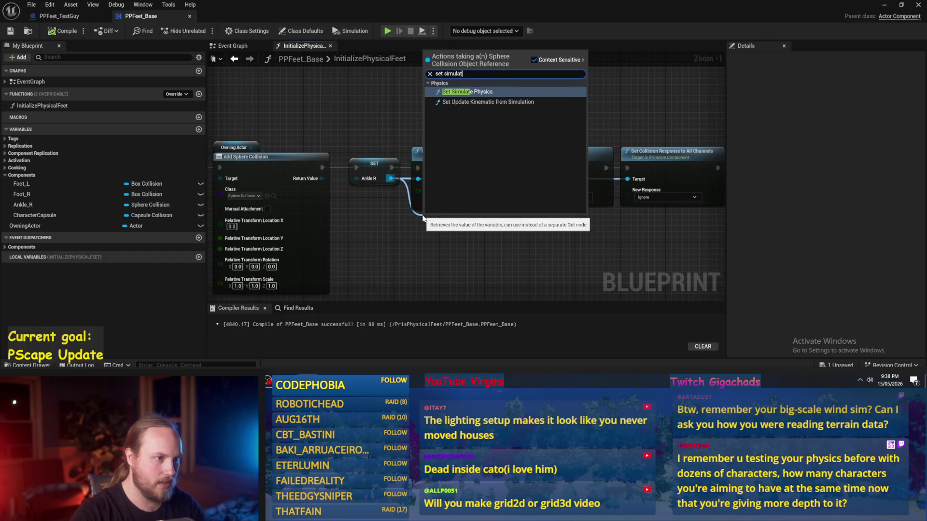
{"action": "key", "text": "Return"}
{"action": "scroll", "coordinate": [382, 204], "scroll_direction": "down", "scroll_amount": 2}
{"action": "mouse_move", "coordinate": [382, 205]}
{"action": "left_mouse_down"}
{"action": "mouse_move", "coordinate": [619, 159]}
{"action": "mouse_move", "coordinate": [621, 181]}
{"action": "mouse_move", "coordinate": [712, 165]}
{"action": "mouse_move", "coordinate": [666, 165]}
{"action": "mouse_move", "coordinate": [693, 162]}
{"action": "left_mouse_up"}
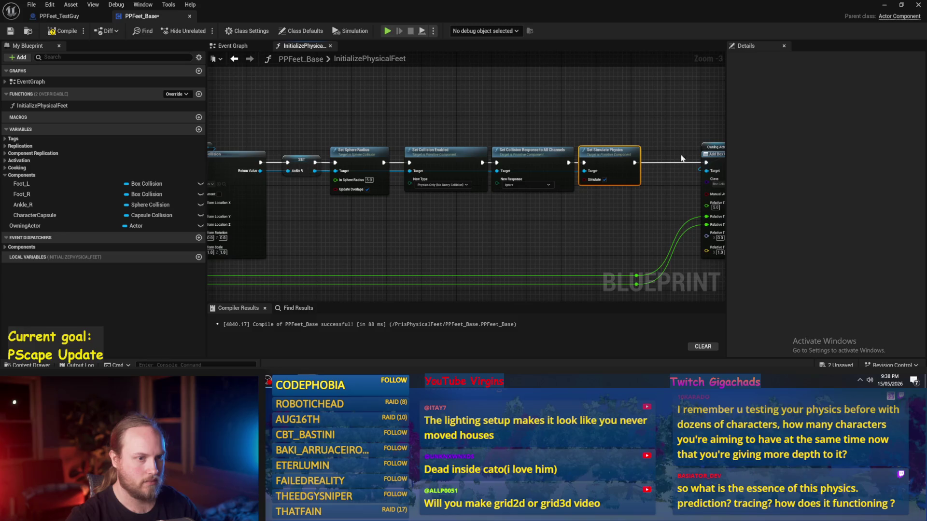
- Place the three collision and physics nodes after Foot R's Set Box Extent, aligned with its flow
{"action": "mouse_move", "coordinate": [533, 124]}
{"action": "left_mouse_down"}
{"action": "mouse_move", "coordinate": [285, 205]}
{"action": "mouse_move", "coordinate": [390, 204]}
{"action": "left_mouse_up"}
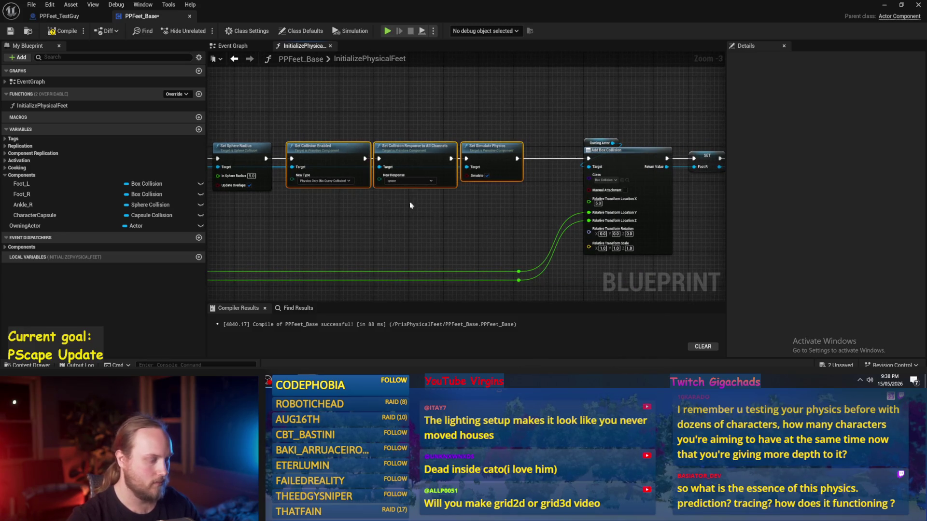
{"action": "mouse_move", "coordinate": [358, 153]}
{"action": "left_mouse_down"}
{"action": "mouse_move", "coordinate": [319, 227]}
{"action": "mouse_move", "coordinate": [647, 126]}
{"action": "mouse_move", "coordinate": [544, 151]}
{"action": "mouse_move", "coordinate": [578, 173]}
{"action": "left_mouse_up"}
{"action": "scroll", "coordinate": [555, 155], "scroll_direction": "up", "scroll_amount": 2}
{"action": "left_click", "coordinate": [486, 161]}
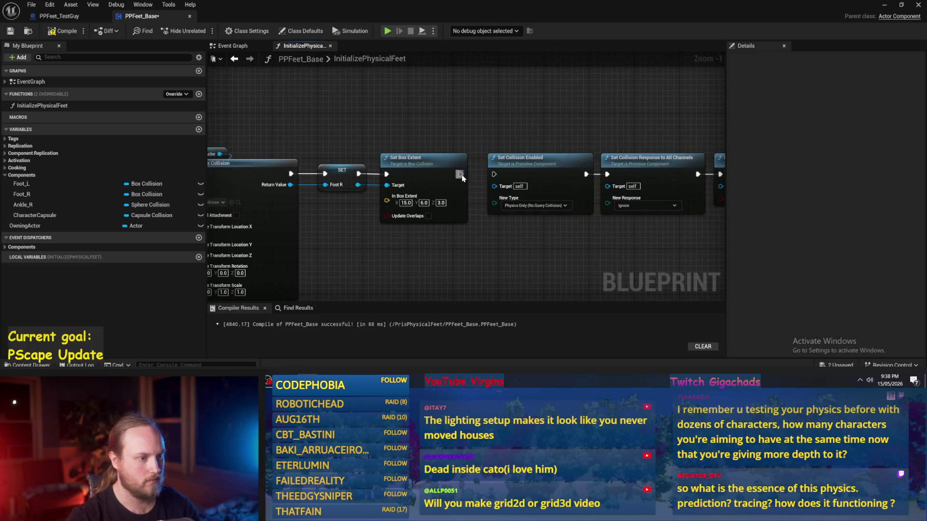
- Set the copied nodes to Collision Enabled (Query and Physics) and a Block response
{"action": "left_click_drag", "start_coordinate": [550, 130], "coordinate": [473, 120]}
{"action": "left_click", "coordinate": [475, 195]}
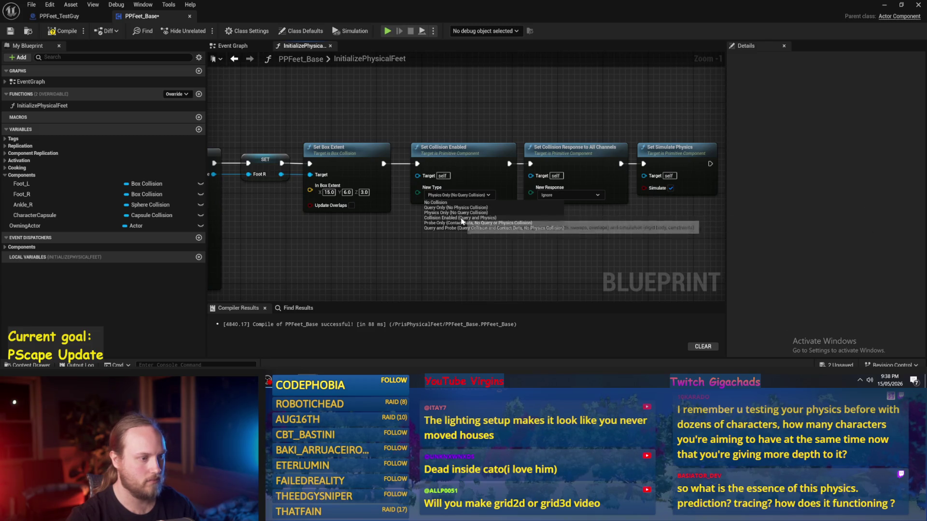
{"action": "left_click", "coordinate": [462, 219]}
{"action": "left_click_drag", "start_coordinate": [462, 222], "coordinate": [474, 224]}
{"action": "left_click", "coordinate": [483, 193]}
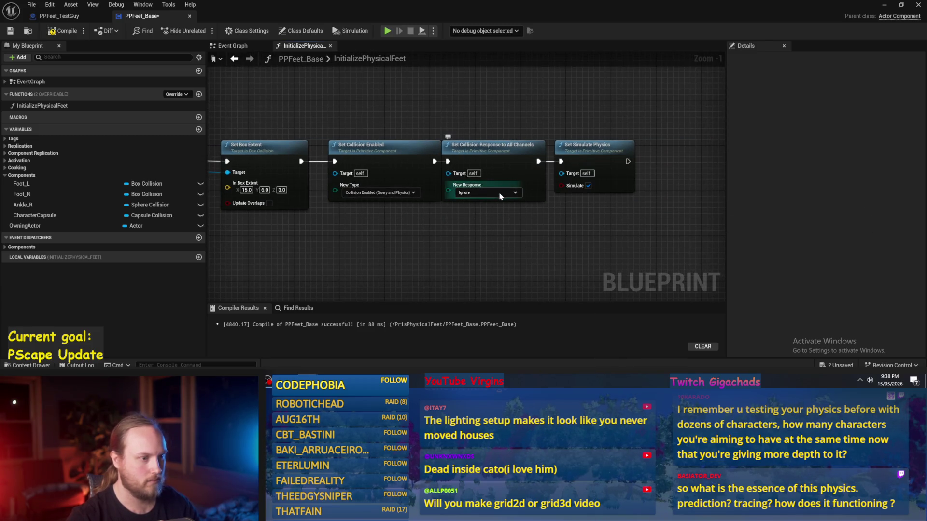
{"action": "left_click", "coordinate": [483, 195]}
- Wire Foot R into each Target pin, including Set Simulate Physics, and compile
{"action": "left_click", "coordinate": [597, 118]}
{"action": "left_click", "coordinate": [596, 144]}
{"action": "scroll", "coordinate": [598, 214], "scroll_direction": "down", "scroll_amount": 1}
{"action": "left_click", "coordinate": [599, 214]}
{"action": "scroll", "coordinate": [599, 215], "scroll_direction": "down", "scroll_amount": 1}
{"action": "left_click_drag", "start_coordinate": [344, 165], "coordinate": [538, 166]}
{"action": "left_click_drag", "start_coordinate": [343, 168], "coordinate": [630, 165]}
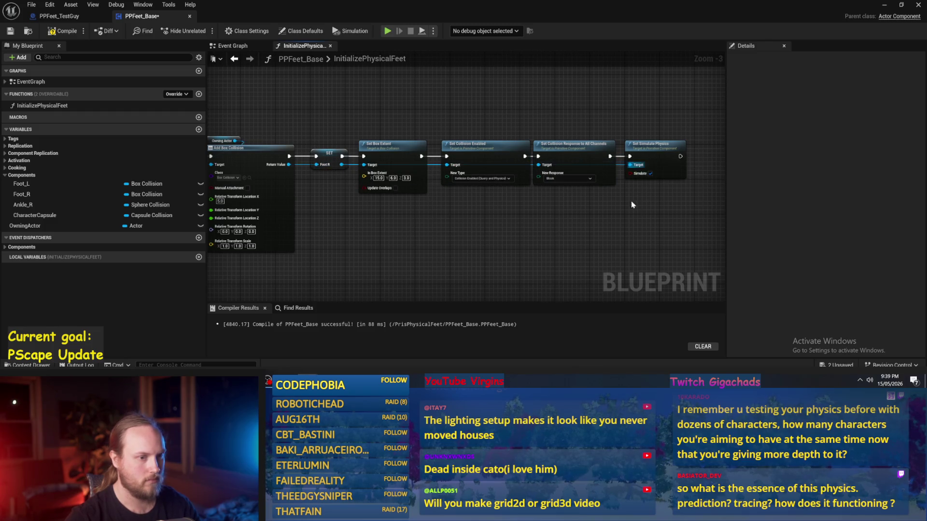
{"action": "scroll", "coordinate": [552, 107], "scroll_direction": "down", "scroll_amount": 1}
{"action": "scroll", "coordinate": [555, 120], "scroll_direction": "up", "scroll_amount": 1}
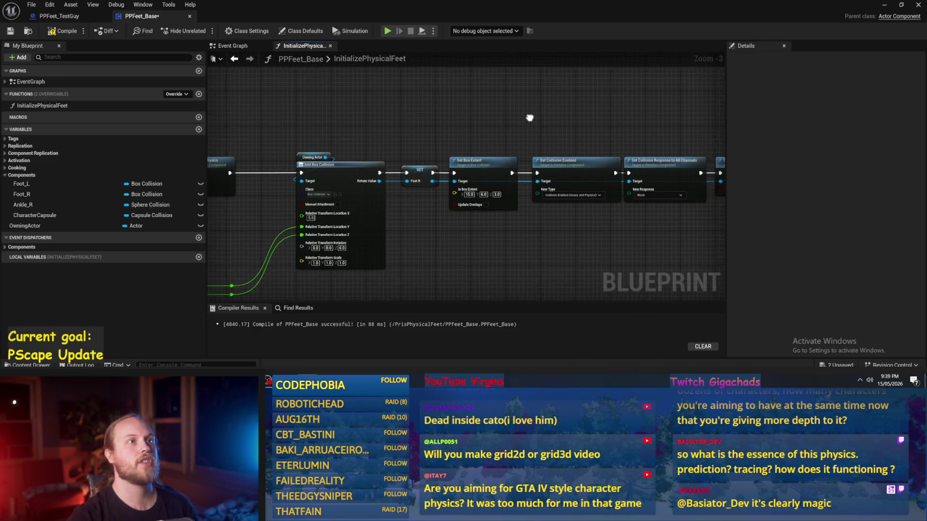
{"action": "left_click", "coordinate": [64, 31]}
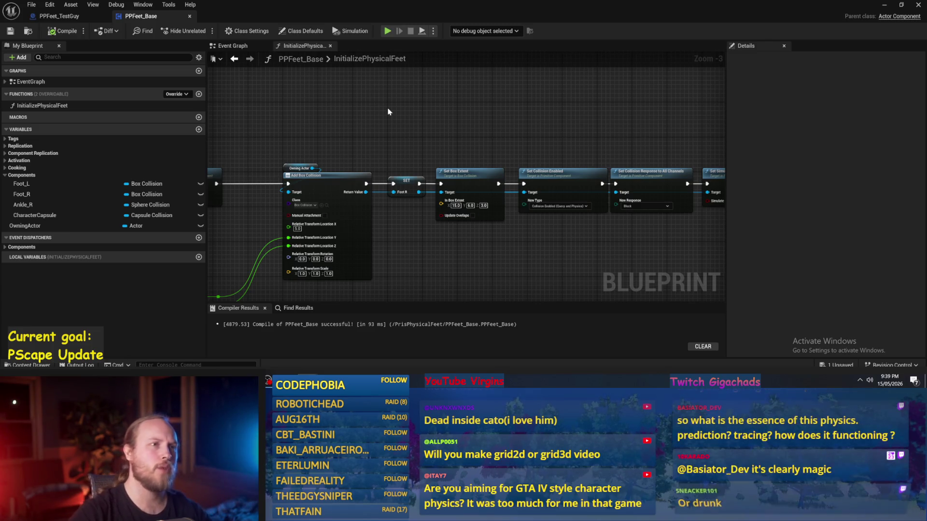
- Recompile PPFeet_Base and minimize the Blueprint editor to get back to PPFeet_TestLevel
{"action": "left_click_drag", "start_coordinate": [419, 150], "coordinate": [431, 153]}
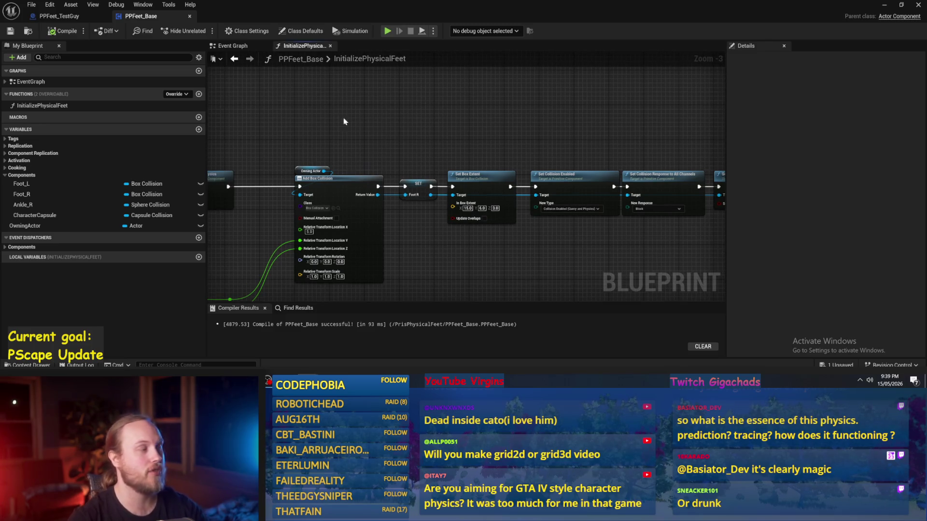
{"action": "left_click", "coordinate": [58, 31]}
{"action": "left_click_drag", "start_coordinate": [505, 157], "coordinate": [442, 106]}
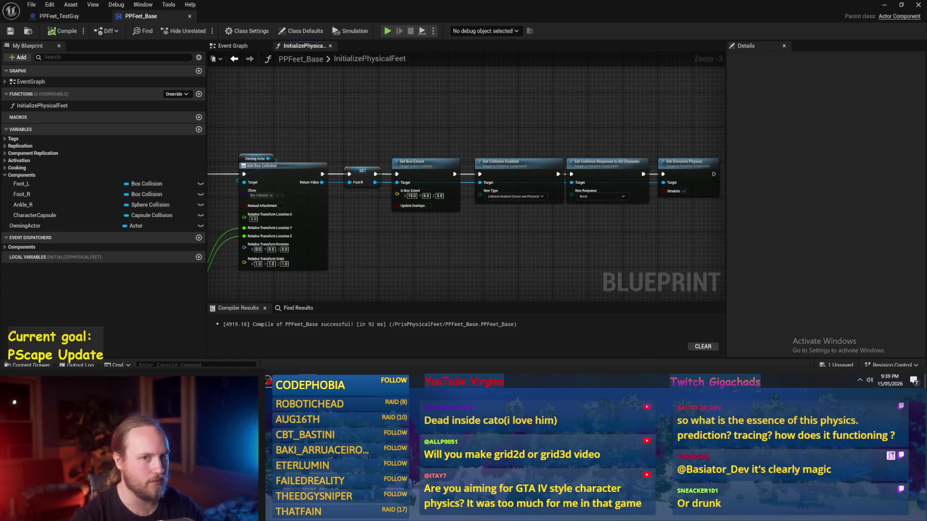
{"action": "left_click", "coordinate": [884, 5]}
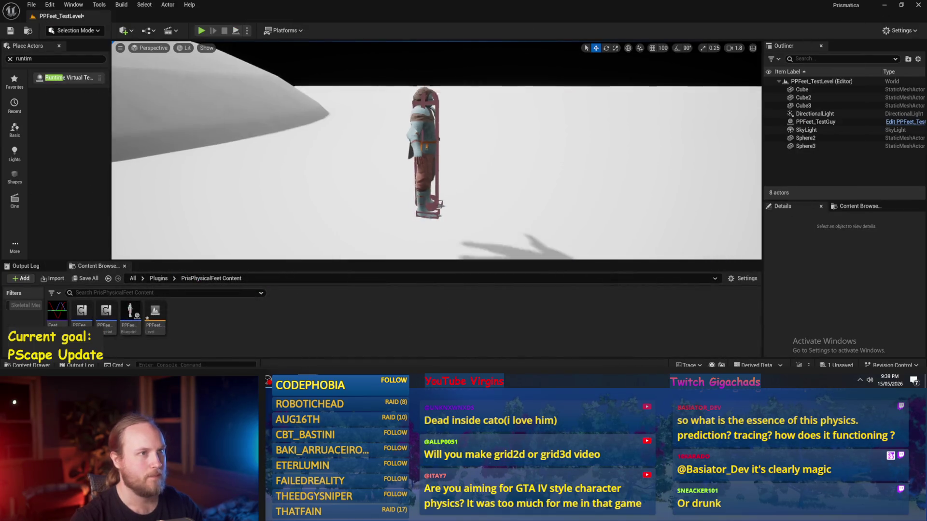
- Open PPCMS_TestLevel from PrismaticaPhysicalCharacterMovementSystem Content, saving PPFeet_TestLevel first
{"action": "left_click", "coordinate": [158, 278]}
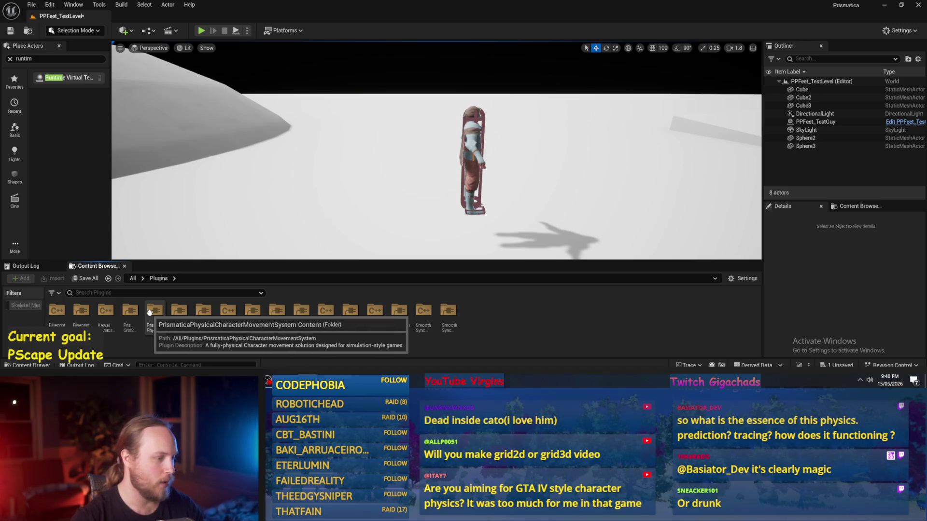
{"action": "double_click", "coordinate": [150, 312]}
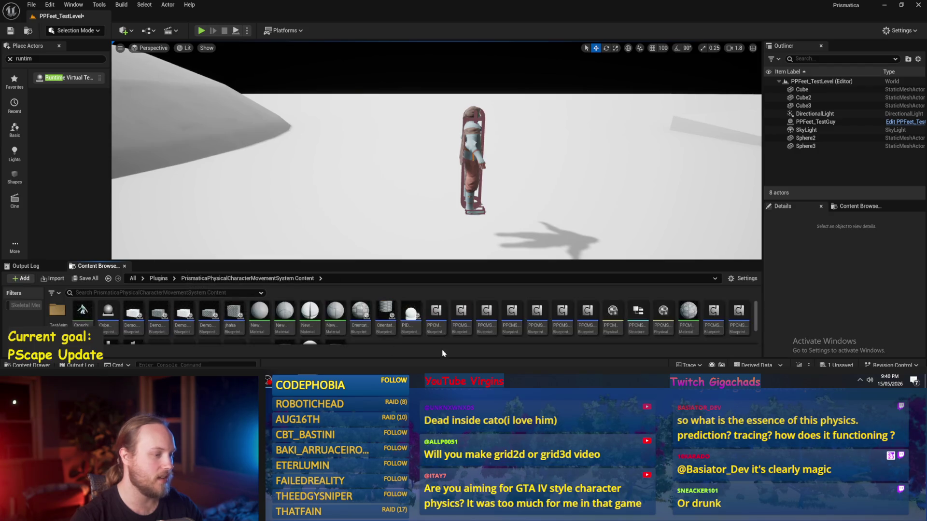
{"action": "scroll", "coordinate": [155, 315], "scroll_direction": "down", "scroll_amount": 2}
{"action": "double_click", "coordinate": [158, 318]}
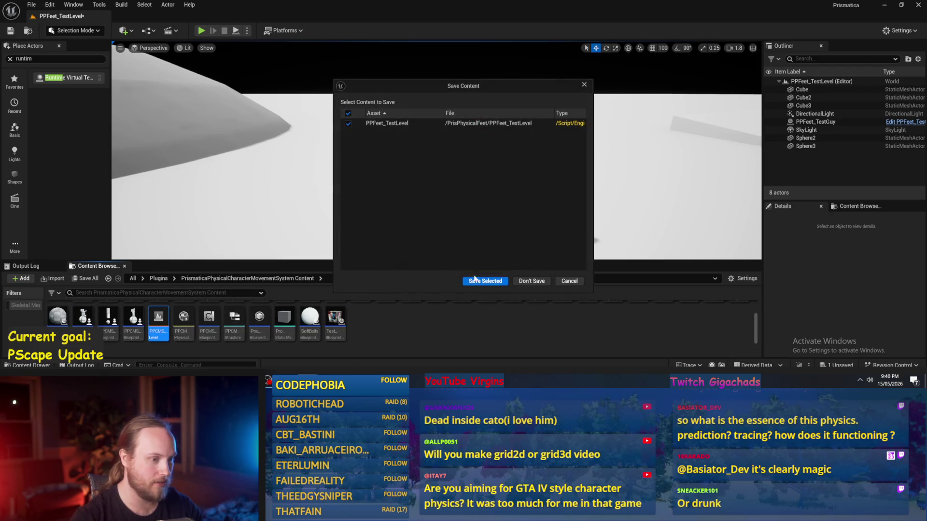
{"action": "left_click", "coordinate": [482, 280]}
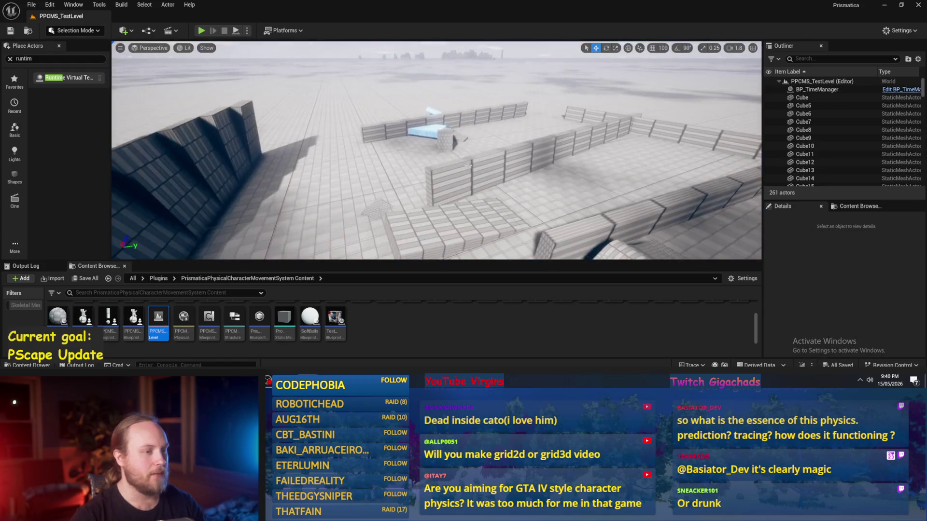
- Play the level full screen, walk the character right, then stop
{"action": "left_click", "coordinate": [202, 31]}
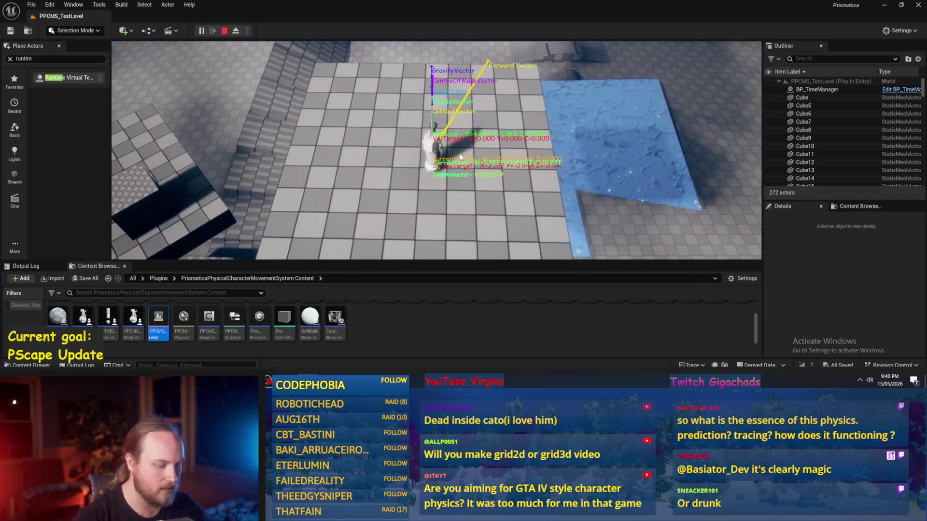
{"action": "key", "text": "F11"}
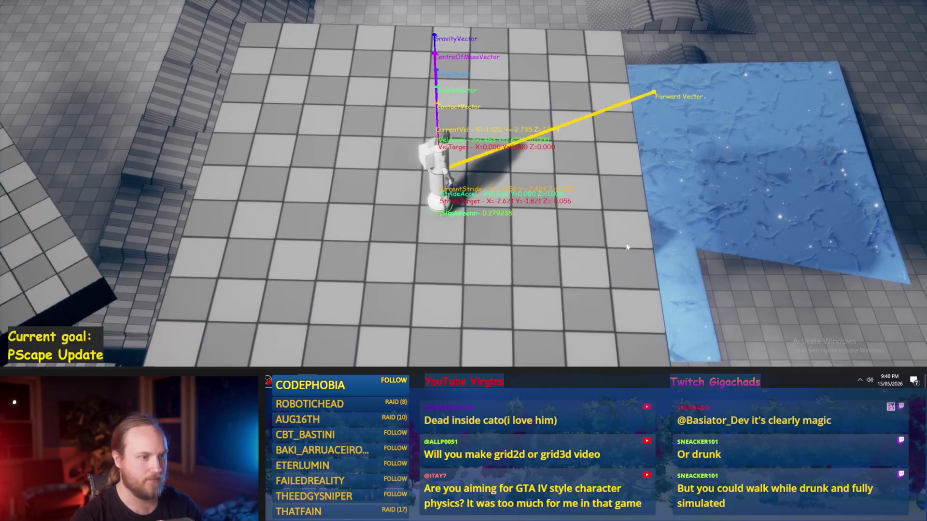
{"action": "key", "text": "d"}
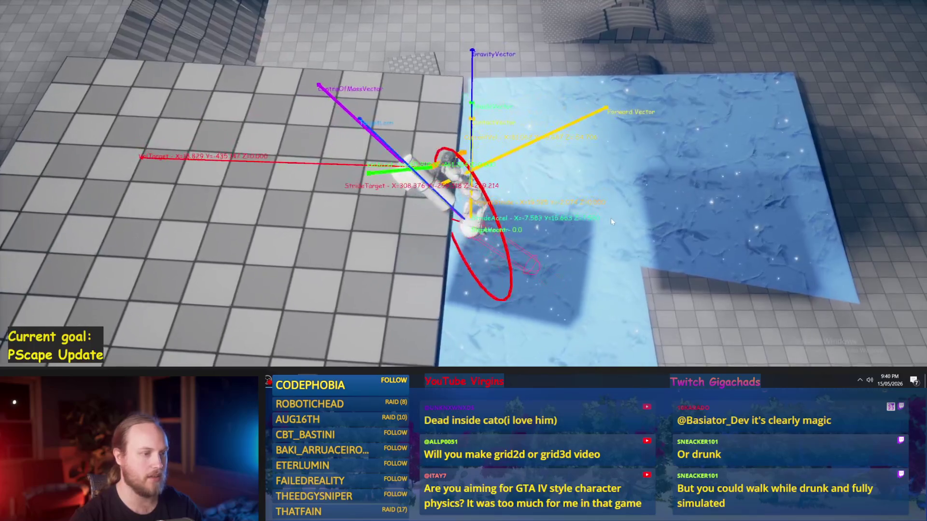
{"action": "key", "text": "Escape"}
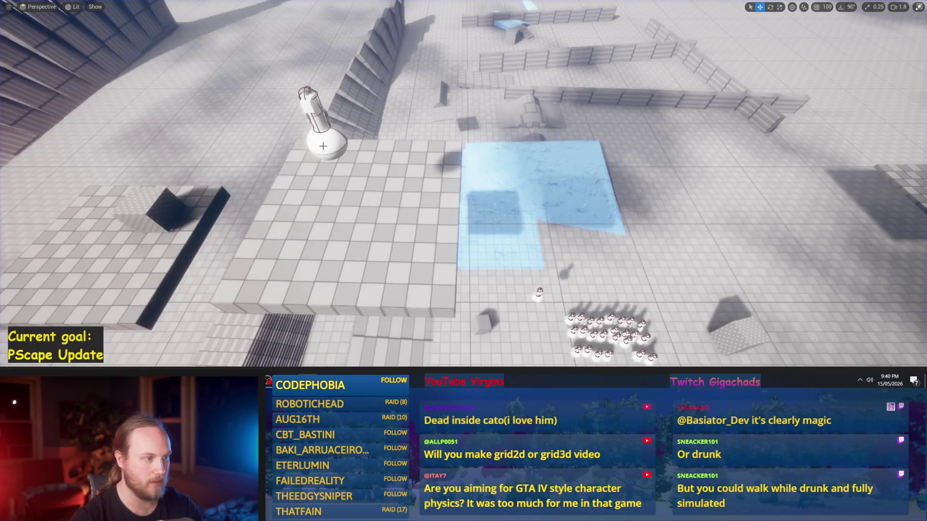
- Select the character and run another play session with Alt+P, ejecting with F8 to watch the debug vectors
{"action": "left_click", "coordinate": [314, 142]}
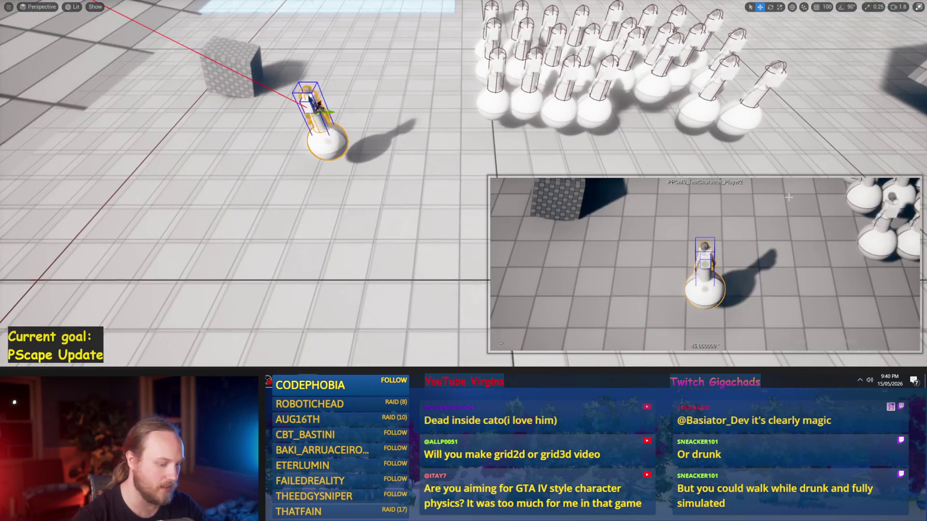
{"action": "key", "text": "alt+p"}
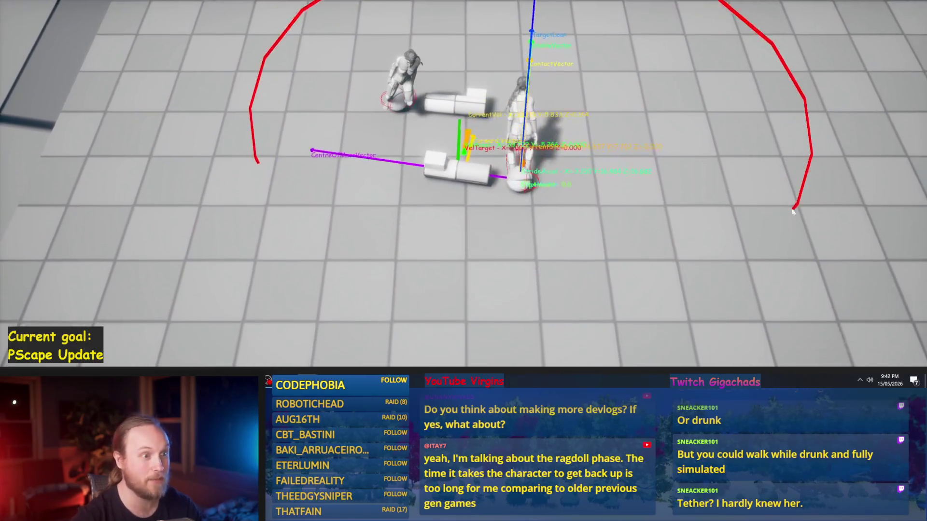
{"action": "key", "text": "F8"}
{"action": "key", "text": "F8"}
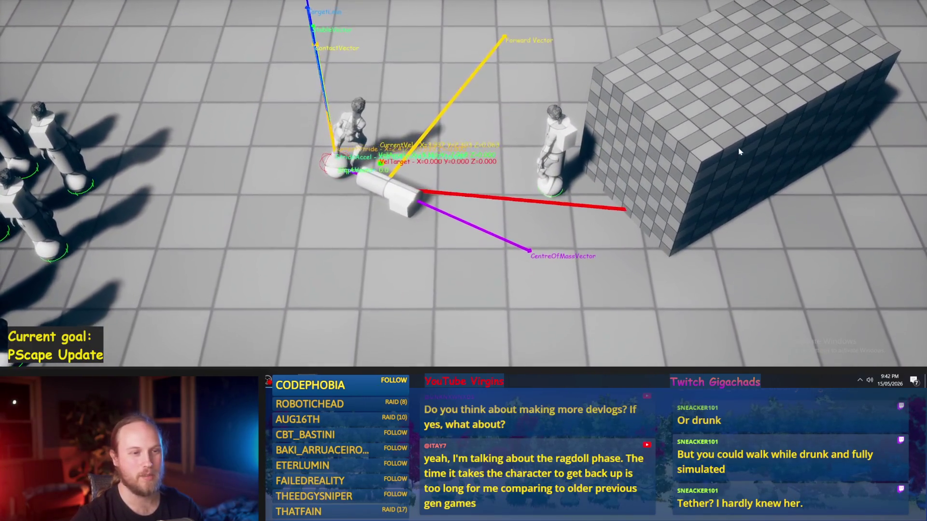
- Stop play-in-editor with Esc and leave immersive viewport mode with F11
{"action": "key", "text": "Escape"}
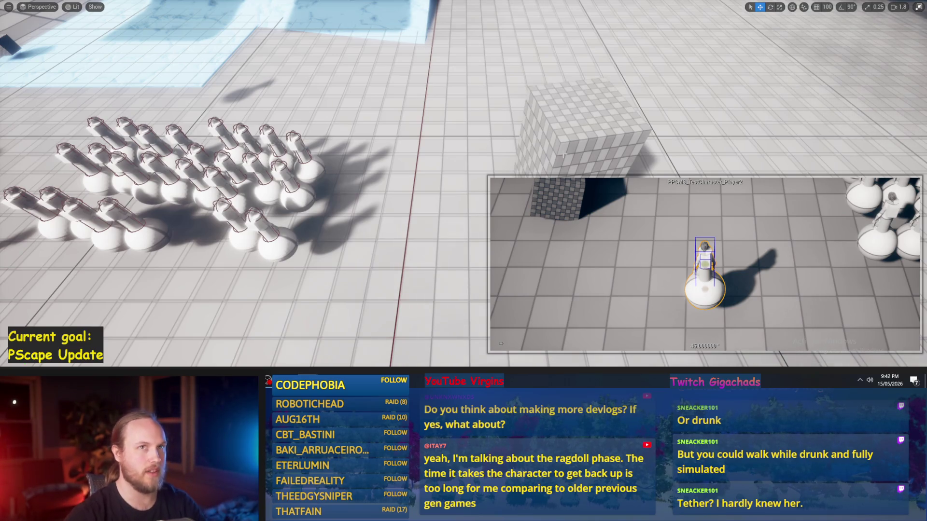
{"action": "scroll", "coordinate": [511, 77], "scroll_direction": "down", "scroll_amount": 10}
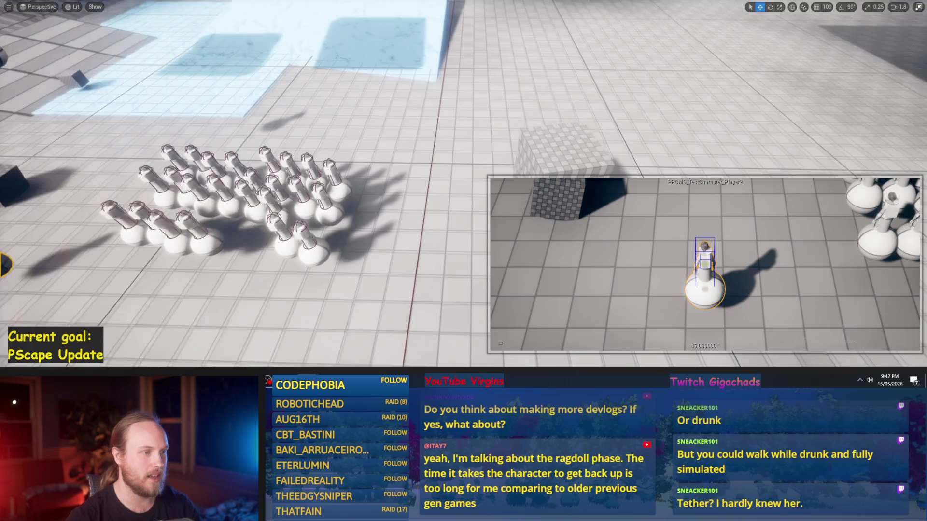
{"action": "key", "text": "F11"}
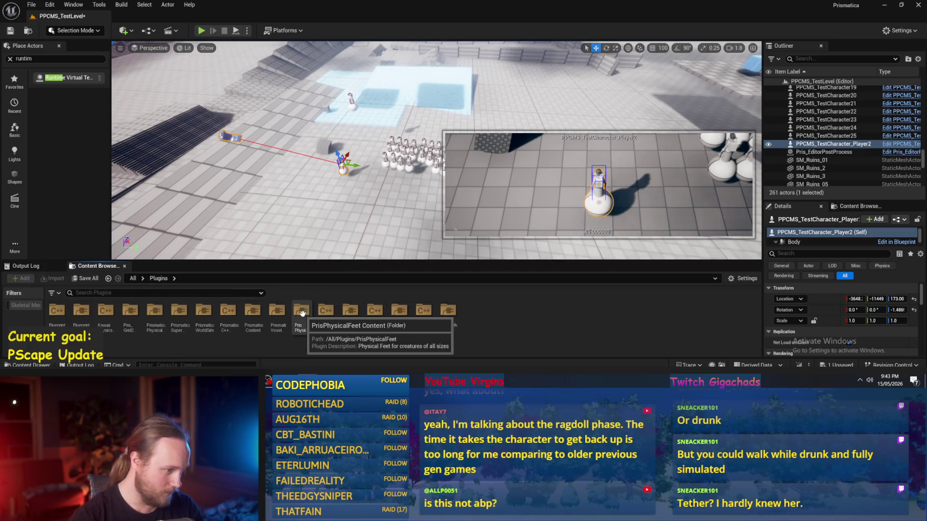
- Open PPFeet_TestLevel, saving the current level, and reframe the viewport on the ragdoll character
{"action": "double_click", "coordinate": [165, 311]}
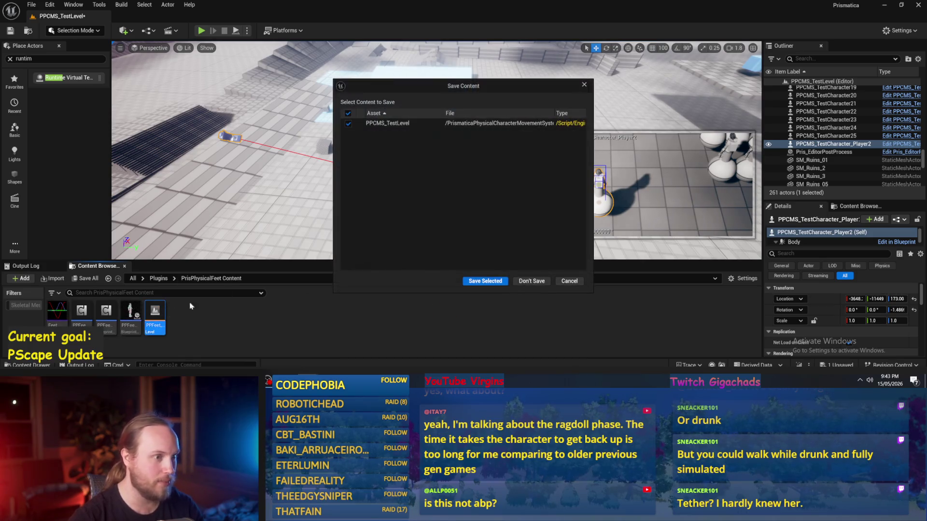
{"action": "left_click", "coordinate": [496, 284]}
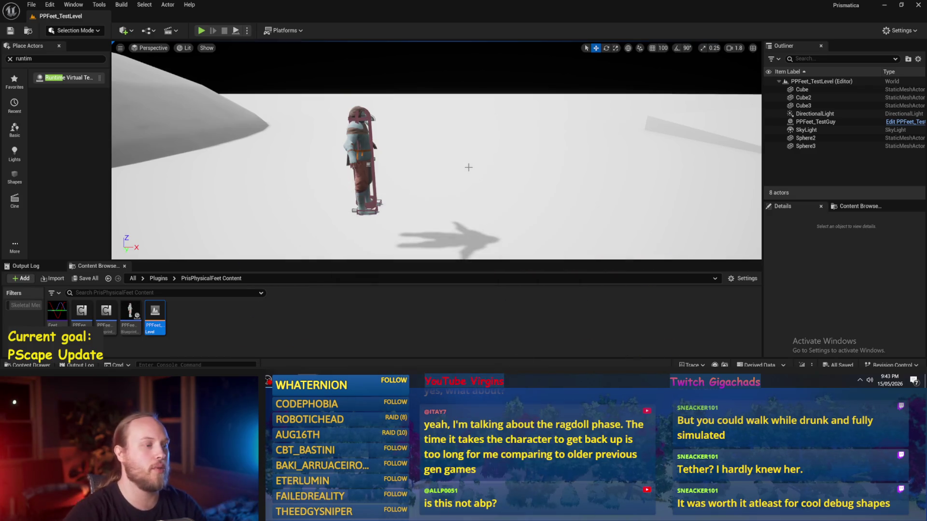
{"action": "left_click_drag", "start_coordinate": [465, 216], "coordinate": [482, 190]}
{"action": "scroll", "coordinate": [483, 190], "scroll_direction": "down", "scroll_amount": 2}
{"action": "scroll", "coordinate": [482, 190], "scroll_direction": "down", "scroll_amount": 1}
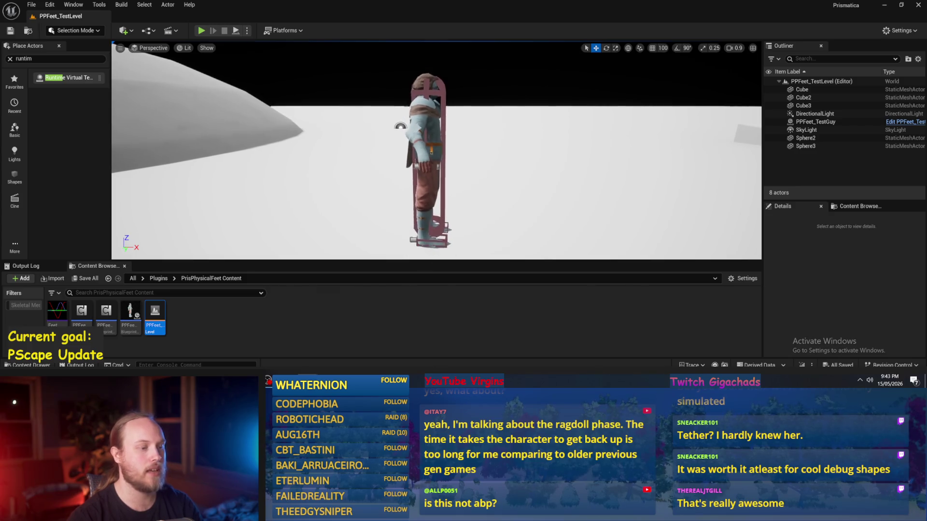
{"action": "left_click_drag", "start_coordinate": [389, 260], "coordinate": [389, 294]}
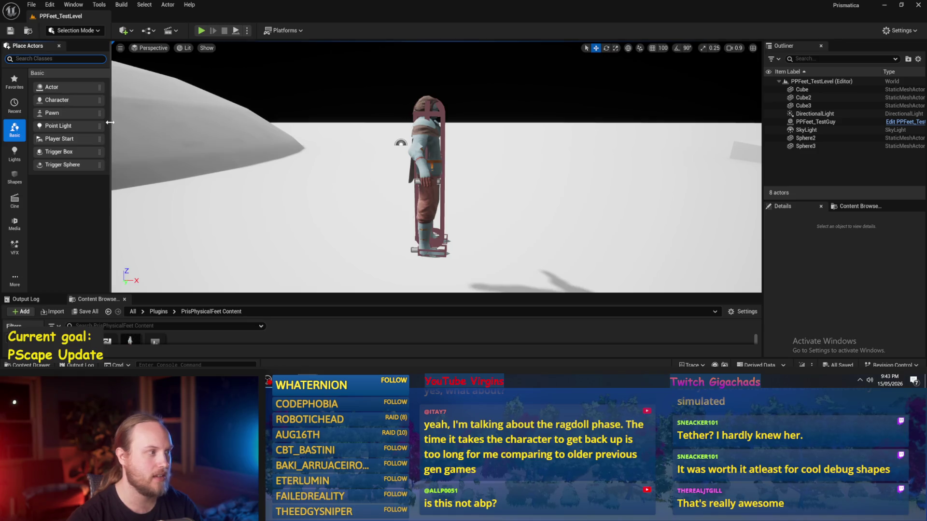
- Hide the Place Actors panel, select PPFeet_TestGuy, and switch to the PPFeet_Base Blueprint editor
{"action": "left_click_drag", "start_coordinate": [111, 122], "coordinate": [8, 131]}
{"action": "left_click", "coordinate": [385, 179]}
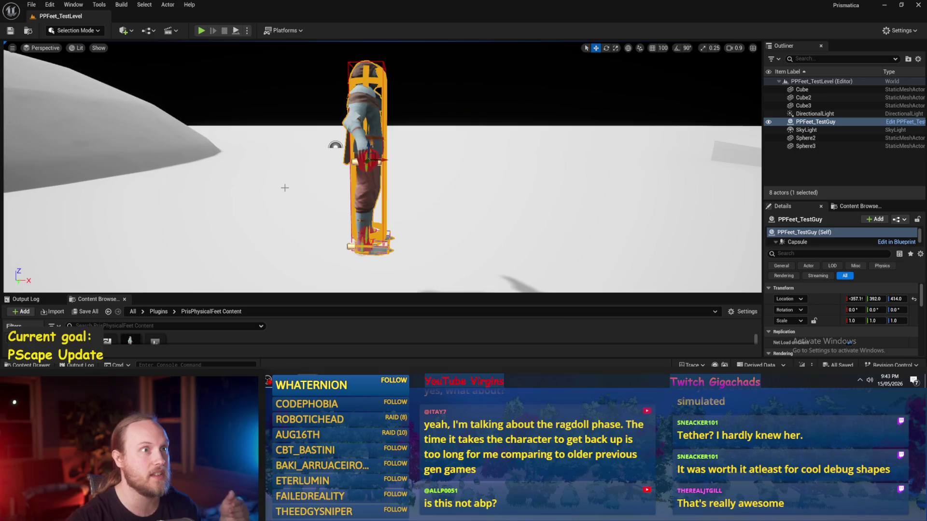
{"action": "mouse_move", "coordinate": [255, 167]}
{"action": "left_mouse_down"}
{"action": "mouse_move", "coordinate": [255, 154]}
{"action": "mouse_move", "coordinate": [297, 168]}
{"action": "left_mouse_up"}
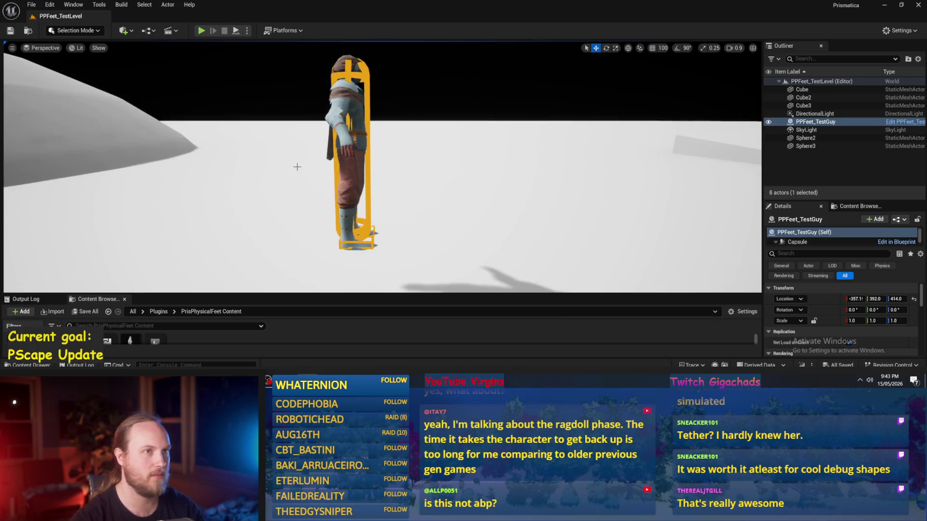
{"action": "left_click_drag", "start_coordinate": [329, 293], "coordinate": [327, 228]}
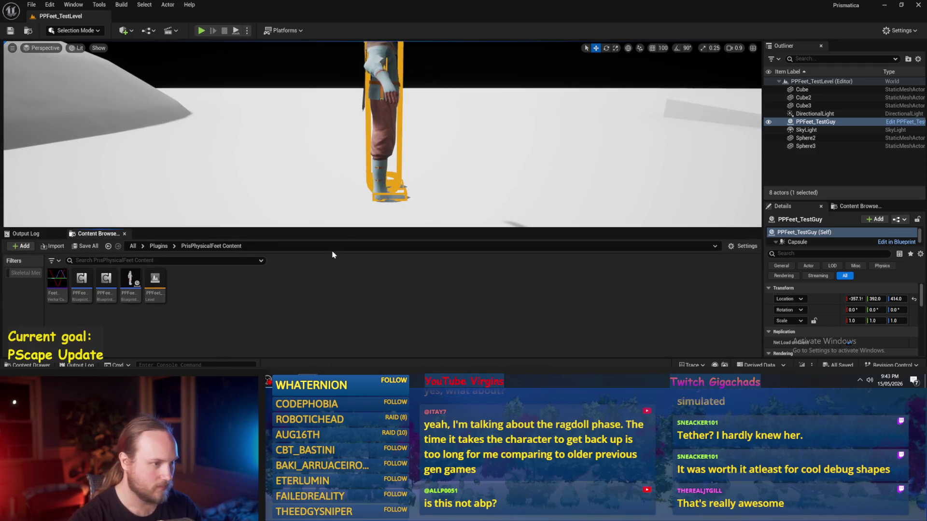
{"action": "left_click", "coordinate": [335, 359]}
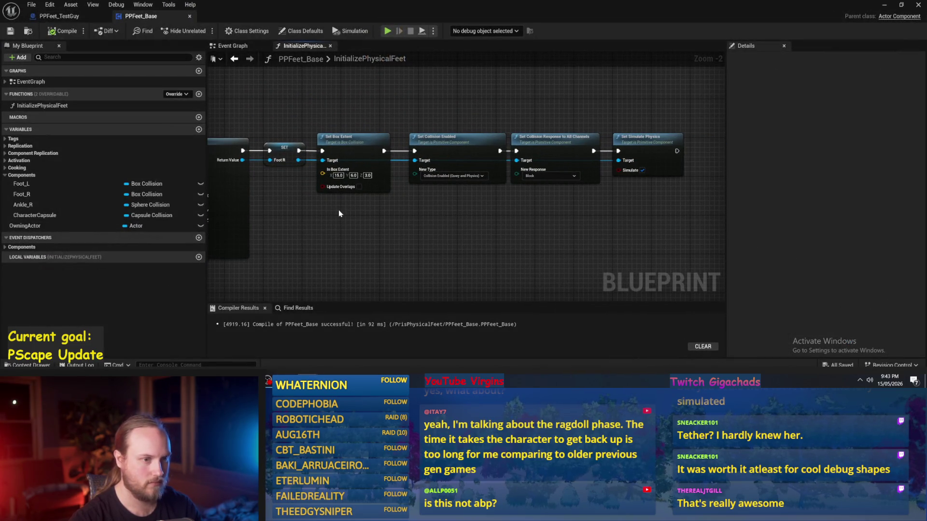
- Shift the Add Box Collision and SET Foot L nodes, plus the wire reroute, further right
{"action": "scroll", "coordinate": [364, 256], "scroll_direction": "down", "scroll_amount": 3}
{"action": "scroll", "coordinate": [512, 243], "scroll_direction": "up", "scroll_amount": 1}
{"action": "left_click_drag", "start_coordinate": [344, 216], "coordinate": [493, 224]}
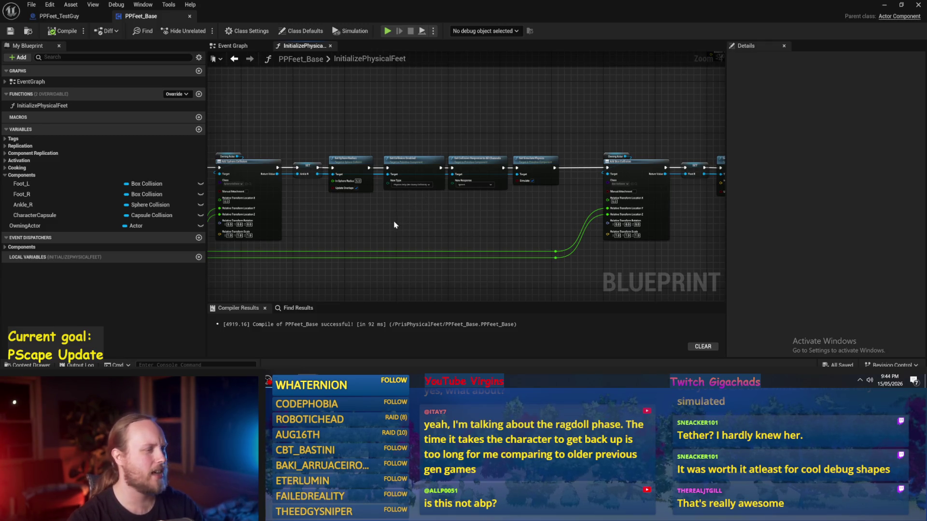
{"action": "left_click_drag", "start_coordinate": [394, 225], "coordinate": [474, 202]}
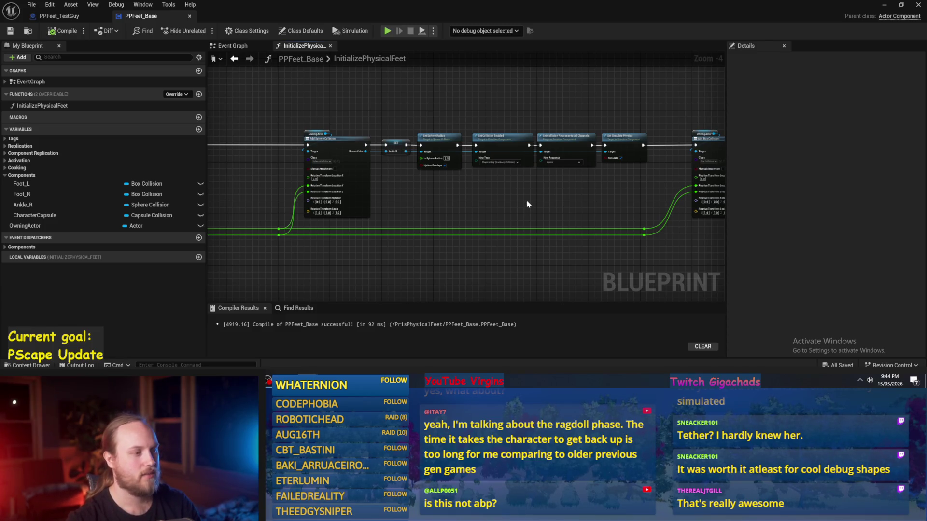
{"action": "mouse_move", "coordinate": [348, 271]}
{"action": "left_mouse_down"}
{"action": "mouse_move", "coordinate": [451, 141]}
{"action": "mouse_move", "coordinate": [411, 138]}
{"action": "mouse_move", "coordinate": [498, 170]}
{"action": "left_mouse_up"}
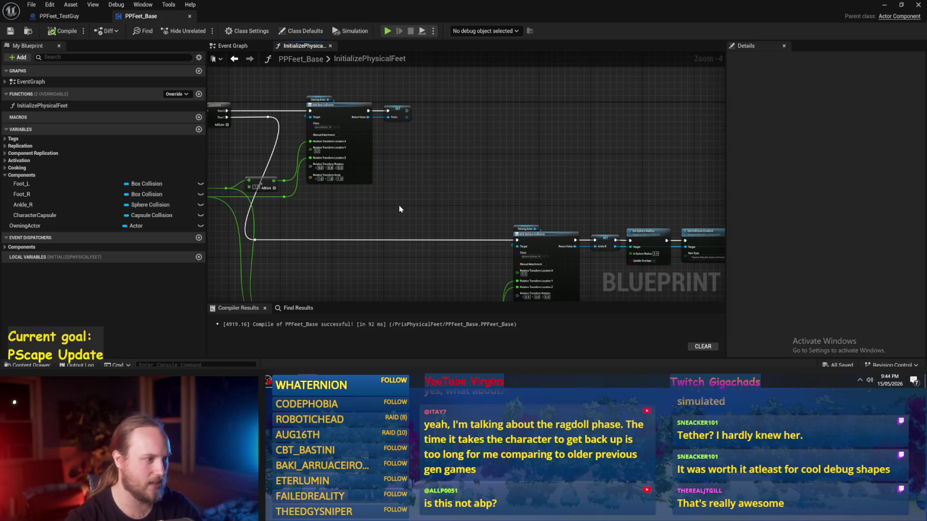
{"action": "left_click_drag", "start_coordinate": [413, 182], "coordinate": [552, 210]}
{"action": "left_click_drag", "start_coordinate": [536, 89], "coordinate": [340, 214]}
{"action": "scroll", "coordinate": [341, 214], "scroll_direction": "up", "scroll_amount": 1}
{"action": "scroll", "coordinate": [353, 169], "scroll_direction": "up", "scroll_amount": 1}
{"action": "left_click_drag", "start_coordinate": [385, 143], "coordinate": [465, 142]}
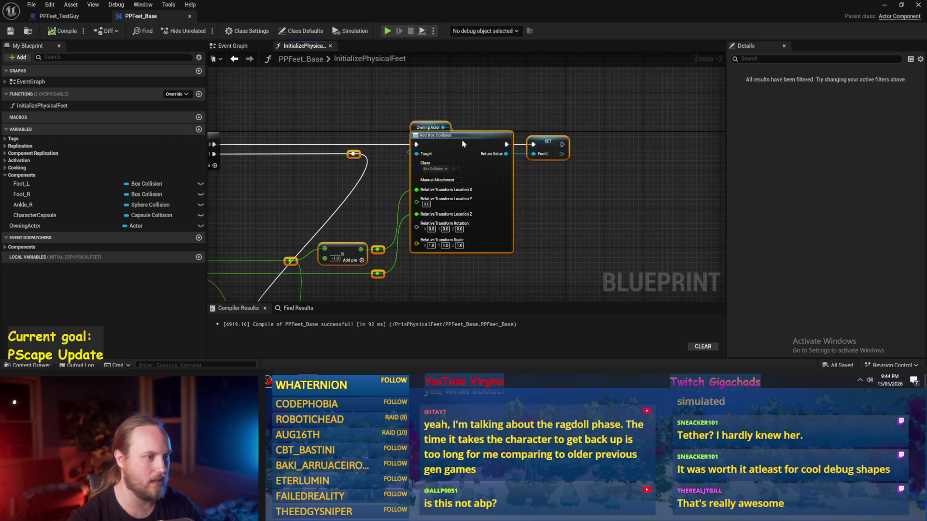
{"action": "scroll", "coordinate": [466, 145], "scroll_direction": "down", "scroll_amount": 1}
{"action": "mouse_move", "coordinate": [347, 206]}
{"action": "left_mouse_down"}
{"action": "mouse_move", "coordinate": [367, 215]}
{"action": "mouse_move", "coordinate": [491, 202]}
{"action": "mouse_move", "coordinate": [523, 208]}
{"action": "left_mouse_up"}
- Pan the graph to review the Ankle_R sphere chain and Foot_R box extent nodes
{"action": "scroll", "coordinate": [524, 209], "scroll_direction": "down", "scroll_amount": 1}
{"action": "mouse_move", "coordinate": [429, 208]}
{"action": "left_mouse_down"}
{"action": "mouse_move", "coordinate": [300, 130]}
{"action": "mouse_move", "coordinate": [201, 116]}
{"action": "left_mouse_up"}
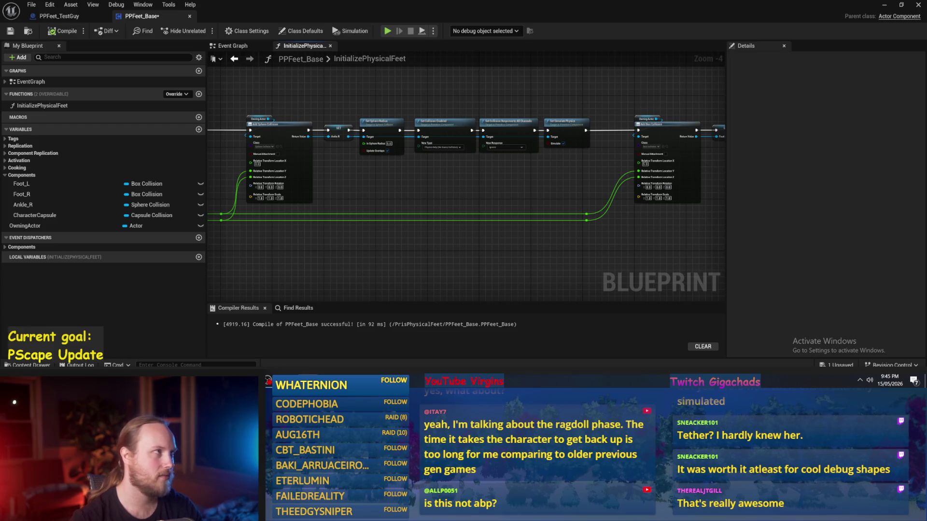
{"action": "scroll", "coordinate": [417, 220], "scroll_direction": "up", "scroll_amount": 2}
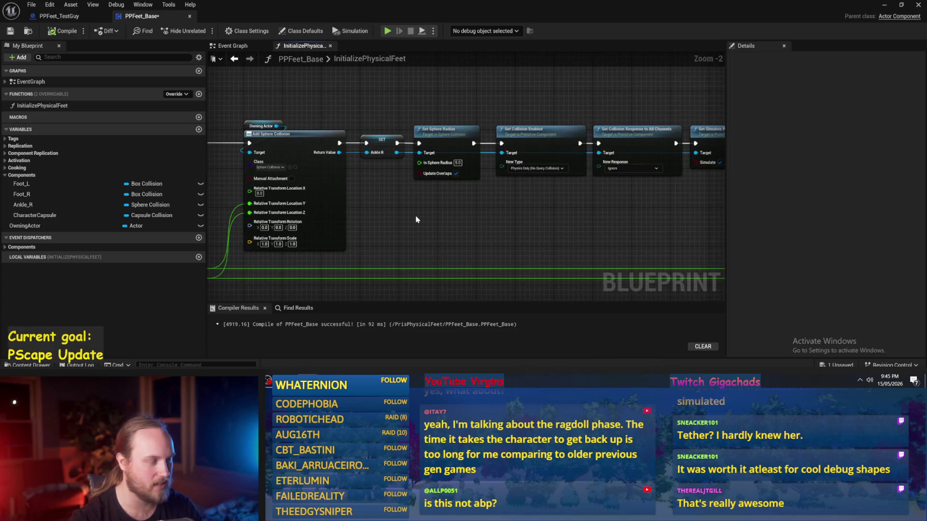
{"action": "left_click_drag", "start_coordinate": [417, 220], "coordinate": [331, 217]}
{"action": "left_click_drag", "start_coordinate": [484, 230], "coordinate": [334, 225]}
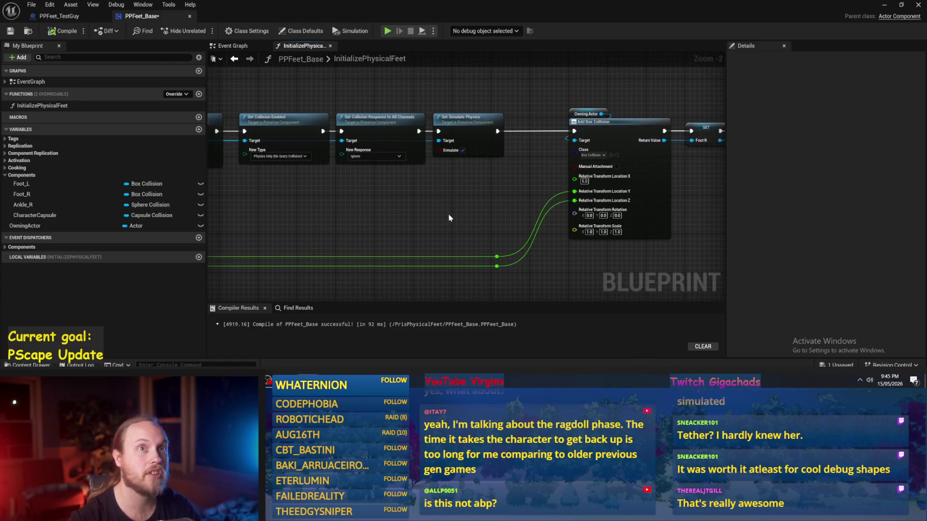
{"action": "left_click_drag", "start_coordinate": [446, 207], "coordinate": [417, 231]}
{"action": "mouse_move", "coordinate": [613, 224]}
{"action": "left_mouse_down"}
{"action": "mouse_move", "coordinate": [447, 209]}
{"action": "mouse_move", "coordinate": [397, 215]}
{"action": "mouse_move", "coordinate": [419, 262]}
{"action": "left_mouse_up"}
{"action": "scroll", "coordinate": [447, 215], "scroll_direction": "down", "scroll_amount": 2}
{"action": "mouse_move", "coordinate": [450, 217]}
{"action": "left_mouse_down"}
{"action": "mouse_move", "coordinate": [497, 200]}
{"action": "mouse_move", "coordinate": [551, 219]}
{"action": "left_mouse_up"}
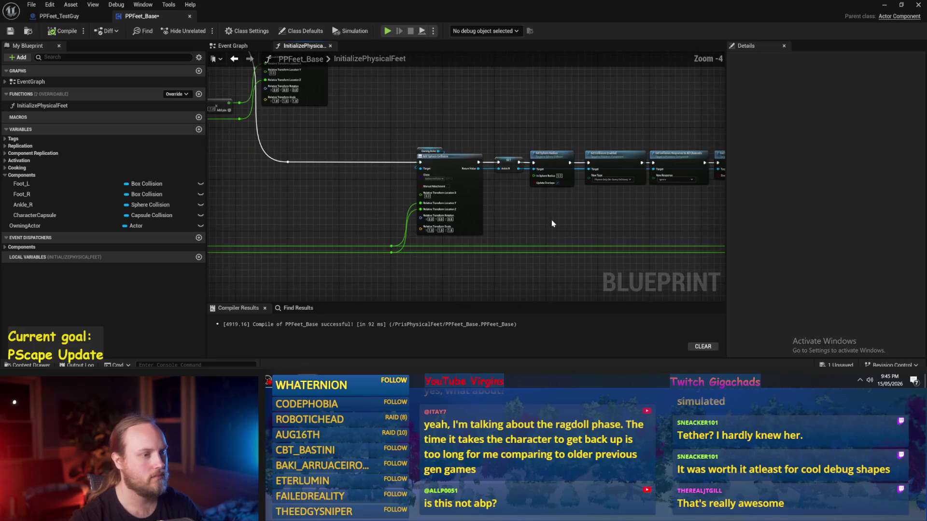
{"action": "scroll", "coordinate": [544, 219], "scroll_direction": "up", "scroll_amount": 2}
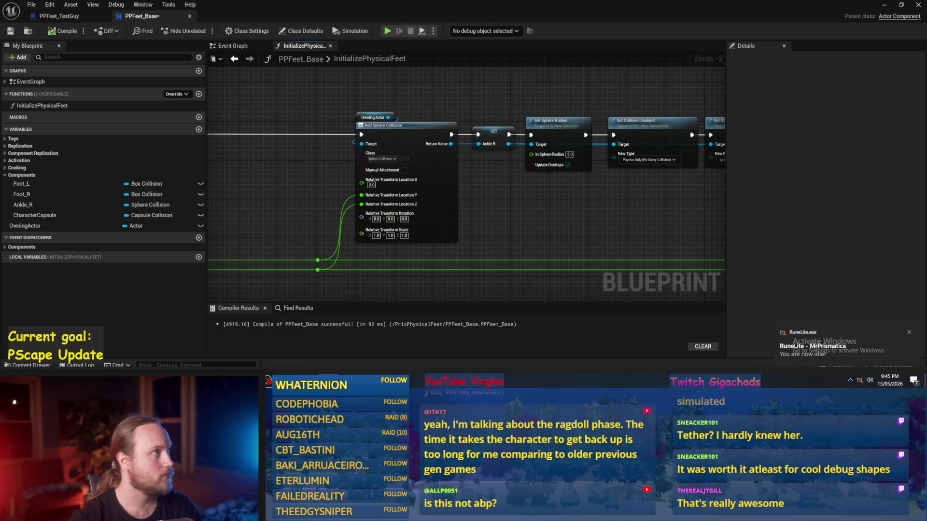
{"action": "scroll", "coordinate": [390, 187], "scroll_direction": "down", "scroll_amount": 2}
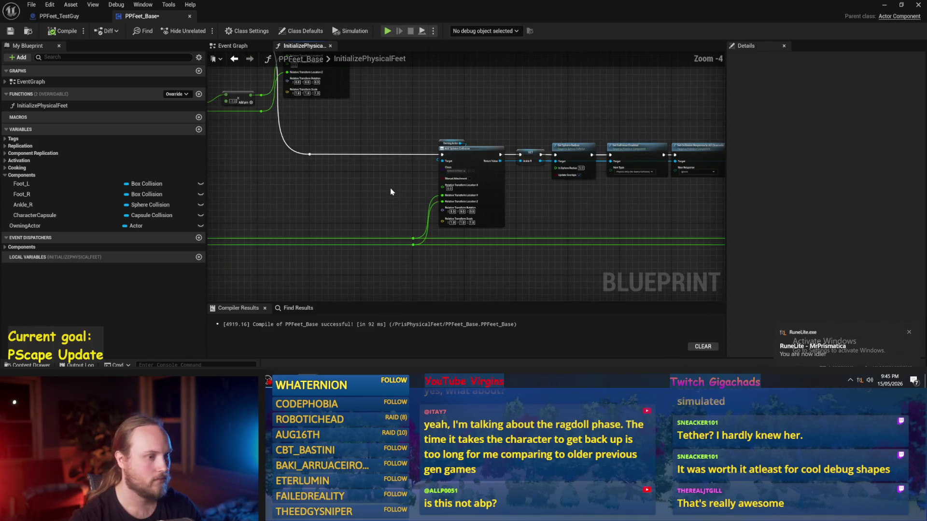
- Dismiss the desktop notification and check the sphere's Set Simulate Physics step and SET Foot R
{"action": "left_click", "coordinate": [908, 333]}
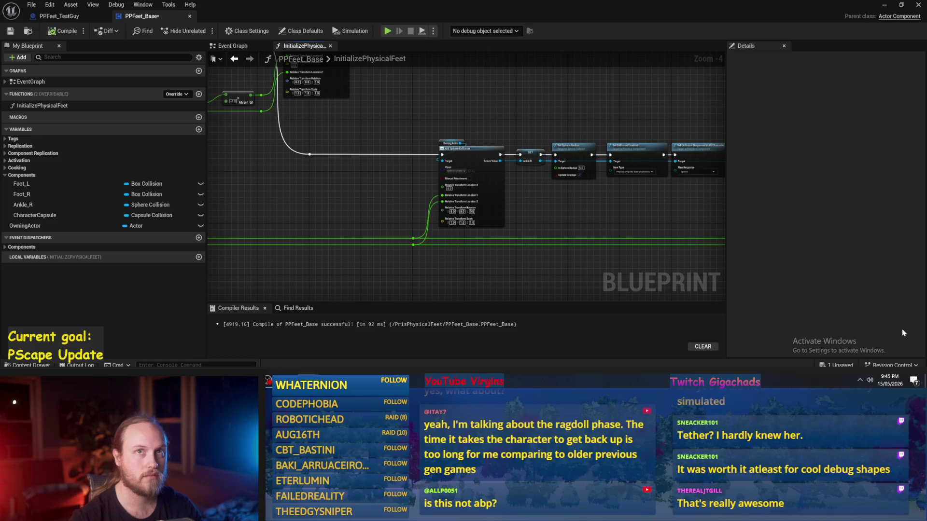
{"action": "mouse_move", "coordinate": [263, 197]}
{"action": "left_mouse_down"}
{"action": "mouse_move", "coordinate": [388, 234]}
{"action": "mouse_move", "coordinate": [472, 233]}
{"action": "mouse_move", "coordinate": [347, 210]}
{"action": "left_mouse_up"}
{"action": "scroll", "coordinate": [367, 208], "scroll_direction": "up", "scroll_amount": 2}
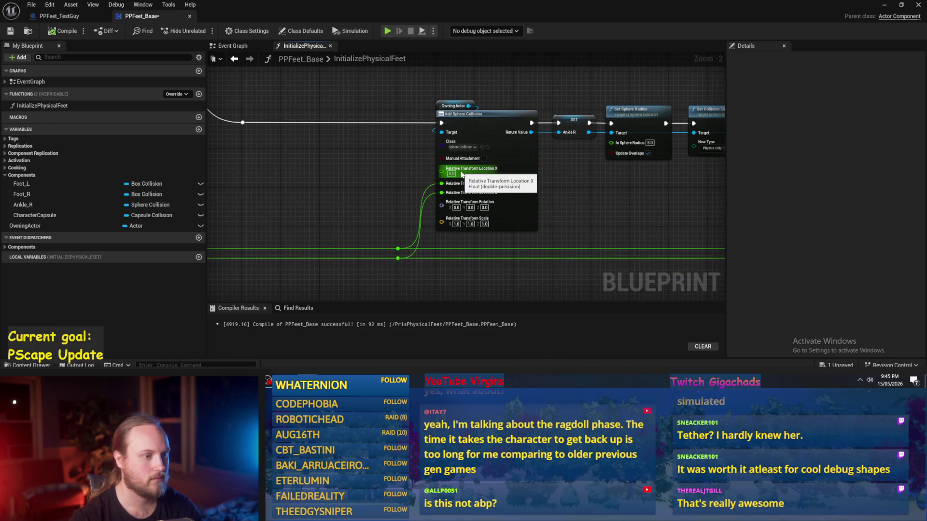
{"action": "mouse_move", "coordinate": [561, 190]}
{"action": "left_mouse_down"}
{"action": "mouse_move", "coordinate": [617, 199]}
{"action": "mouse_move", "coordinate": [436, 189]}
{"action": "left_mouse_up"}
{"action": "mouse_move", "coordinate": [635, 207]}
{"action": "left_mouse_down"}
{"action": "mouse_move", "coordinate": [487, 193]}
{"action": "mouse_move", "coordinate": [555, 205]}
{"action": "mouse_move", "coordinate": [583, 189]}
{"action": "mouse_move", "coordinate": [533, 186]}
{"action": "mouse_move", "coordinate": [418, 209]}
{"action": "mouse_move", "coordinate": [401, 178]}
{"action": "mouse_move", "coordinate": [437, 222]}
{"action": "left_mouse_up"}
{"action": "scroll", "coordinate": [401, 178], "scroll_direction": "up", "scroll_amount": 1}
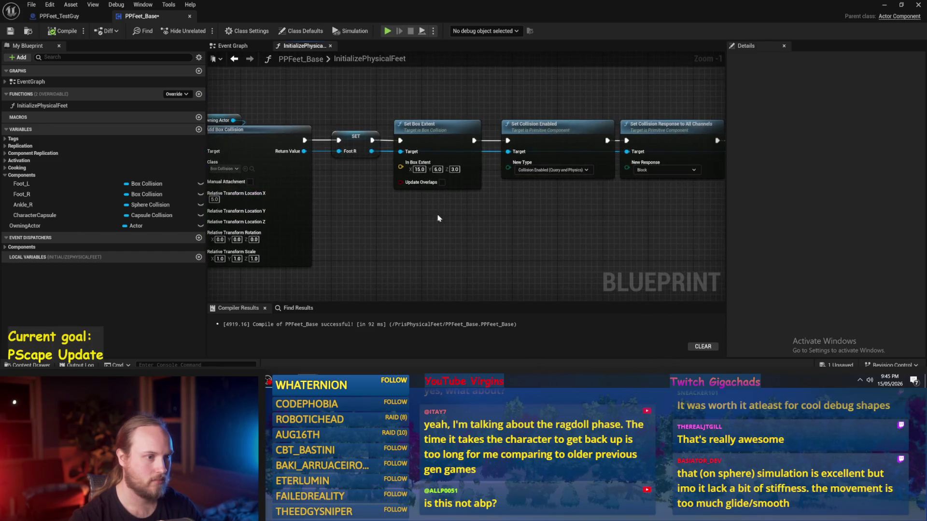
{"action": "scroll", "coordinate": [584, 221], "scroll_direction": "down", "scroll_amount": 2}
{"action": "mouse_move", "coordinate": [638, 164]}
{"action": "left_mouse_down"}
{"action": "mouse_move", "coordinate": [521, 174]}
{"action": "mouse_move", "coordinate": [394, 235]}
{"action": "left_mouse_up"}
{"action": "scroll", "coordinate": [498, 190], "scroll_direction": "up", "scroll_amount": 1}
{"action": "left_click_drag", "start_coordinate": [499, 190], "coordinate": [615, 146]}
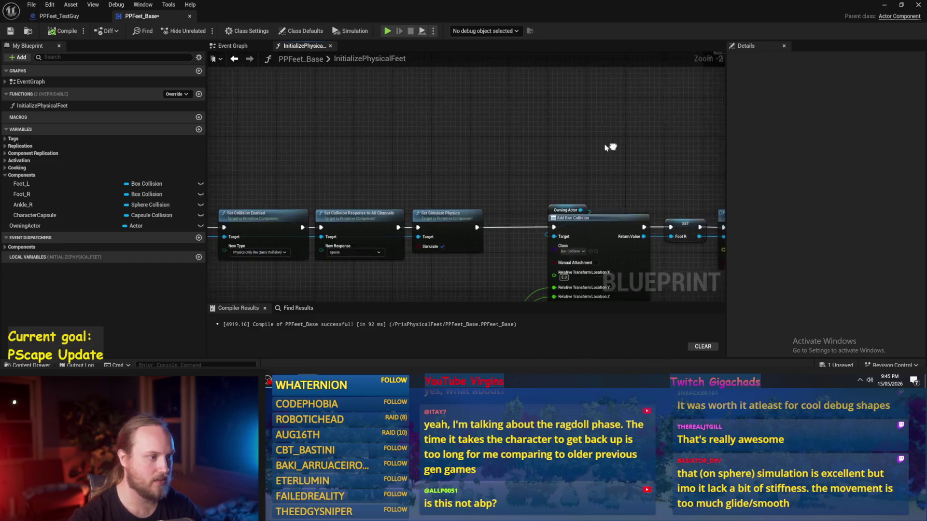
{"action": "left_click", "coordinate": [560, 196]}
- Undo the stray node and wire Set Simulate Physics into Add Physics Constraint Component
{"action": "key", "text": "ctrl+z"}
{"action": "key", "text": "ctrl+z"}
{"action": "key", "text": "ctrl+z"}
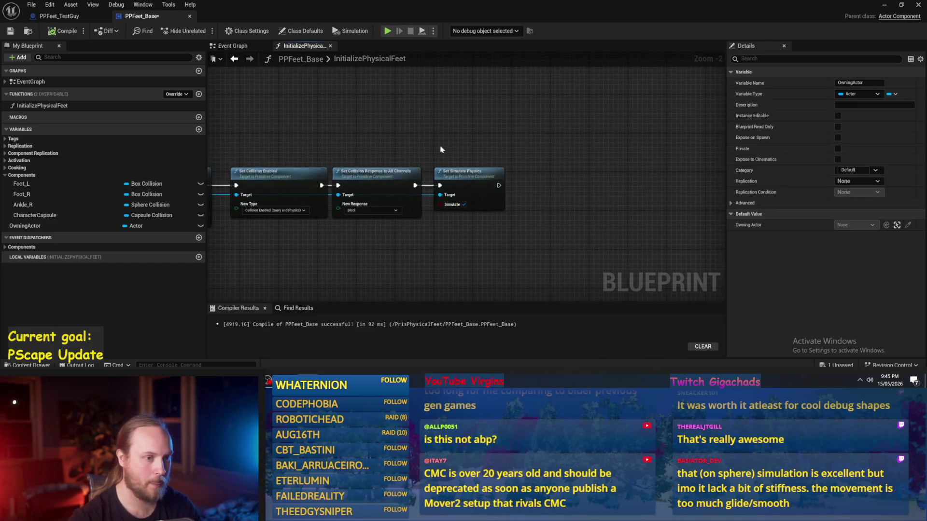
{"action": "key", "text": "ctrl+z"}
{"action": "scroll", "coordinate": [526, 121], "scroll_direction": "down", "scroll_amount": 7}
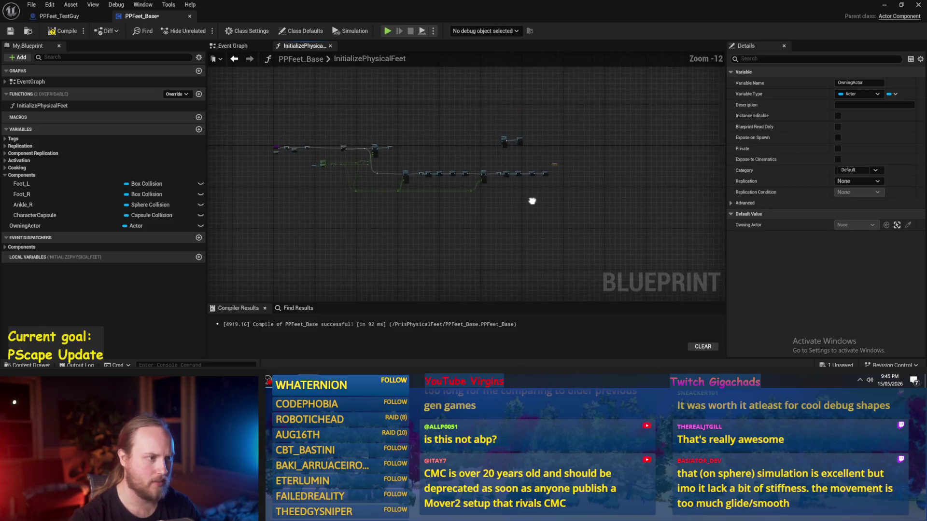
{"action": "scroll", "coordinate": [526, 132], "scroll_direction": "up", "scroll_amount": 6}
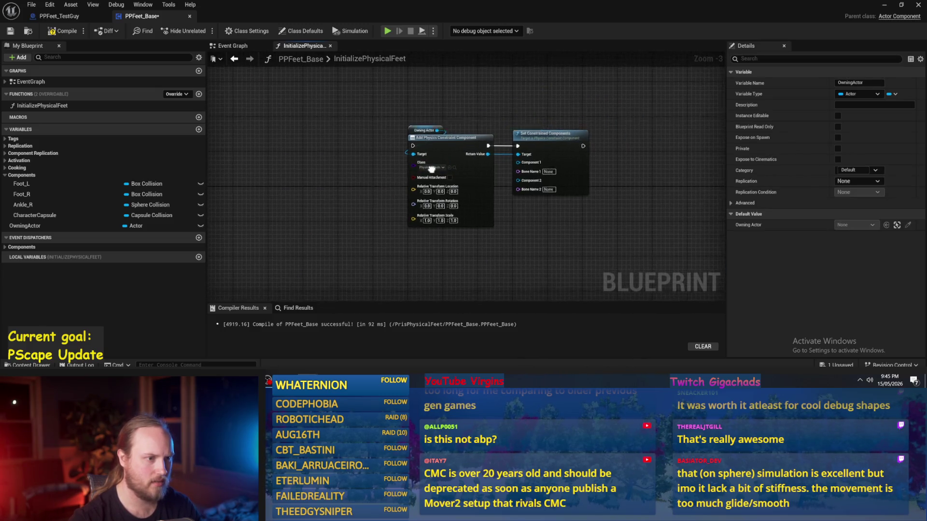
{"action": "scroll", "coordinate": [357, 198], "scroll_direction": "down", "scroll_amount": 5}
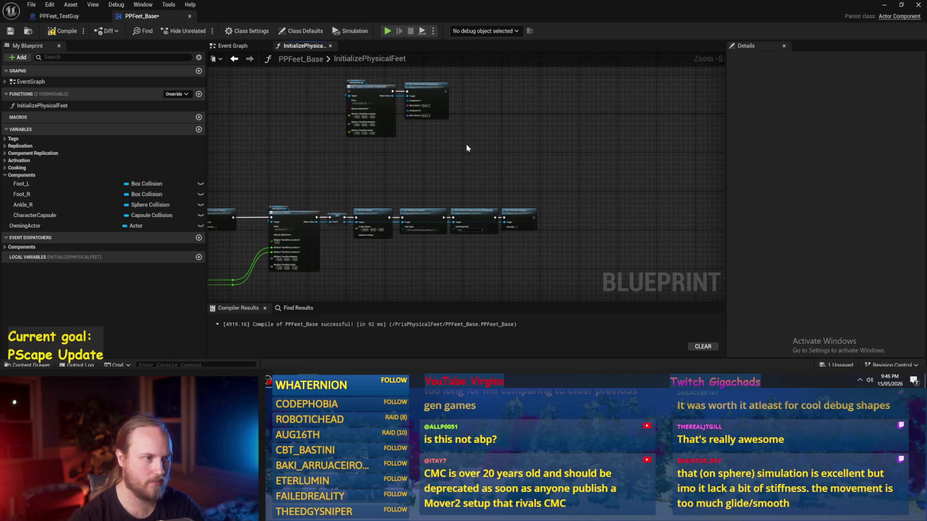
{"action": "scroll", "coordinate": [395, 109], "scroll_direction": "up", "scroll_amount": 3}
{"action": "mouse_move", "coordinate": [395, 109]}
{"action": "left_mouse_down"}
{"action": "mouse_move", "coordinate": [395, 122]}
{"action": "mouse_move", "coordinate": [644, 227]}
{"action": "mouse_move", "coordinate": [622, 219]}
{"action": "mouse_move", "coordinate": [680, 219]}
{"action": "left_mouse_up"}
{"action": "scroll", "coordinate": [644, 226], "scroll_direction": "up", "scroll_amount": 1}
{"action": "scroll", "coordinate": [507, 135], "scroll_direction": "up", "scroll_amount": 2}
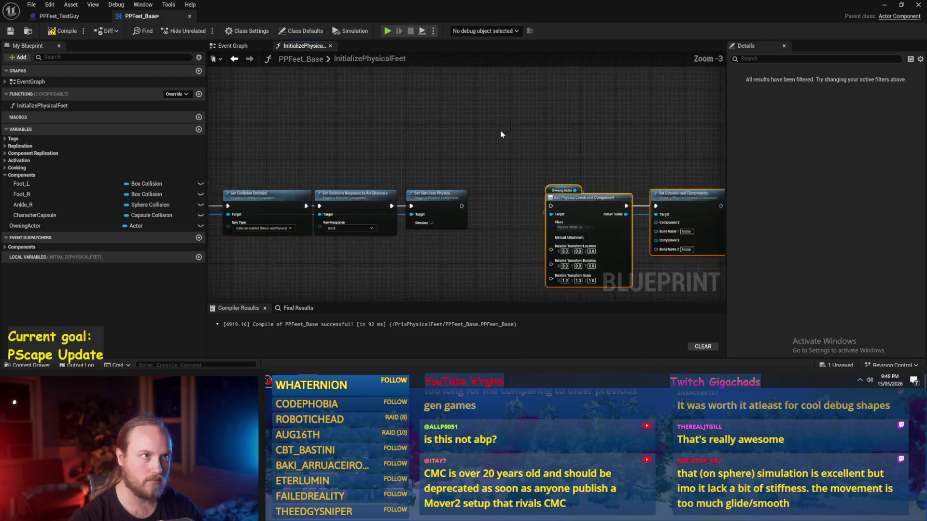
{"action": "left_click_drag", "start_coordinate": [515, 146], "coordinate": [452, 126]}
{"action": "mouse_move", "coordinate": [381, 191]}
{"action": "left_mouse_down"}
{"action": "mouse_move", "coordinate": [550, 198]}
{"action": "mouse_move", "coordinate": [480, 193]}
{"action": "left_mouse_up"}
- Compile and save, then move Set Constrained Components right to leave room for inputs
{"action": "scroll", "coordinate": [555, 140], "scroll_direction": "up", "scroll_amount": 1}
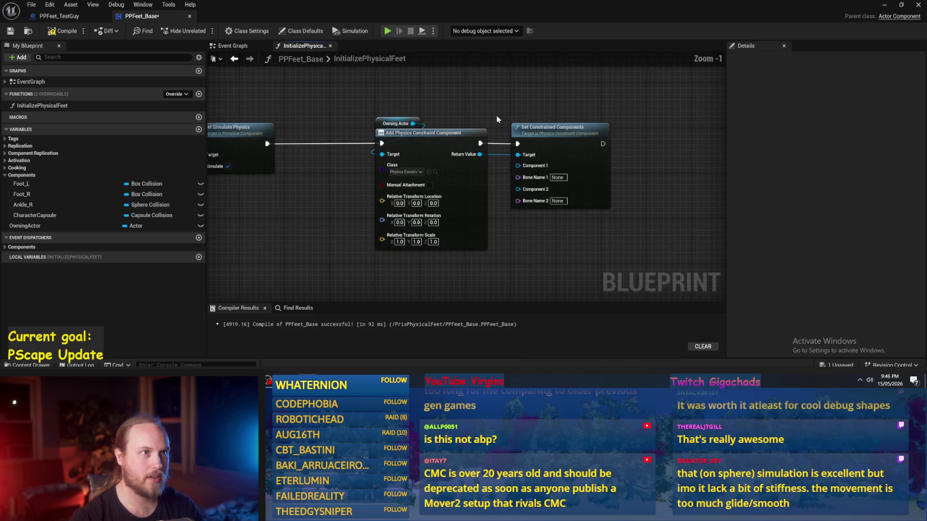
{"action": "scroll", "coordinate": [526, 131], "scroll_direction": "up", "scroll_amount": 1}
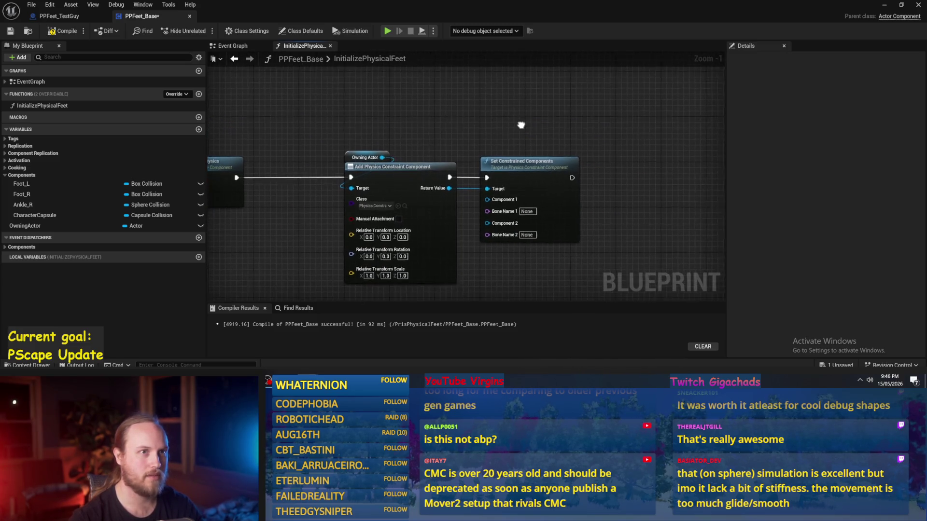
{"action": "left_click", "coordinate": [57, 33]}
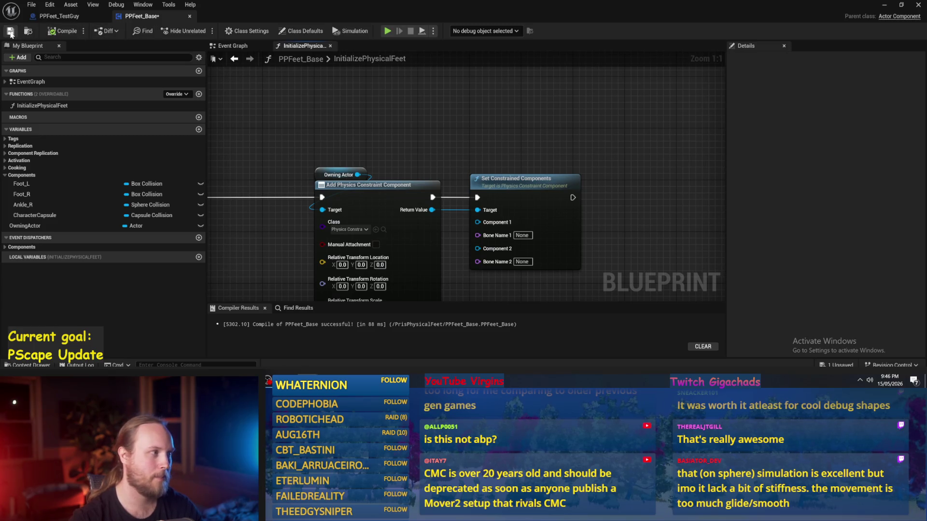
{"action": "scroll", "coordinate": [434, 152], "scroll_direction": "down", "scroll_amount": 1}
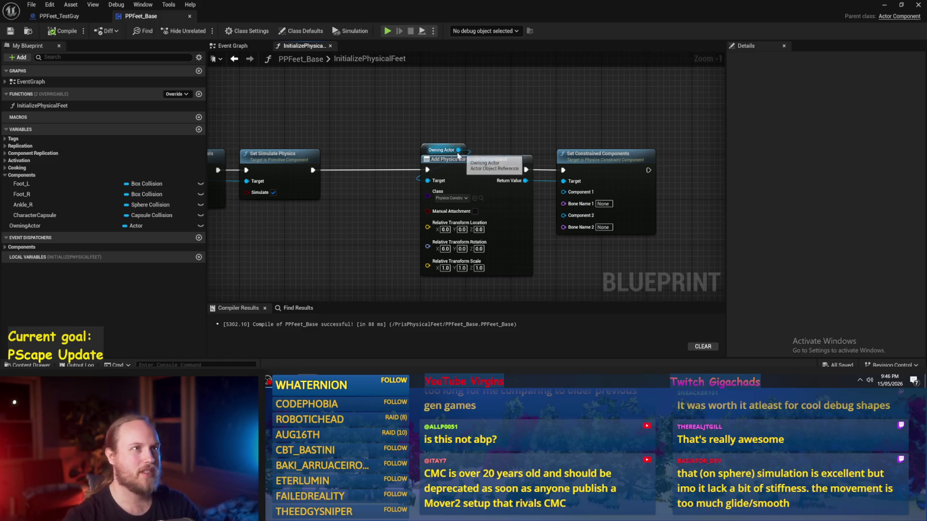
{"action": "scroll", "coordinate": [372, 188], "scroll_direction": "up", "scroll_amount": 1}
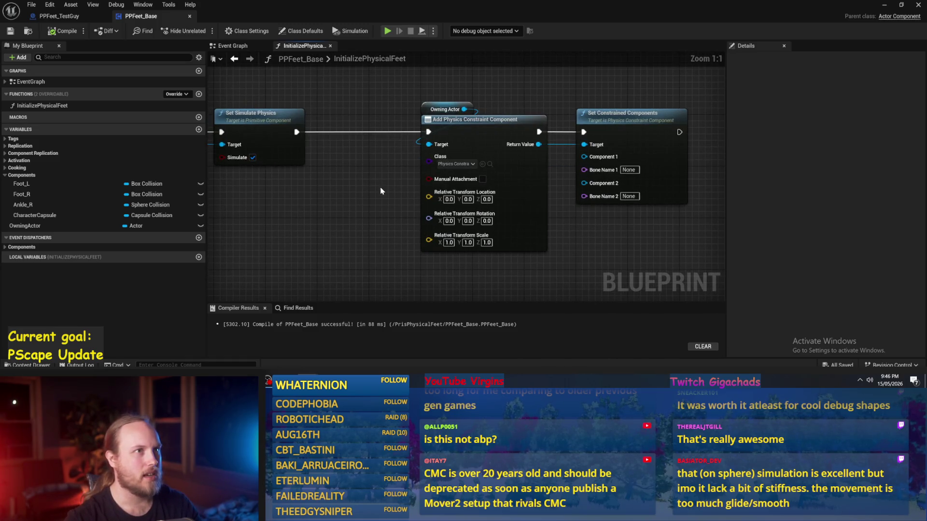
{"action": "left_click_drag", "start_coordinate": [381, 191], "coordinate": [327, 211]}
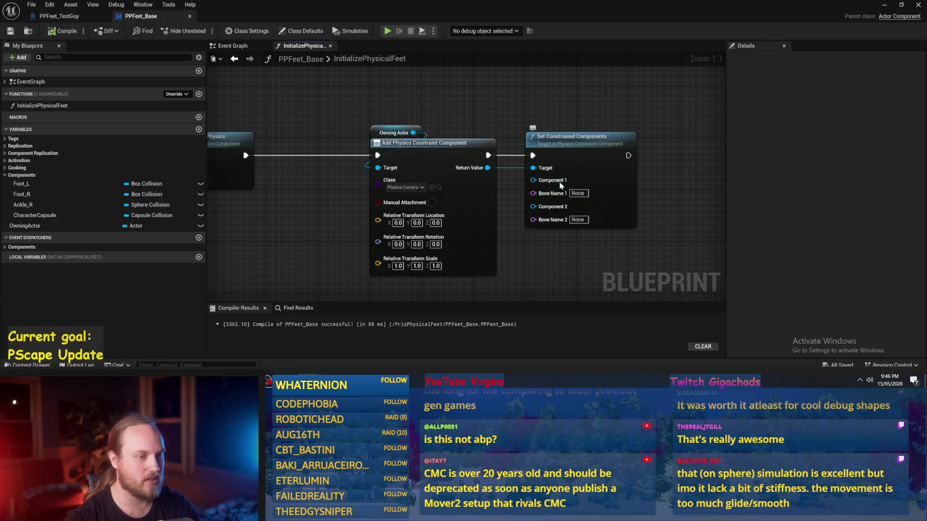
{"action": "mouse_move", "coordinate": [543, 142]}
{"action": "left_mouse_down"}
{"action": "mouse_move", "coordinate": [601, 143]}
{"action": "mouse_move", "coordinate": [593, 144]}
{"action": "left_mouse_up"}
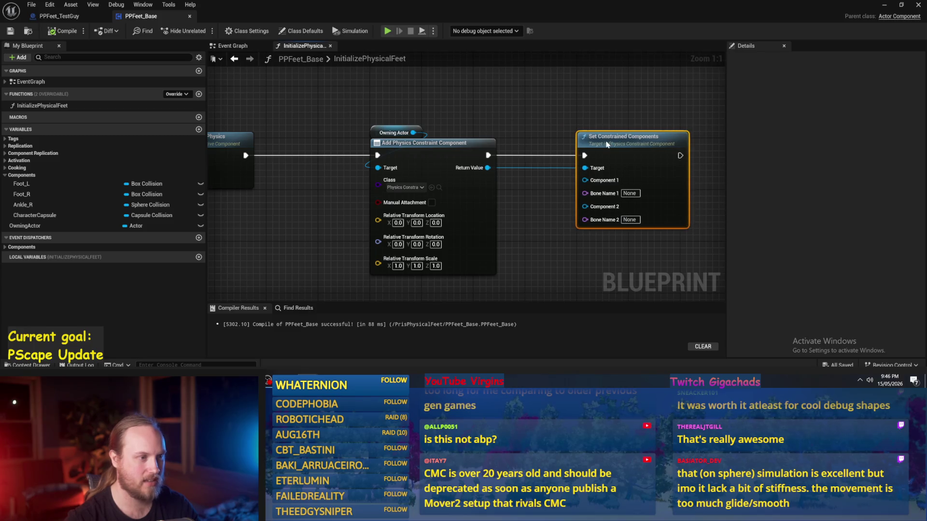
{"action": "left_click_drag", "start_coordinate": [328, 157], "coordinate": [222, 159]}
- Add Foot R and Character Capsule getters, connecting Character Capsule to Component 1
{"action": "left_click", "coordinate": [22, 183]}
{"action": "left_click_drag", "start_coordinate": [22, 194], "coordinate": [388, 110]}
{"action": "left_click", "coordinate": [408, 119]}
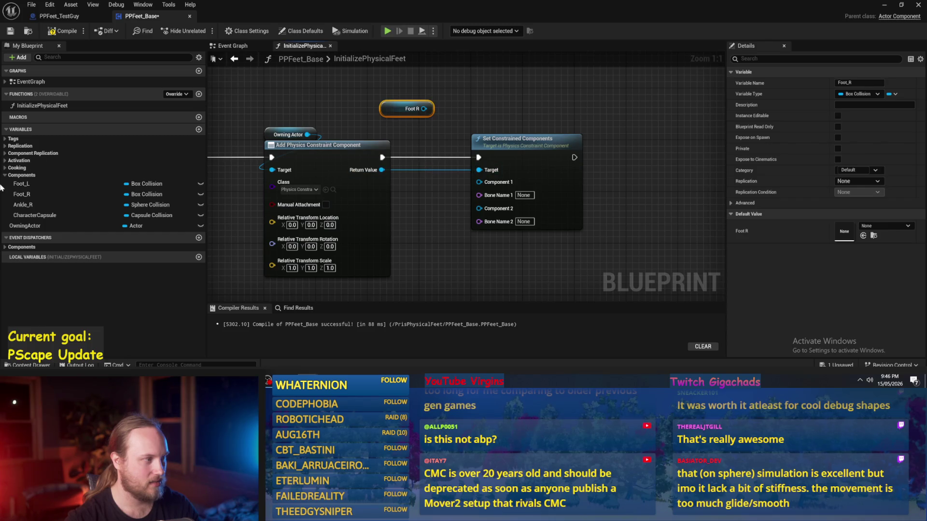
{"action": "left_click", "coordinate": [34, 215]}
{"action": "left_click_drag", "start_coordinate": [34, 215], "coordinate": [388, 79]}
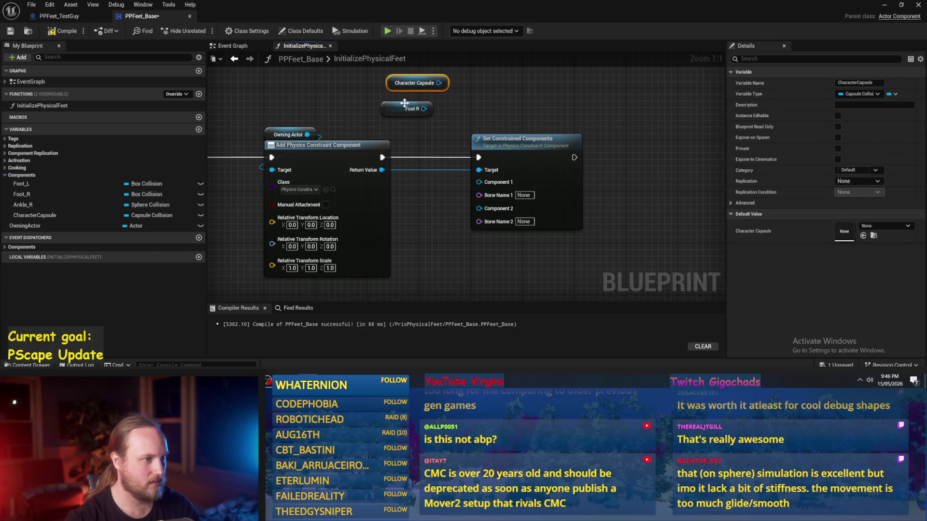
{"action": "mouse_move", "coordinate": [427, 106]}
{"action": "left_mouse_down"}
{"action": "mouse_move", "coordinate": [483, 116]}
{"action": "mouse_move", "coordinate": [467, 204]}
{"action": "left_mouse_up"}
{"action": "mouse_move", "coordinate": [411, 131]}
{"action": "left_mouse_down"}
{"action": "mouse_move", "coordinate": [476, 244]}
{"action": "mouse_move", "coordinate": [385, 213]}
{"action": "mouse_move", "coordinate": [89, 197]}
{"action": "left_mouse_up"}
- Connect an Ankle R getter to Component 2, tuck both getters beside the node, and compile
{"action": "mouse_move", "coordinate": [24, 204]}
{"action": "left_mouse_down"}
{"action": "mouse_move", "coordinate": [404, 229]}
{"action": "mouse_move", "coordinate": [423, 251]}
{"action": "left_mouse_up"}
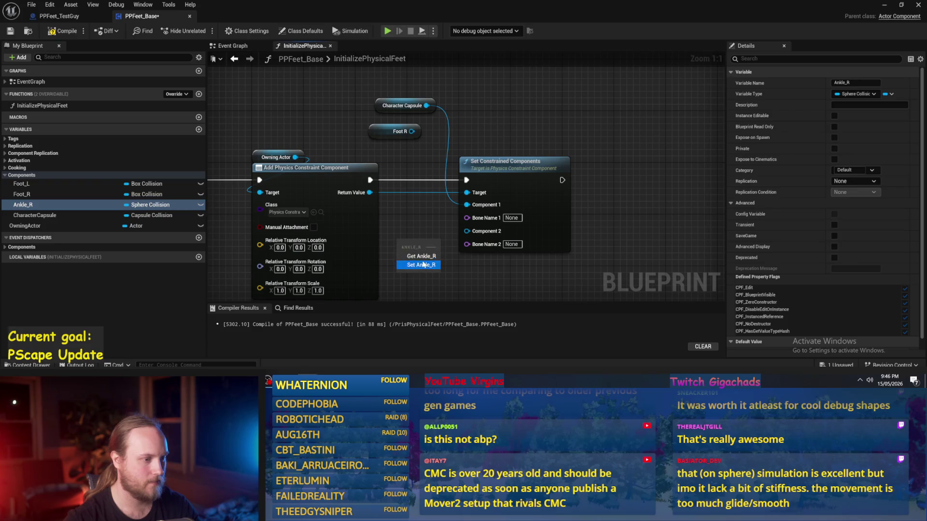
{"action": "key", "text": "Delete"}
{"action": "left_click_drag", "start_coordinate": [27, 208], "coordinate": [467, 232]}
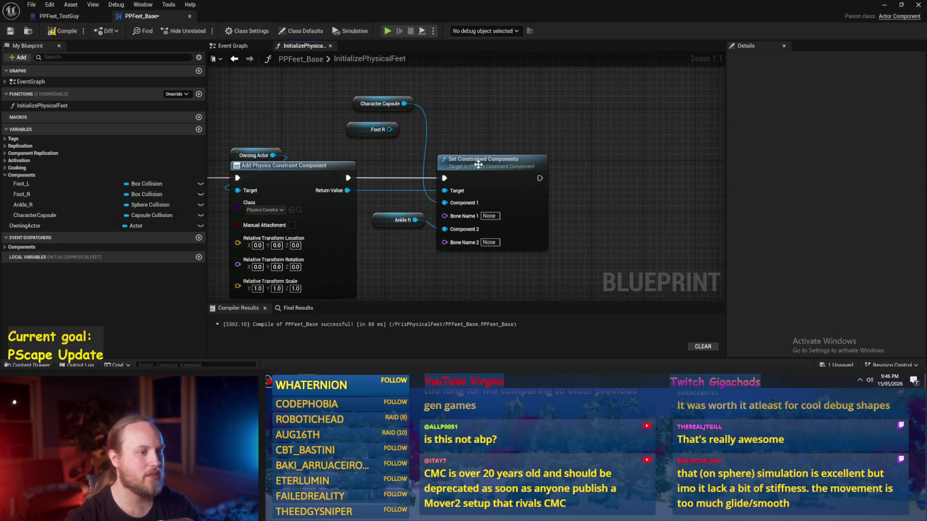
{"action": "left_click_drag", "start_coordinate": [479, 169], "coordinate": [531, 169]}
{"action": "left_click", "coordinate": [431, 128]}
{"action": "mouse_move", "coordinate": [378, 106]}
{"action": "left_mouse_down"}
{"action": "mouse_move", "coordinate": [511, 139]}
{"action": "mouse_move", "coordinate": [515, 150]}
{"action": "left_mouse_up"}
{"action": "mouse_move", "coordinate": [337, 203]}
{"action": "left_mouse_down"}
{"action": "mouse_move", "coordinate": [446, 260]}
{"action": "mouse_move", "coordinate": [442, 243]}
{"action": "left_mouse_up"}
{"action": "left_click", "coordinate": [408, 234]}
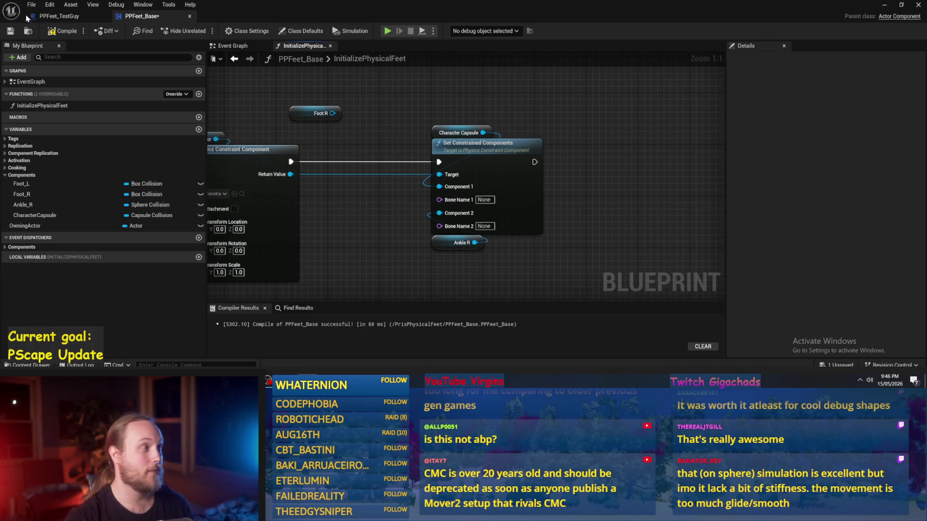
{"action": "left_click", "coordinate": [54, 36]}
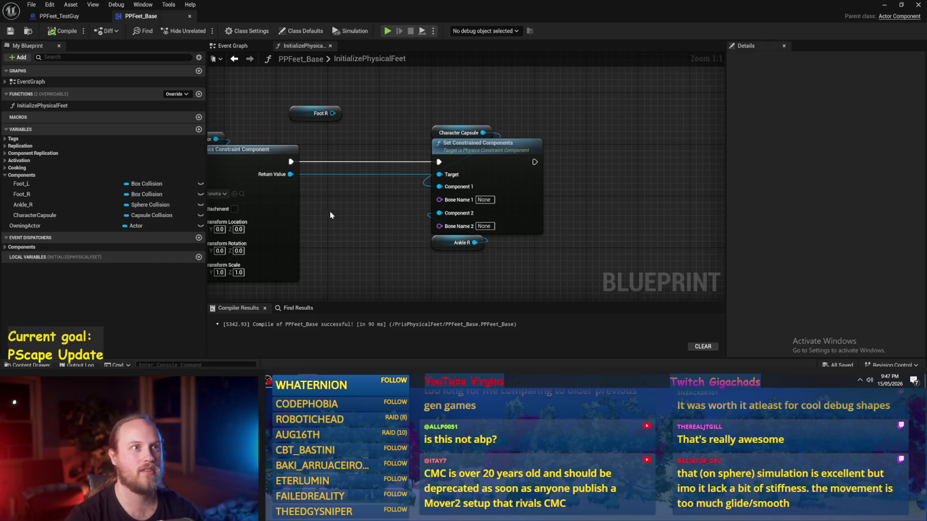
- Move the Foot R getter into open space and stack a second Ankle R getter above it
{"action": "left_click_drag", "start_coordinate": [308, 117], "coordinate": [453, 113]}
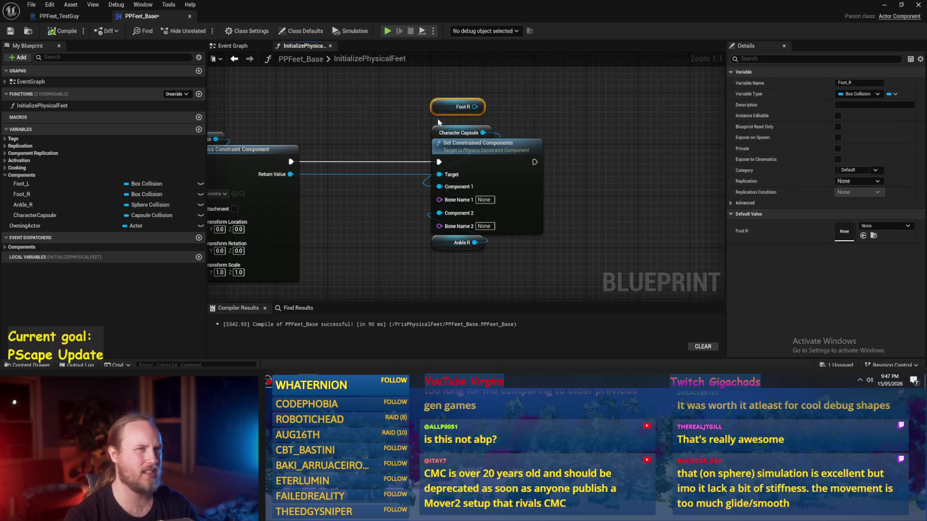
{"action": "left_click_drag", "start_coordinate": [437, 111], "coordinate": [442, 102]}
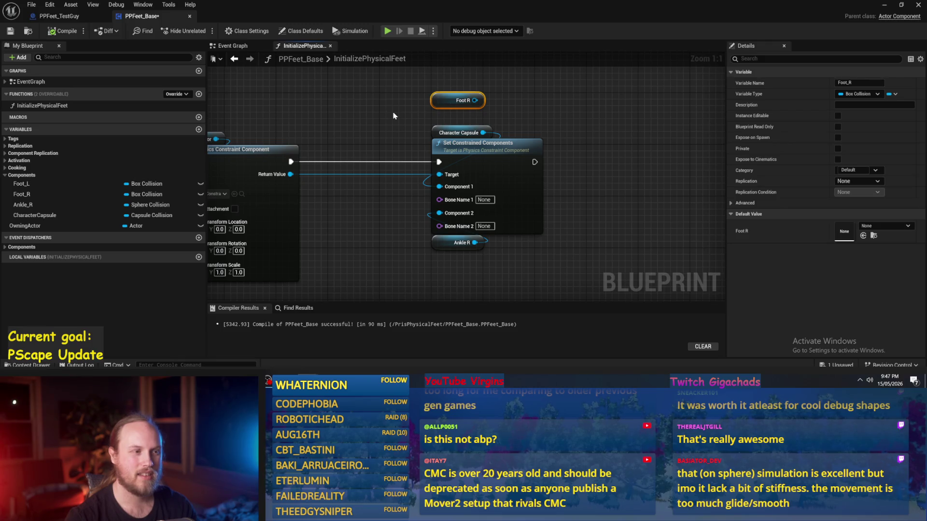
{"action": "mouse_move", "coordinate": [430, 105]}
{"action": "left_mouse_down"}
{"action": "mouse_move", "coordinate": [652, 137]}
{"action": "mouse_move", "coordinate": [637, 134]}
{"action": "left_mouse_up"}
{"action": "left_click_drag", "start_coordinate": [603, 218], "coordinate": [456, 214]}
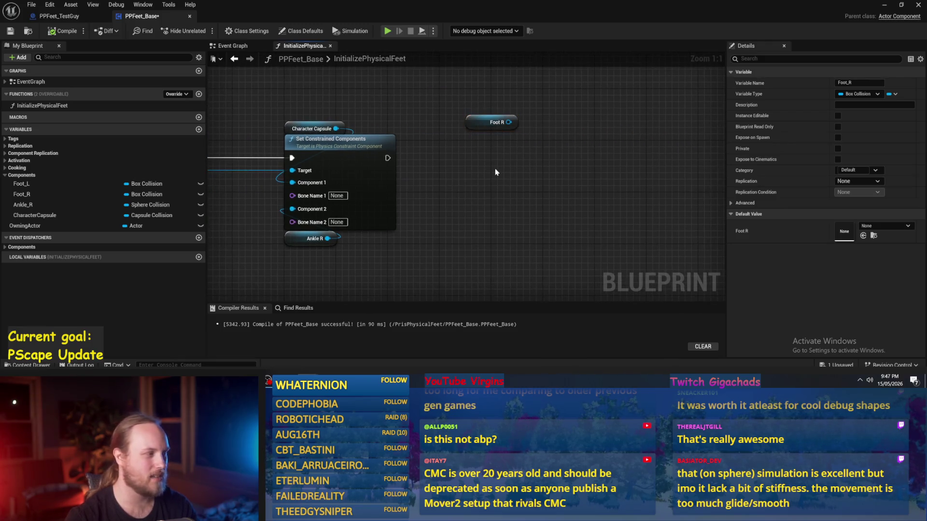
{"action": "mouse_move", "coordinate": [43, 205]}
{"action": "left_mouse_down"}
{"action": "mouse_move", "coordinate": [480, 139]}
{"action": "mouse_move", "coordinate": [480, 104]}
{"action": "mouse_move", "coordinate": [519, 135]}
{"action": "left_mouse_up"}
{"action": "left_click", "coordinate": [494, 141]}
{"action": "mouse_move", "coordinate": [482, 98]}
{"action": "left_mouse_down"}
{"action": "mouse_move", "coordinate": [483, 128]}
{"action": "mouse_move", "coordinate": [420, 145]}
{"action": "mouse_move", "coordinate": [437, 127]}
{"action": "mouse_move", "coordinate": [422, 218]}
{"action": "mouse_move", "coordinate": [409, 80]}
{"action": "mouse_move", "coordinate": [409, 125]}
{"action": "mouse_move", "coordinate": [408, 96]}
{"action": "left_mouse_up"}
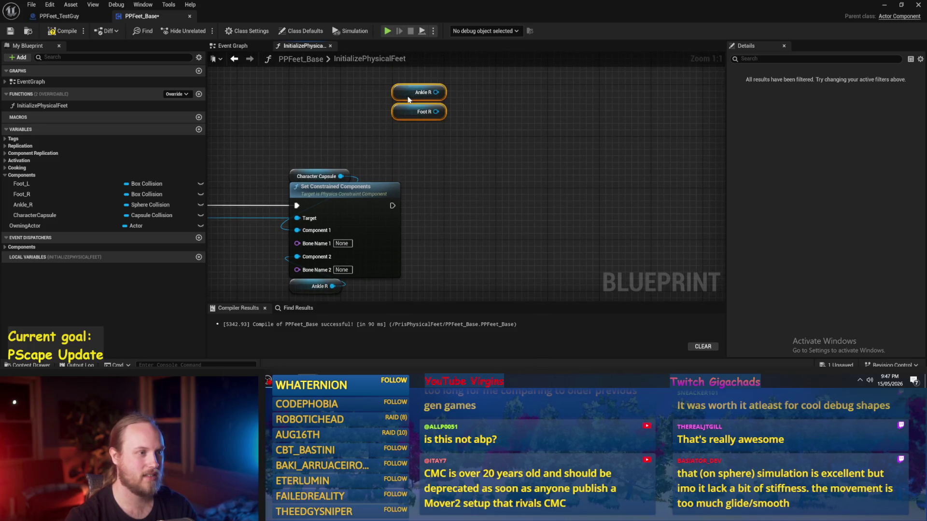
{"action": "left_click", "coordinate": [459, 174]}
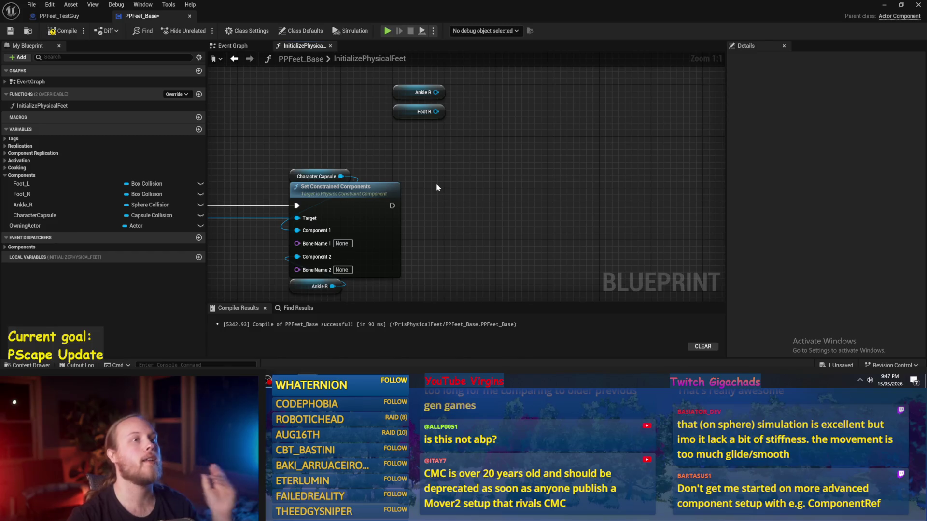
- Select the Set Constrained Components group with its inputs and shift it right
{"action": "left_click_drag", "start_coordinate": [485, 202], "coordinate": [491, 186]}
{"action": "scroll", "coordinate": [487, 185], "scroll_direction": "down", "scroll_amount": 1}
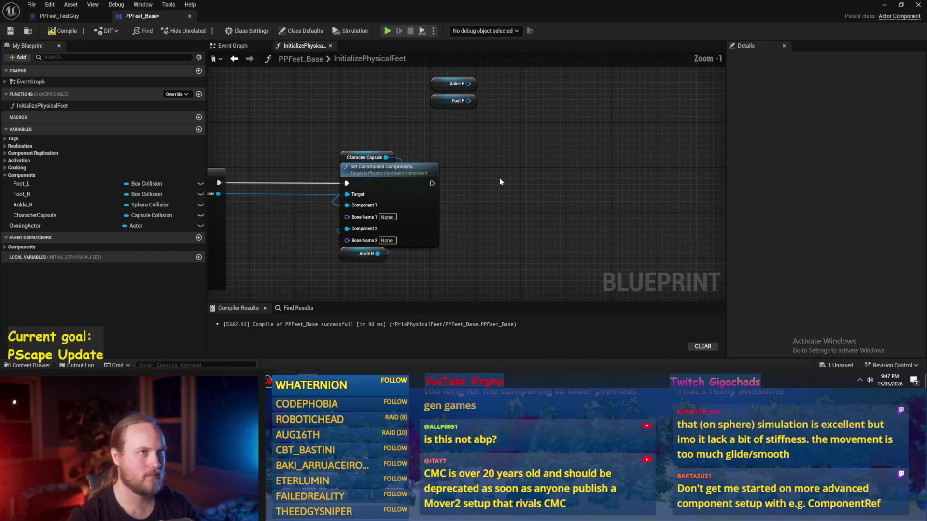
{"action": "left_click_drag", "start_coordinate": [491, 184], "coordinate": [472, 197]}
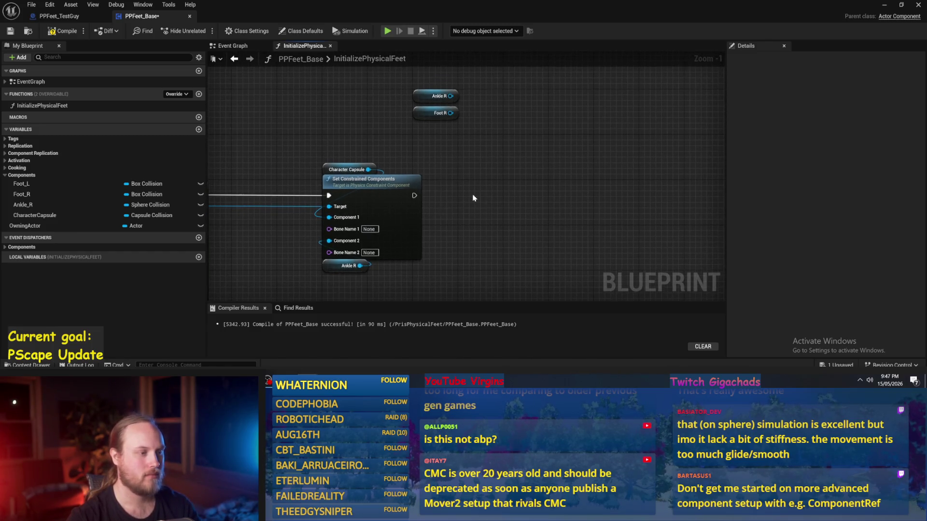
{"action": "mouse_move", "coordinate": [415, 160]}
{"action": "left_mouse_down"}
{"action": "mouse_move", "coordinate": [332, 245]}
{"action": "mouse_move", "coordinate": [362, 274]}
{"action": "mouse_move", "coordinate": [371, 252]}
{"action": "left_mouse_up"}
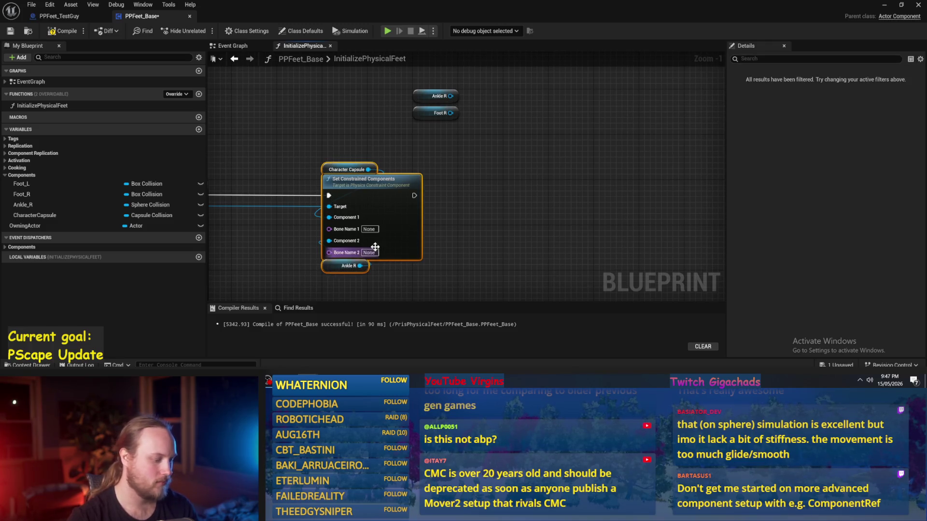
{"action": "left_click_drag", "start_coordinate": [473, 189], "coordinate": [560, 148]}
{"action": "scroll", "coordinate": [400, 188], "scroll_direction": "down", "scroll_amount": 2}
{"action": "mouse_move", "coordinate": [535, 183]}
{"action": "left_mouse_down"}
{"action": "mouse_move", "coordinate": [439, 174]}
{"action": "mouse_move", "coordinate": [451, 129]}
{"action": "mouse_move", "coordinate": [433, 175]}
{"action": "mouse_move", "coordinate": [429, 167]}
{"action": "left_mouse_up"}
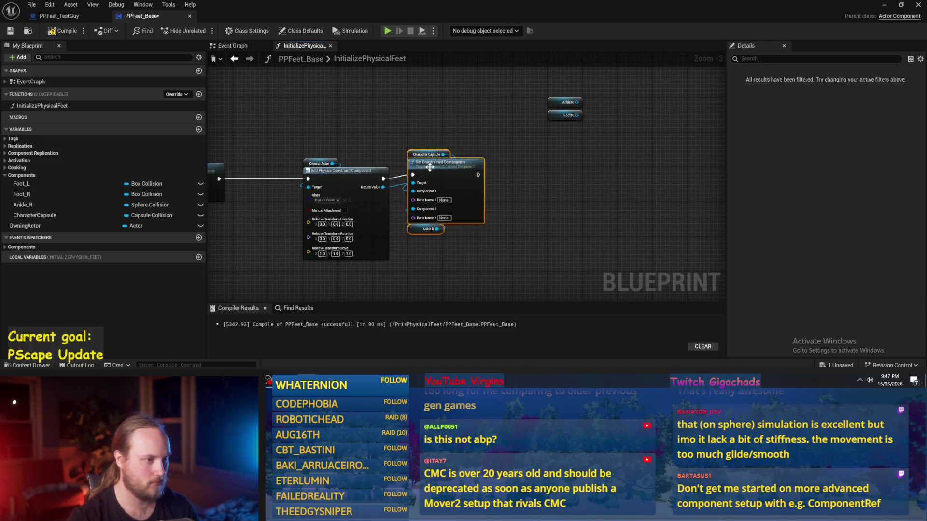
{"action": "left_click", "coordinate": [527, 205]}
{"action": "scroll", "coordinate": [531, 208], "scroll_direction": "up", "scroll_amount": 2}
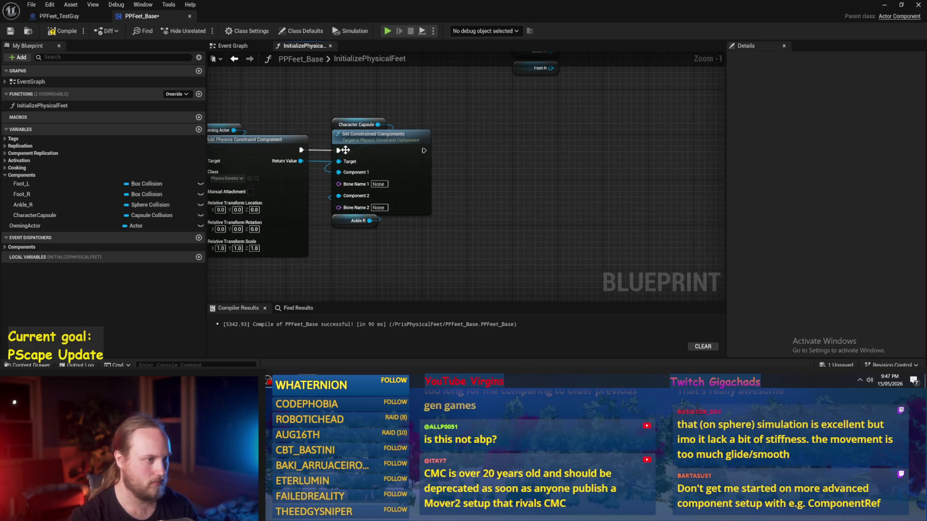
{"action": "left_click_drag", "start_coordinate": [463, 72], "coordinate": [346, 242]}
{"action": "left_click_drag", "start_coordinate": [408, 191], "coordinate": [499, 191]}
- Promote the constraint's Return Value to a LegJoint_R variable and wire the SET node into execution
{"action": "left_click", "coordinate": [320, 158]}
{"action": "right_click", "coordinate": [301, 161]}
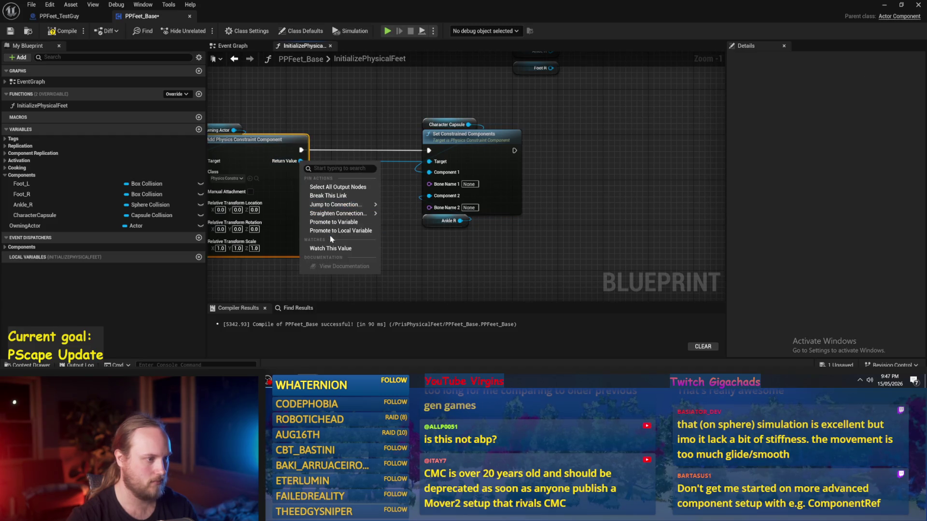
{"action": "left_click", "coordinate": [329, 223]}
{"action": "type", "text": "LegJoint_R"}
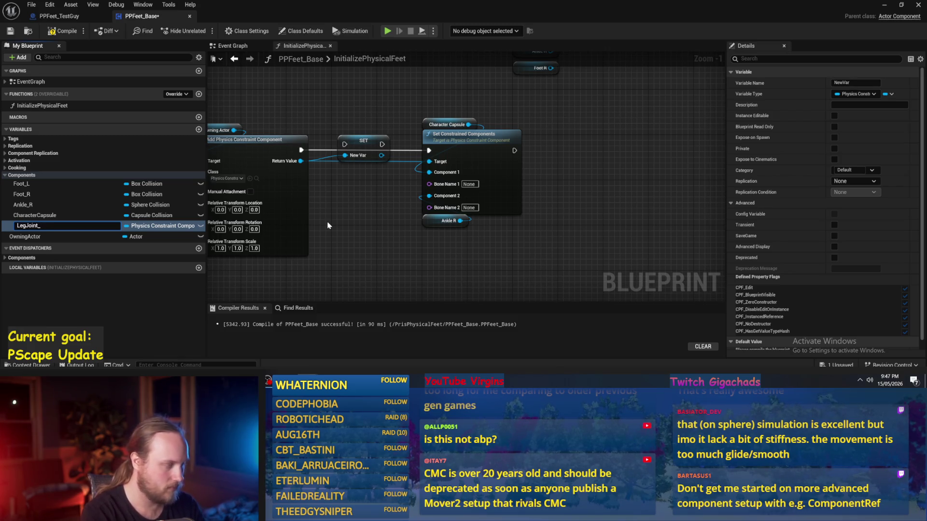
{"action": "key", "text": "Return"}
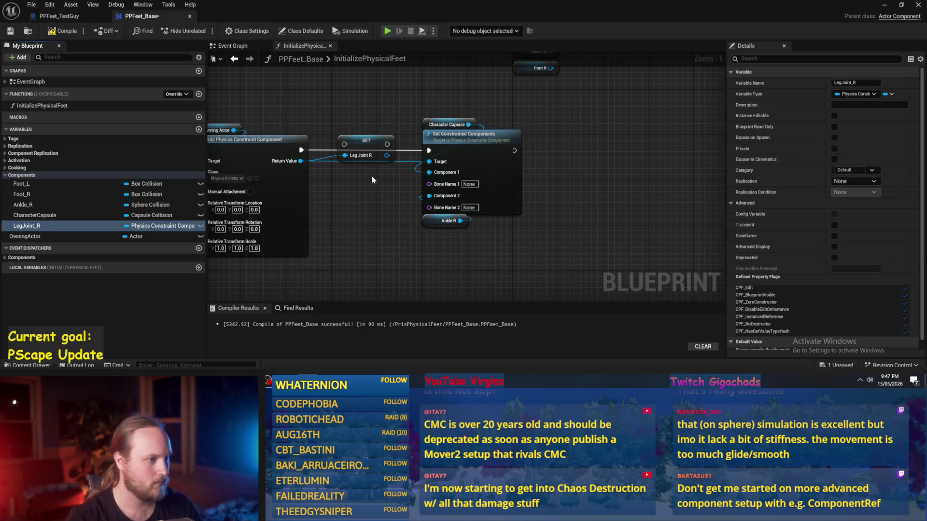
{"action": "left_click_drag", "start_coordinate": [362, 145], "coordinate": [339, 150]}
{"action": "left_click", "coordinate": [362, 155]}
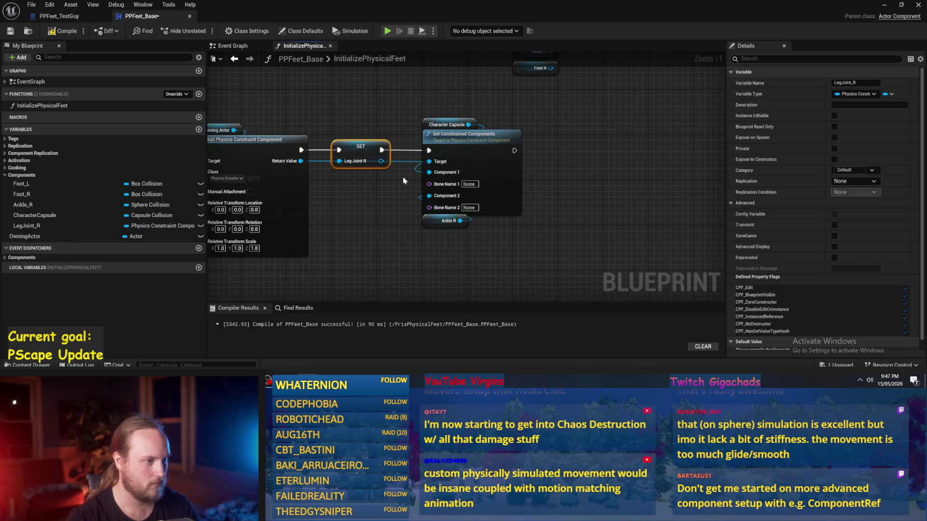
- Drag from the Leg Joint R pin and search its actions for 'set'
{"action": "left_click_drag", "start_coordinate": [594, 162], "coordinate": [527, 168]}
{"action": "left_click_drag", "start_coordinate": [311, 168], "coordinate": [494, 158]}
{"action": "type", "text": "set"}
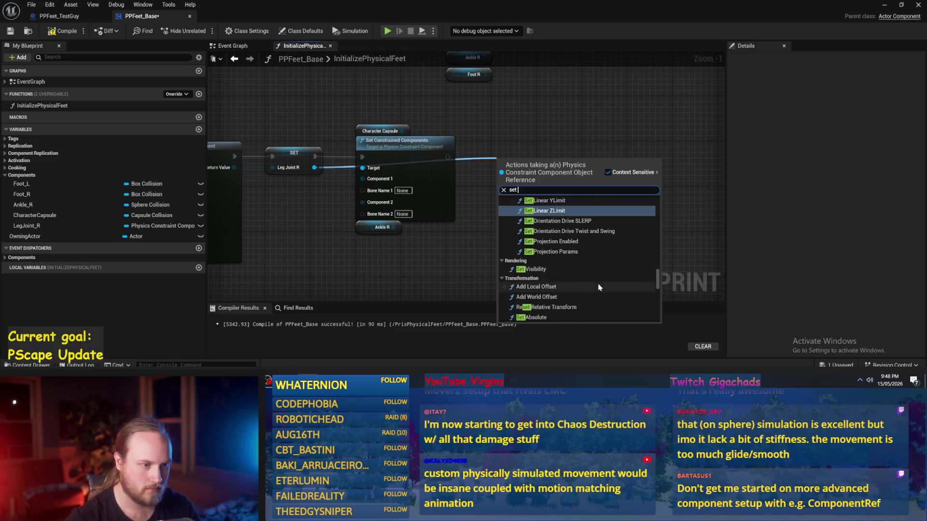
- Pick Set Linear ZLimit from the 'set' results to add it for the LegJoint_R constraint
{"action": "scroll", "coordinate": [563, 236], "scroll_direction": "up", "scroll_amount": 2}
{"action": "scroll", "coordinate": [564, 236], "scroll_direction": "up", "scroll_amount": 3}
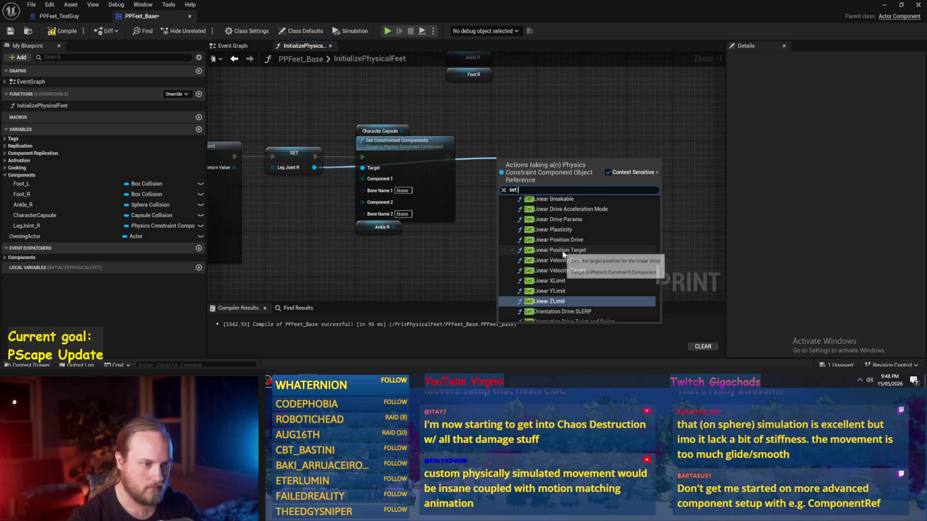
{"action": "scroll", "coordinate": [563, 255], "scroll_direction": "up", "scroll_amount": 2}
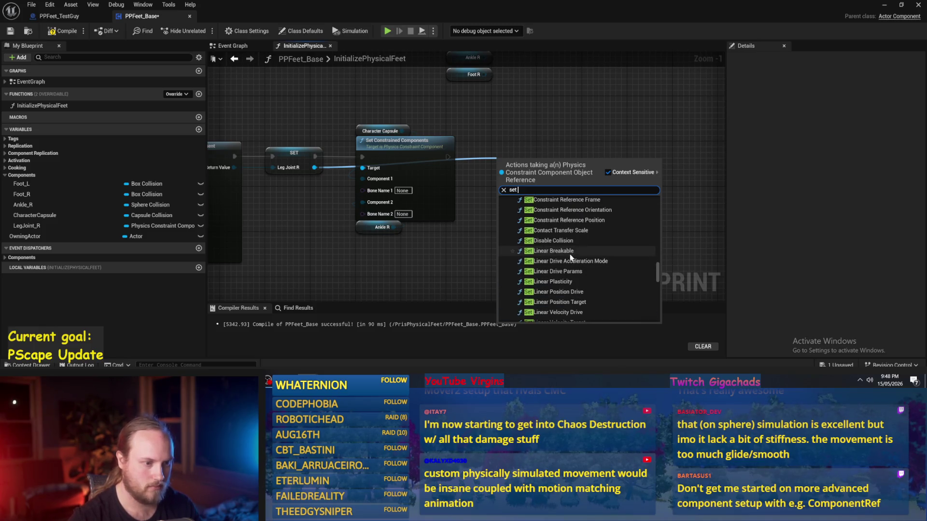
{"action": "scroll", "coordinate": [601, 280], "scroll_direction": "up", "scroll_amount": 3}
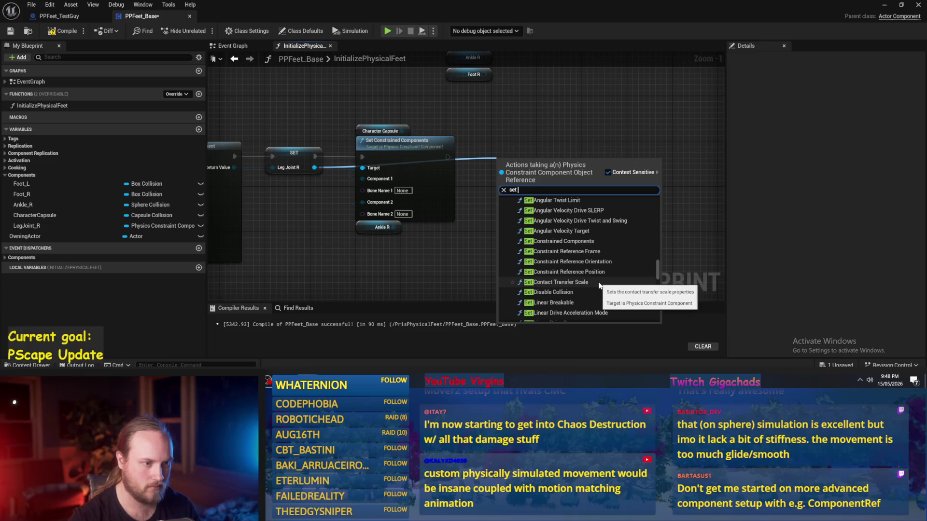
{"action": "scroll", "coordinate": [593, 282], "scroll_direction": "up", "scroll_amount": 3}
{"action": "scroll", "coordinate": [591, 279], "scroll_direction": "down", "scroll_amount": 4}
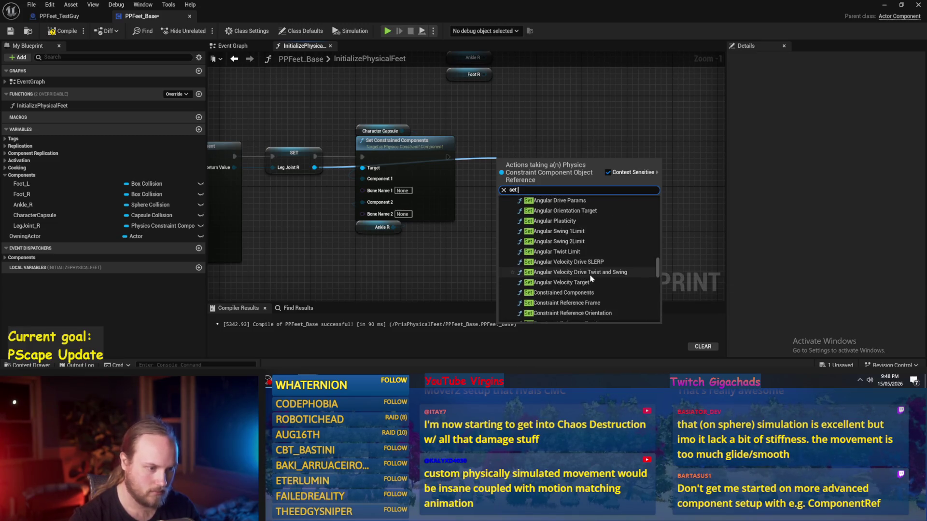
{"action": "scroll", "coordinate": [590, 273], "scroll_direction": "down", "scroll_amount": 3}
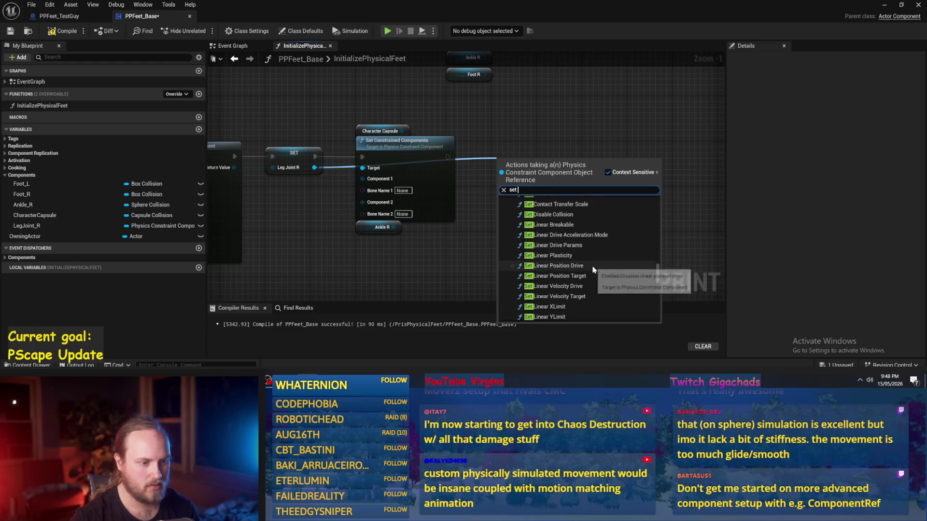
{"action": "scroll", "coordinate": [589, 276], "scroll_direction": "down", "scroll_amount": 1}
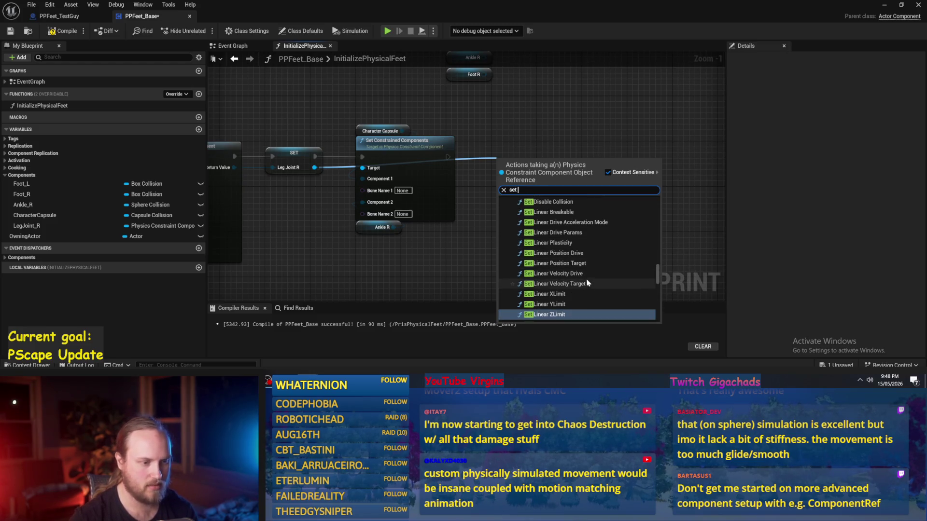
{"action": "scroll", "coordinate": [579, 270], "scroll_direction": "down", "scroll_amount": 3}
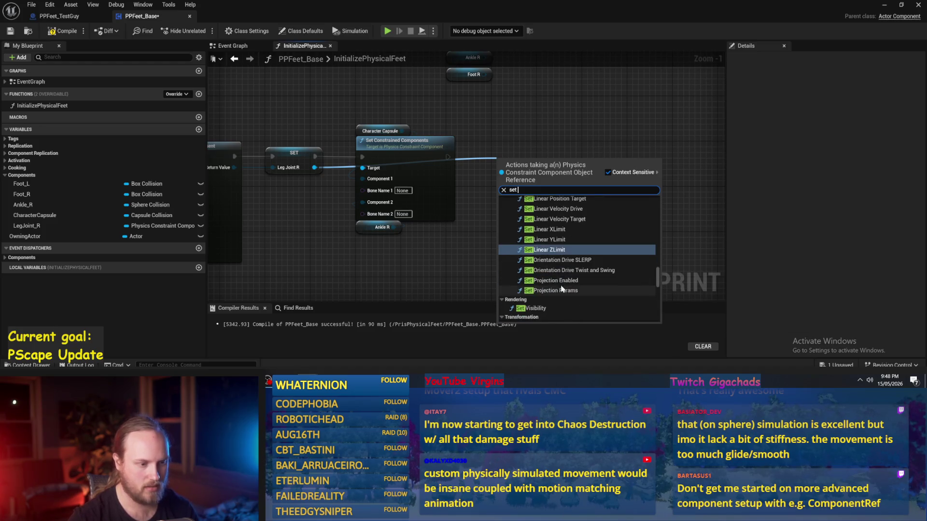
{"action": "left_click", "coordinate": [582, 250]}
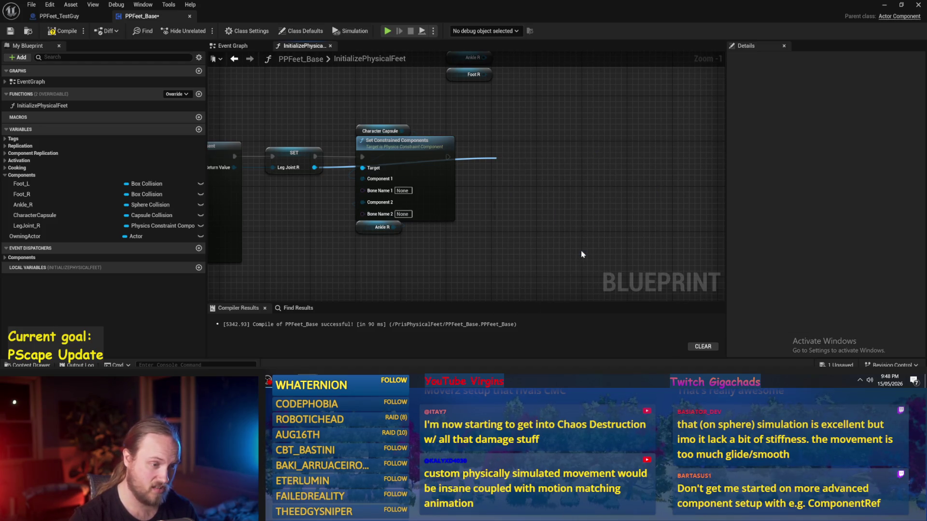
{"action": "left_click_drag", "start_coordinate": [537, 197], "coordinate": [482, 193]}
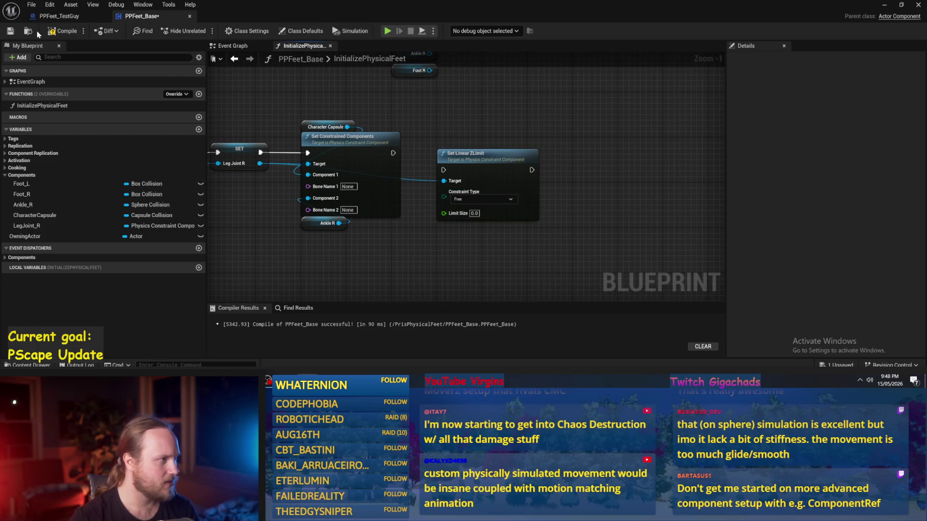
- Set the Z limit's Constraint Type to Limited, keep Limit Size 0.0, then compile and save
{"action": "left_click", "coordinate": [483, 199]}
{"action": "left_click", "coordinate": [471, 213]}
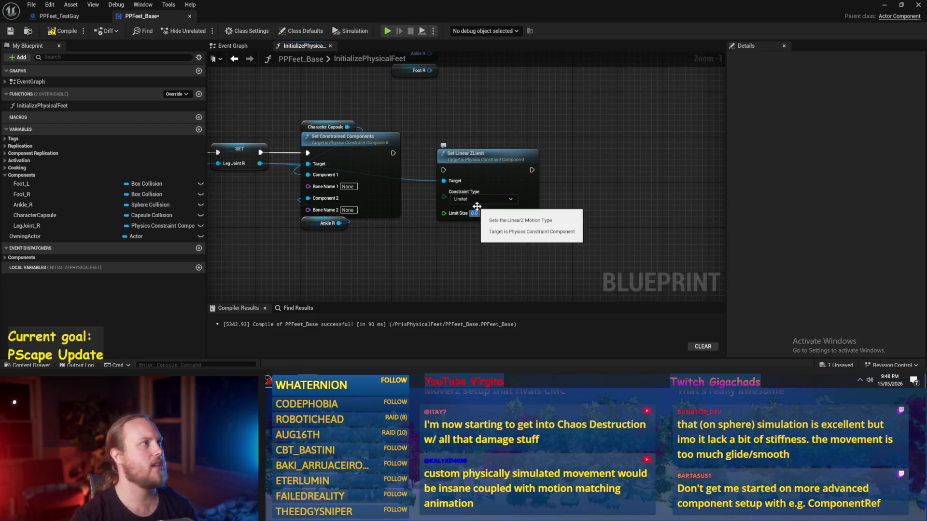
{"action": "left_click", "coordinate": [474, 214]}
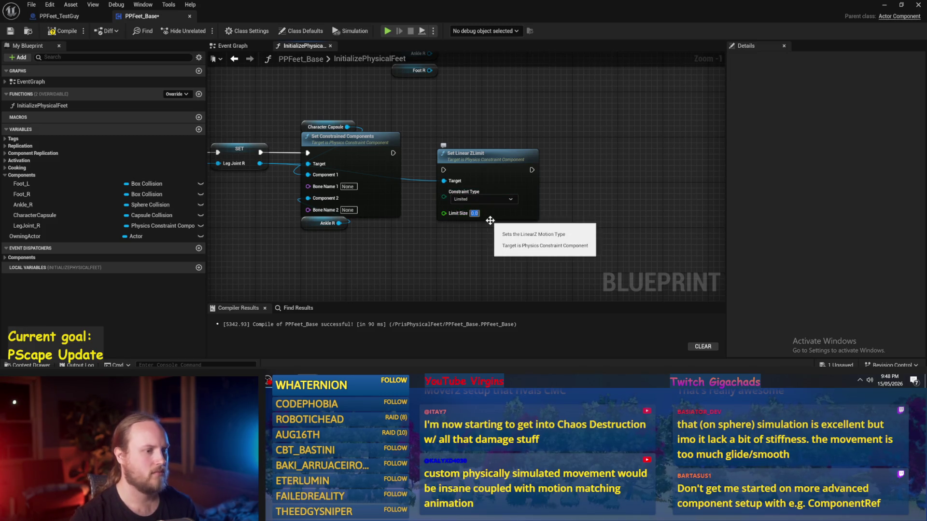
{"action": "left_click", "coordinate": [472, 199]}
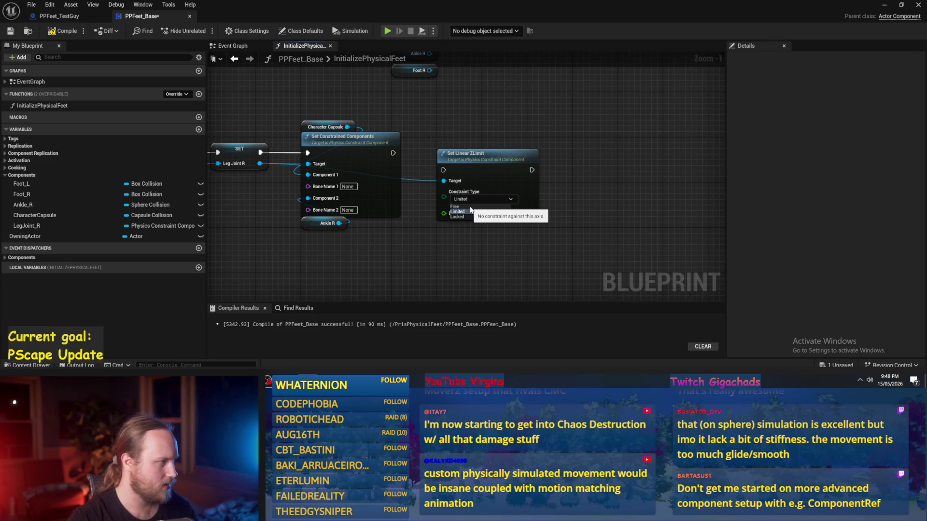
{"action": "left_click", "coordinate": [471, 209]}
{"action": "left_click", "coordinate": [63, 31]}
{"action": "left_click", "coordinate": [10, 31]}
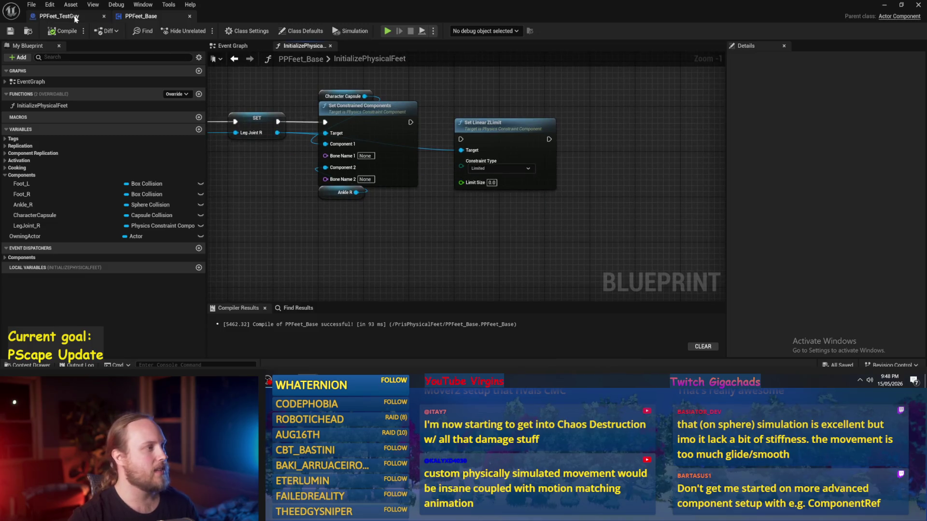
- Switch to the PPFeet_TestGuy blueprint and orbit the viewport around the character's leg
{"action": "left_click", "coordinate": [73, 17]}
{"action": "left_click_drag", "start_coordinate": [489, 232], "coordinate": [608, 230]}
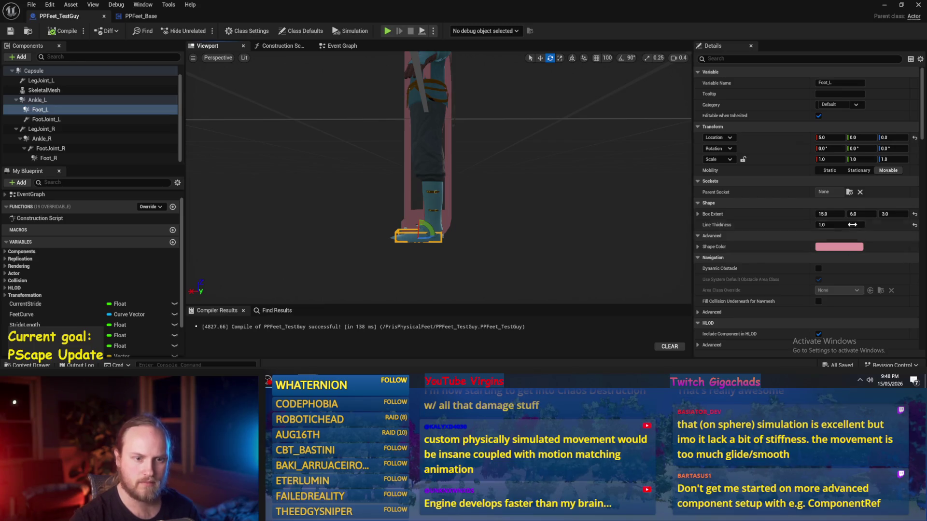
{"action": "scroll", "coordinate": [748, 231], "scroll_direction": "down", "scroll_amount": 3}
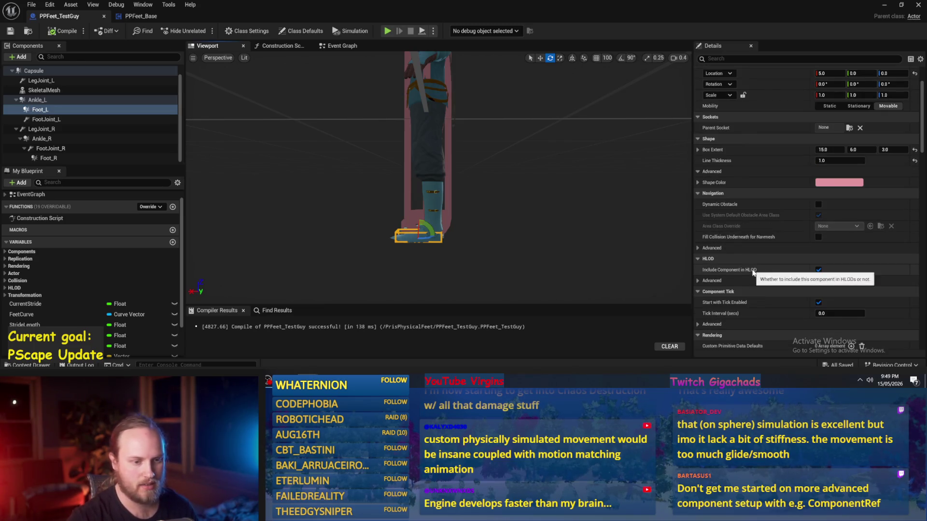
{"action": "scroll", "coordinate": [748, 267], "scroll_direction": "down", "scroll_amount": 5}
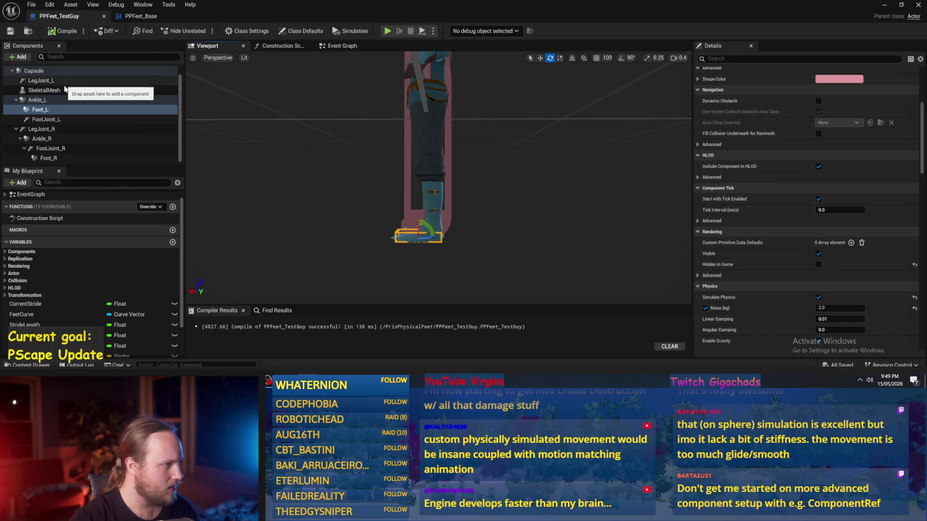
{"action": "scroll", "coordinate": [62, 111], "scroll_direction": "up", "scroll_amount": 1}
- Select LegJoint_R and expand Linear Limits, showing Z motion Limited at 10.0
{"action": "left_click", "coordinate": [46, 100]}
{"action": "left_click", "coordinate": [63, 140]}
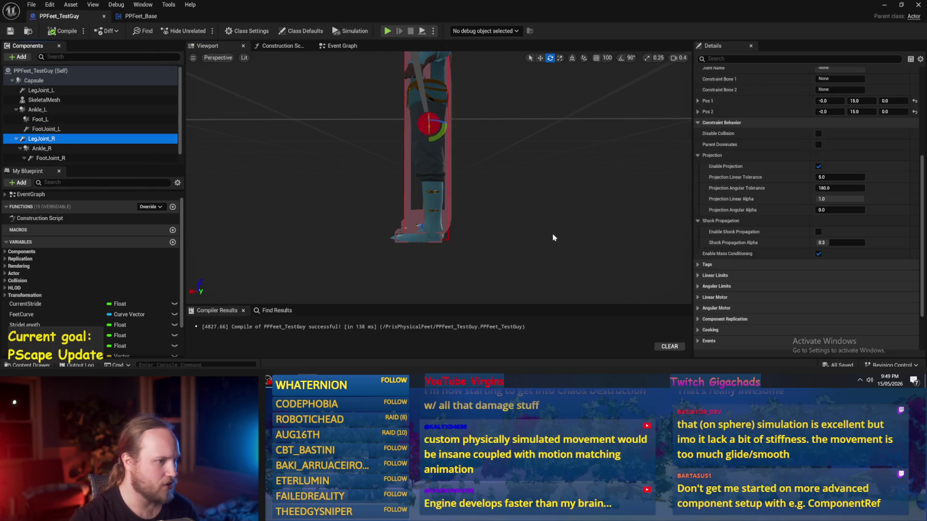
{"action": "scroll", "coordinate": [769, 196], "scroll_direction": "up", "scroll_amount": 5}
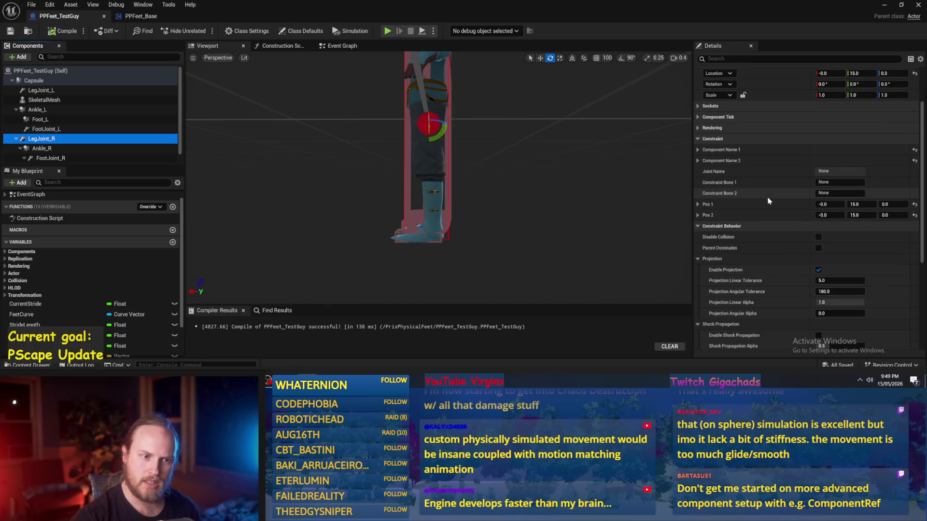
{"action": "left_click_drag", "start_coordinate": [641, 195], "coordinate": [574, 190]}
{"action": "scroll", "coordinate": [869, 244], "scroll_direction": "down", "scroll_amount": 8}
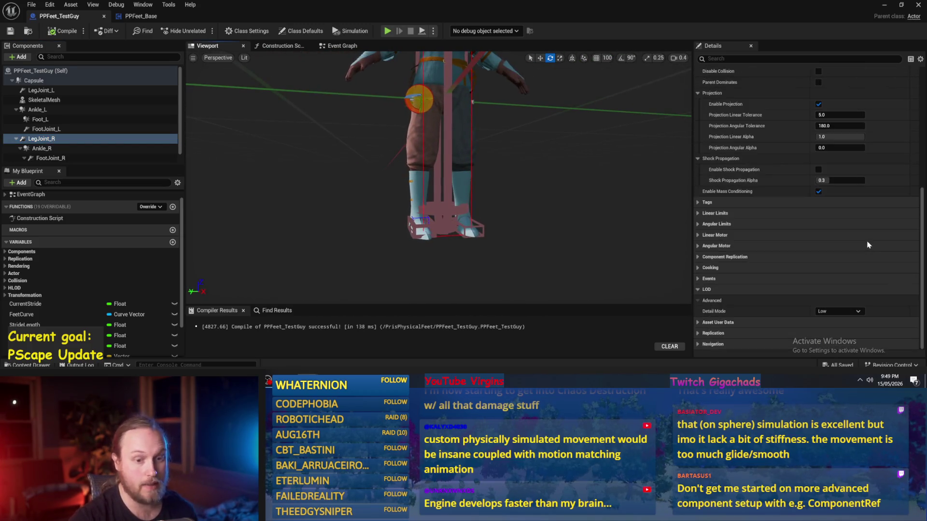
{"action": "left_click", "coordinate": [696, 213]}
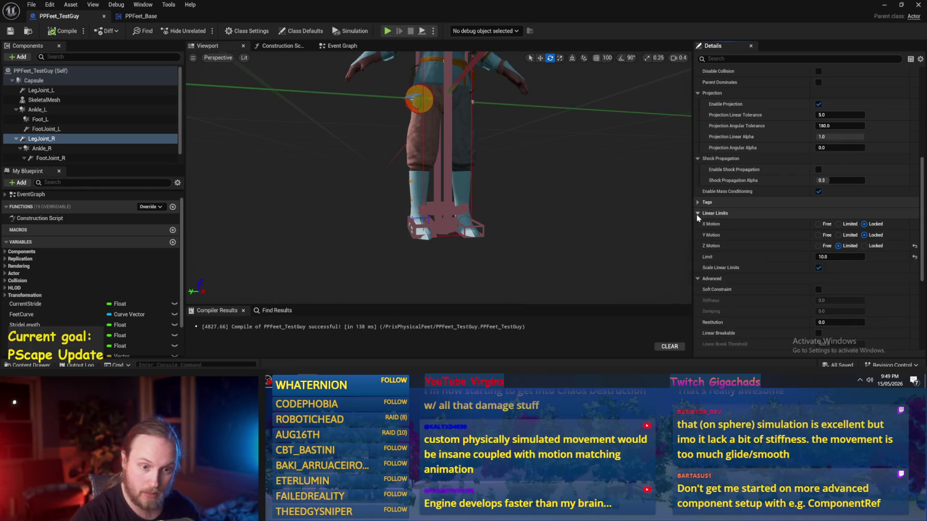
{"action": "scroll", "coordinate": [724, 227], "scroll_direction": "down", "scroll_amount": 2}
{"action": "scroll", "coordinate": [758, 237], "scroll_direction": "down", "scroll_amount": 2}
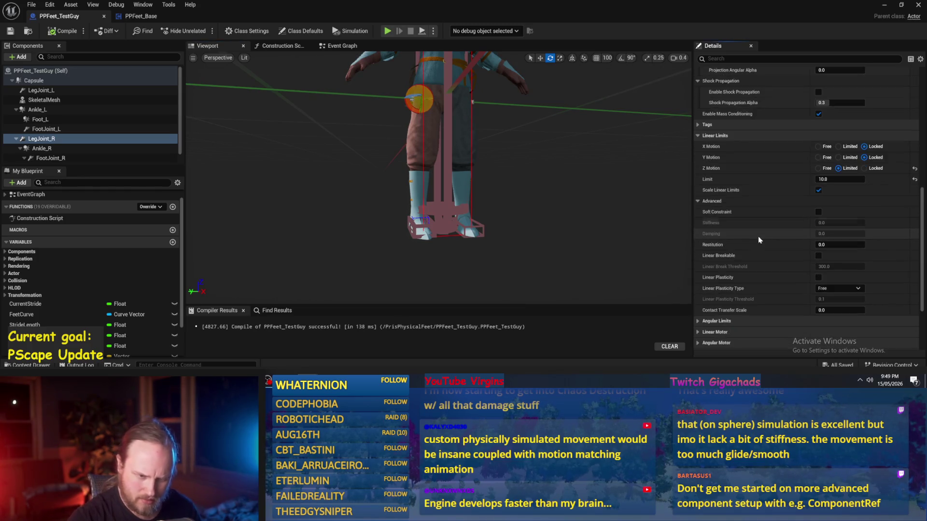
{"action": "scroll", "coordinate": [756, 271], "scroll_direction": "up", "scroll_amount": 2}
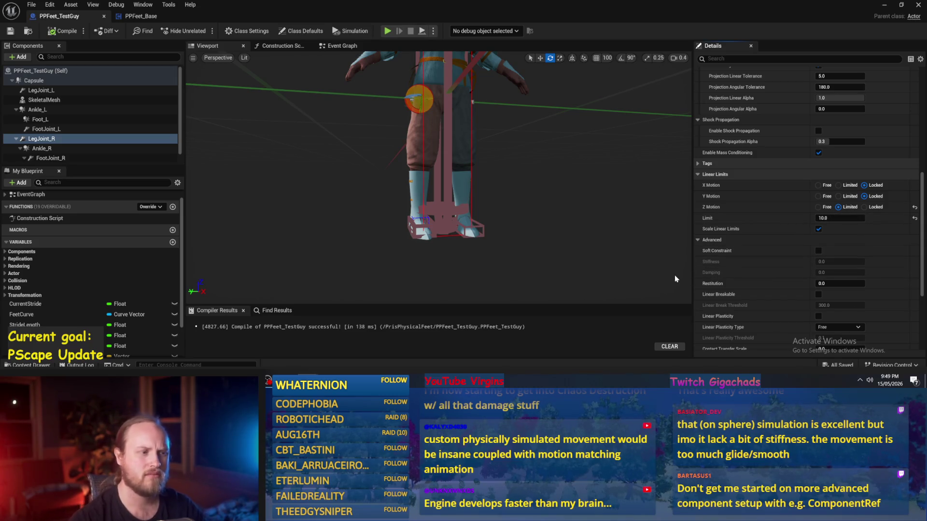
{"action": "left_click_drag", "start_coordinate": [416, 177], "coordinate": [412, 166]}
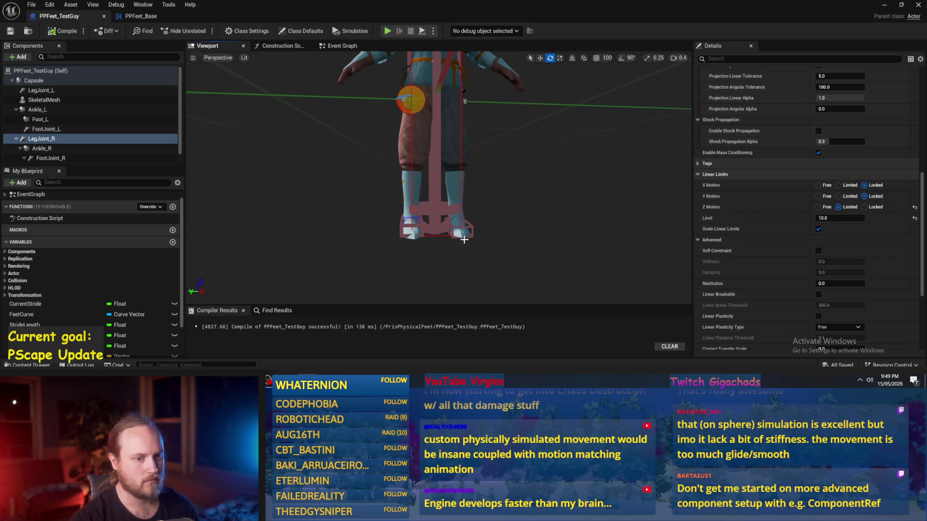
{"action": "left_click", "coordinate": [48, 148]}
{"action": "mouse_move", "coordinate": [404, 217]}
{"action": "left_mouse_down"}
{"action": "mouse_move", "coordinate": [387, 217]}
{"action": "mouse_move", "coordinate": [380, 108]}
{"action": "left_mouse_up"}
{"action": "key", "text": "w"}
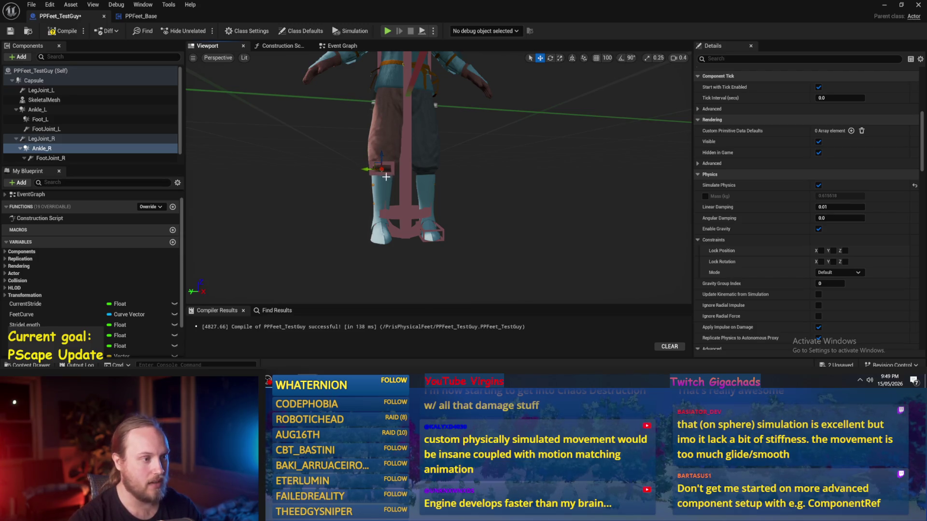
{"action": "key", "text": "ctrl+z"}
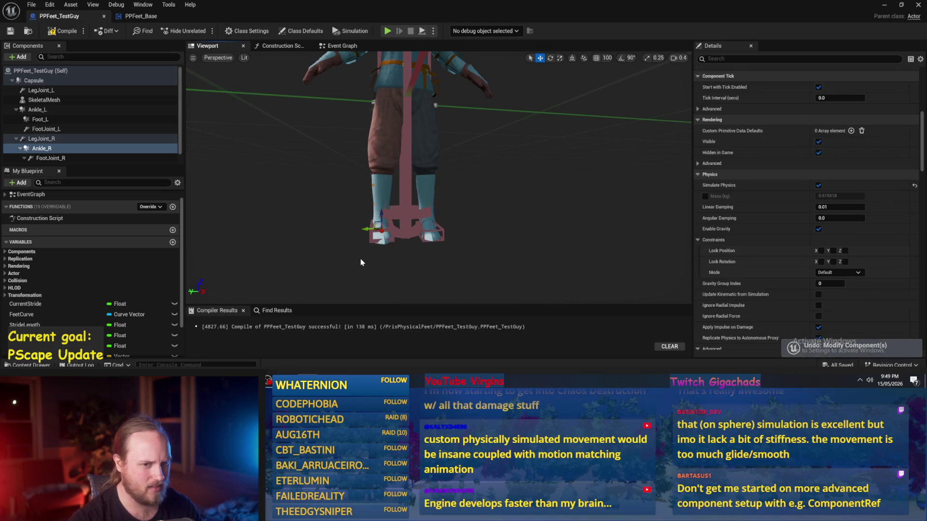
{"action": "scroll", "coordinate": [831, 238], "scroll_direction": "down", "scroll_amount": 1}
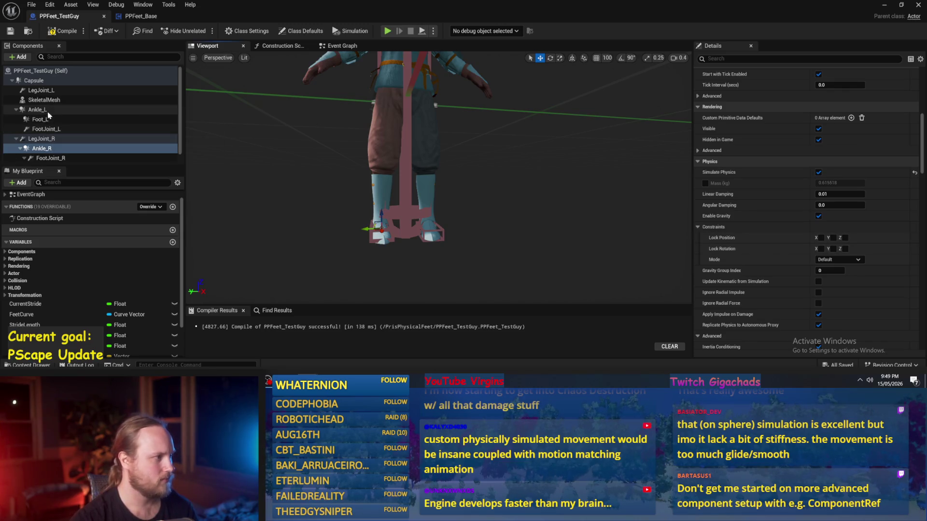
{"action": "left_click", "coordinate": [61, 139]}
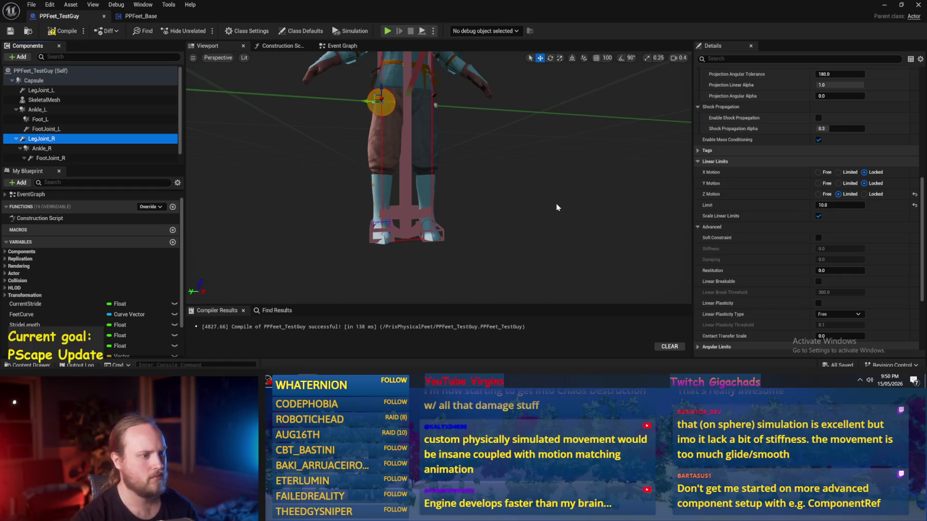
{"action": "left_click_drag", "start_coordinate": [556, 208], "coordinate": [579, 207]}
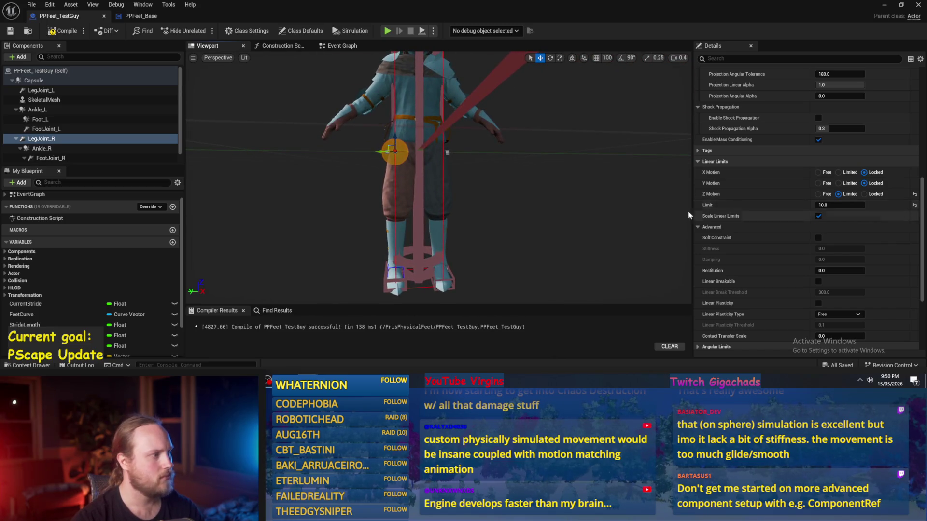
{"action": "left_click", "coordinate": [46, 82]}
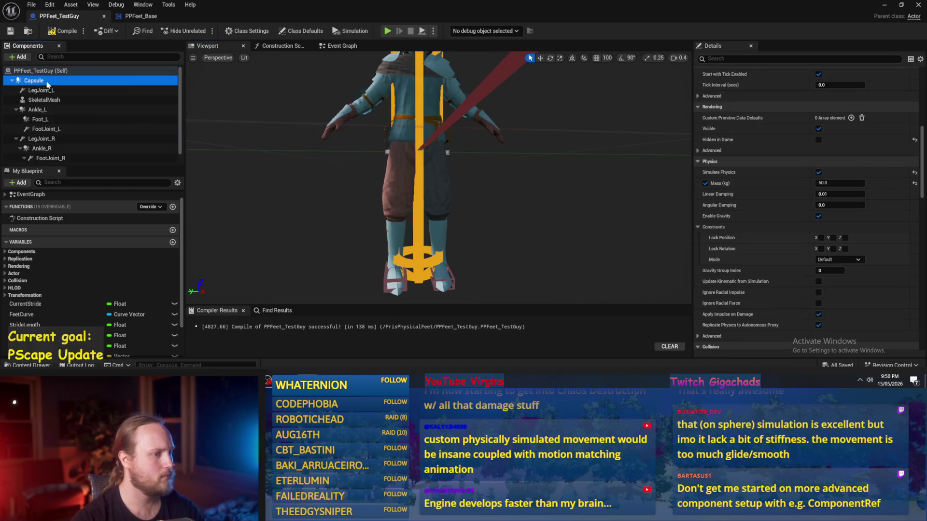
- Inspect the FootJoint_R and LegJoint_R constraint components in the Details panel
{"action": "mouse_move", "coordinate": [39, 90]}
{"action": "left_mouse_down"}
{"action": "mouse_move", "coordinate": [53, 93]}
{"action": "mouse_move", "coordinate": [31, 95]}
{"action": "left_mouse_up"}
{"action": "left_click", "coordinate": [53, 158]}
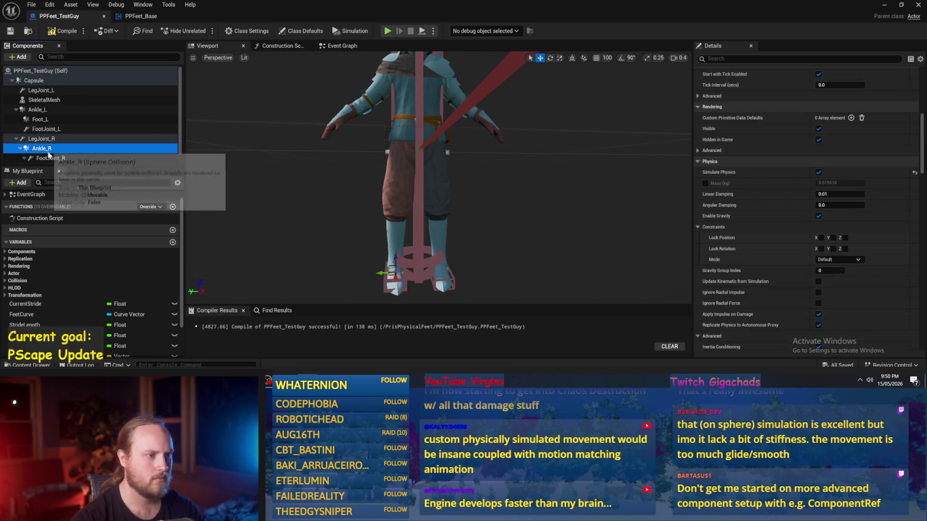
{"action": "scroll", "coordinate": [53, 144], "scroll_direction": "down", "scroll_amount": 1}
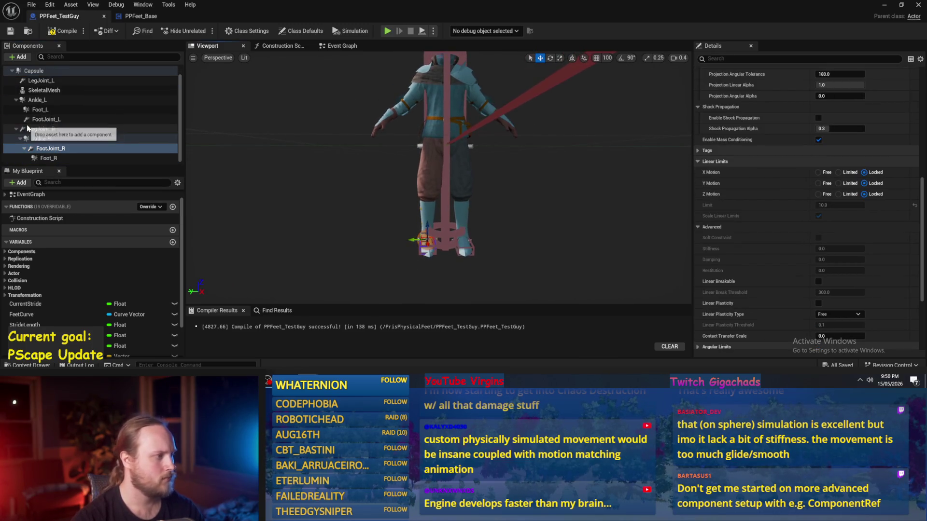
{"action": "left_click", "coordinate": [46, 138]}
{"action": "left_click", "coordinate": [43, 129]}
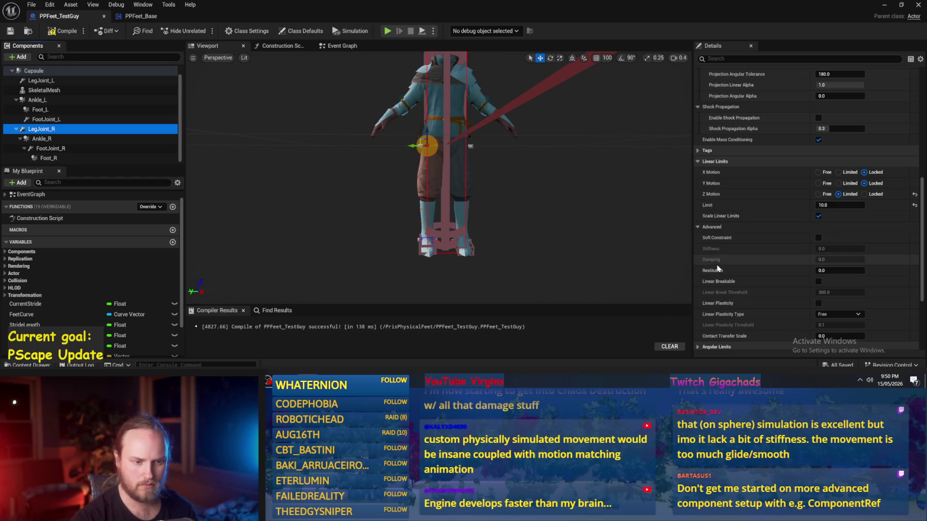
{"action": "mouse_move", "coordinate": [717, 274]}
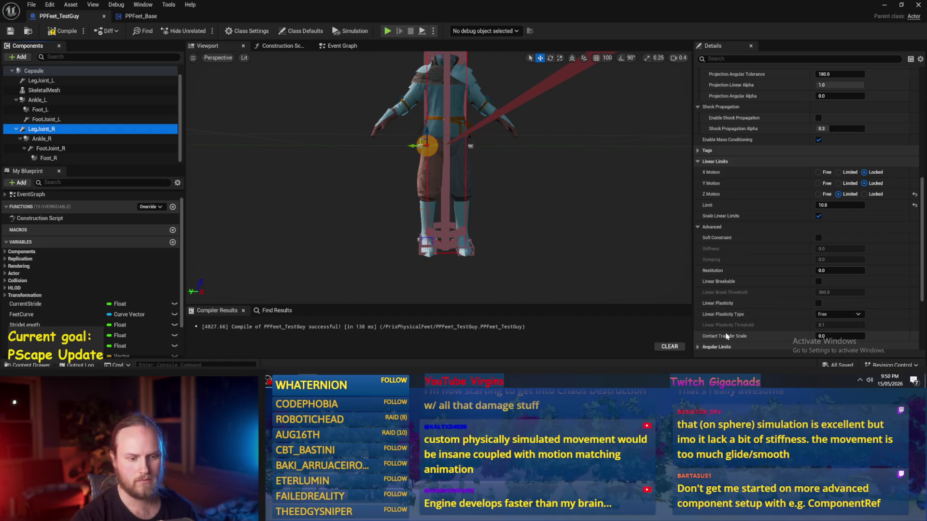
{"action": "scroll", "coordinate": [724, 319], "scroll_direction": "down", "scroll_amount": 3}
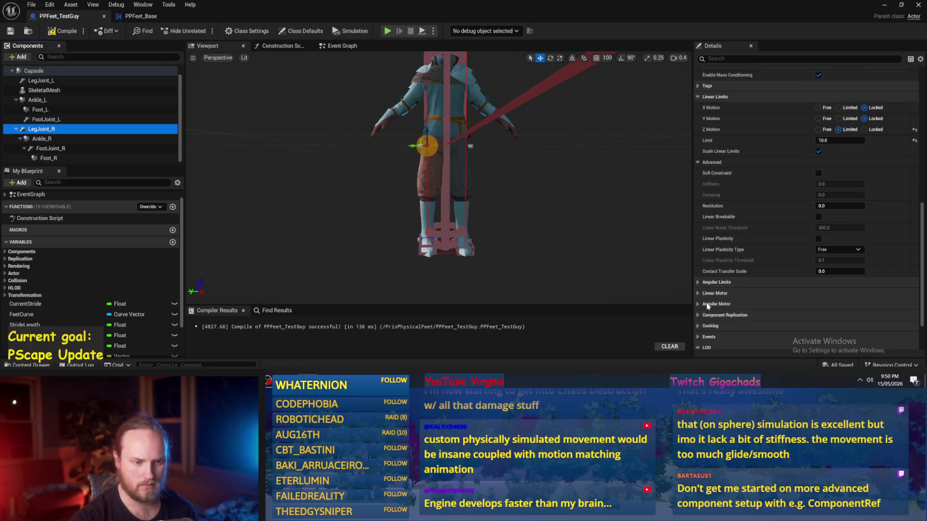
{"action": "scroll", "coordinate": [705, 300], "scroll_direction": "down", "scroll_amount": 1}
{"action": "scroll", "coordinate": [703, 297], "scroll_direction": "up", "scroll_amount": 4}
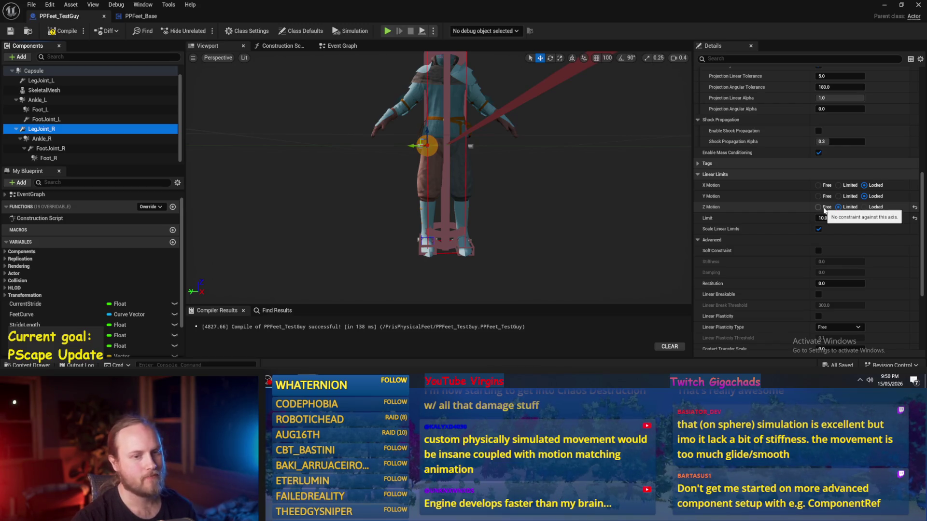
- Set LegJoint_R's linear Z Motion to Free and recompile PPFeet_TestGuy
{"action": "left_click", "coordinate": [824, 208]}
{"action": "left_click", "coordinate": [839, 207]}
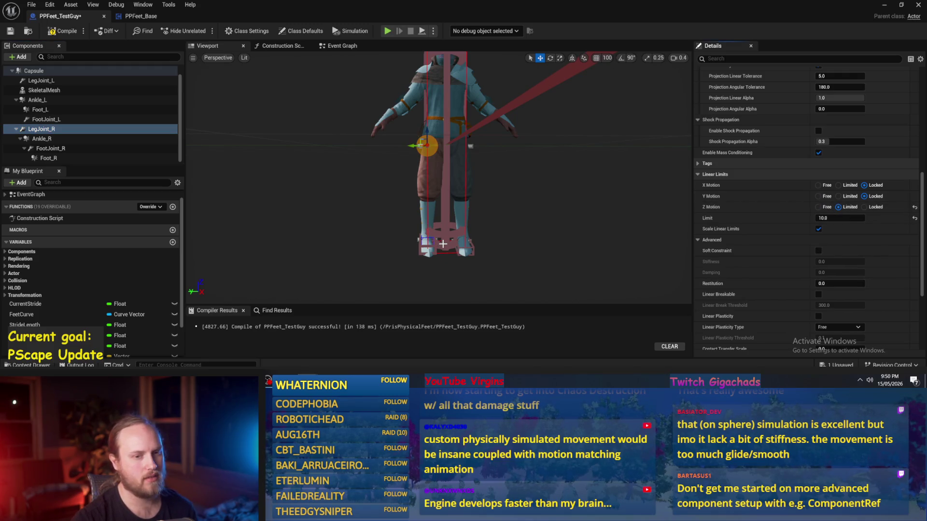
{"action": "left_click", "coordinate": [825, 208]}
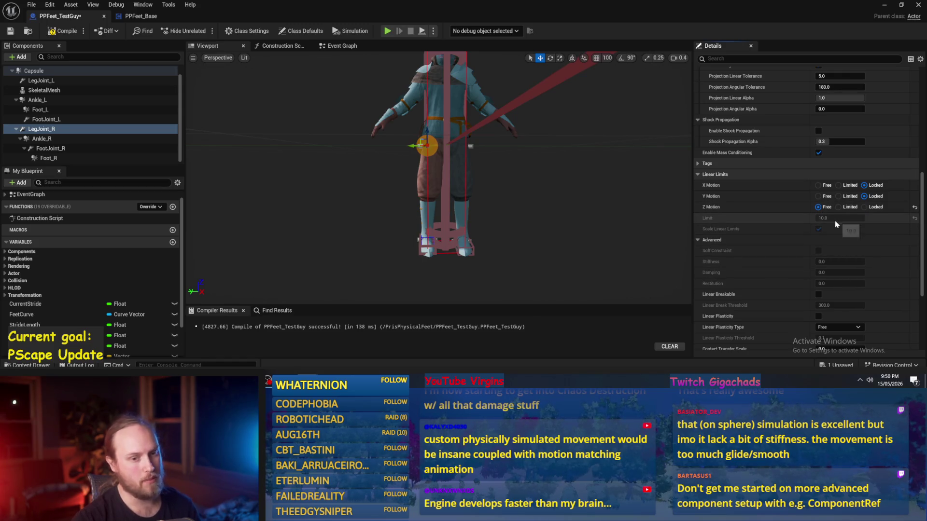
{"action": "left_click", "coordinate": [60, 30]}
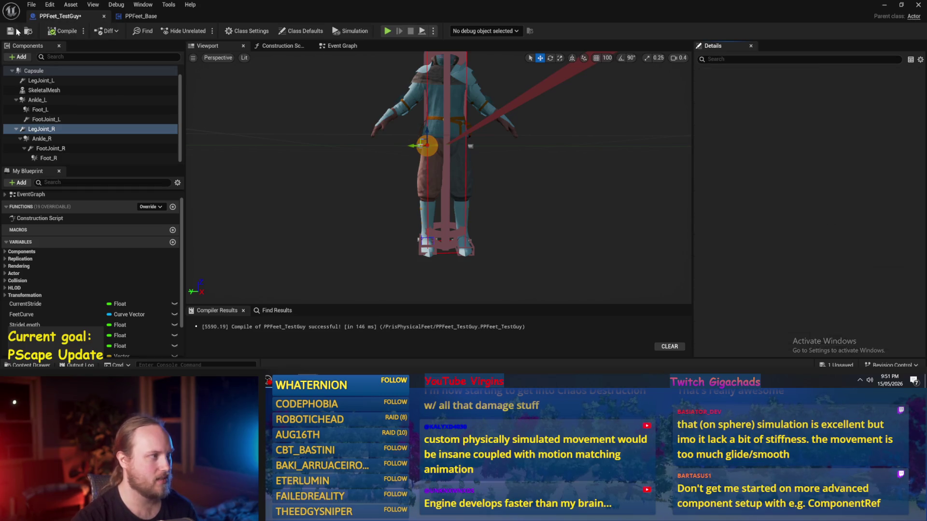
{"action": "left_click", "coordinate": [130, 18]}
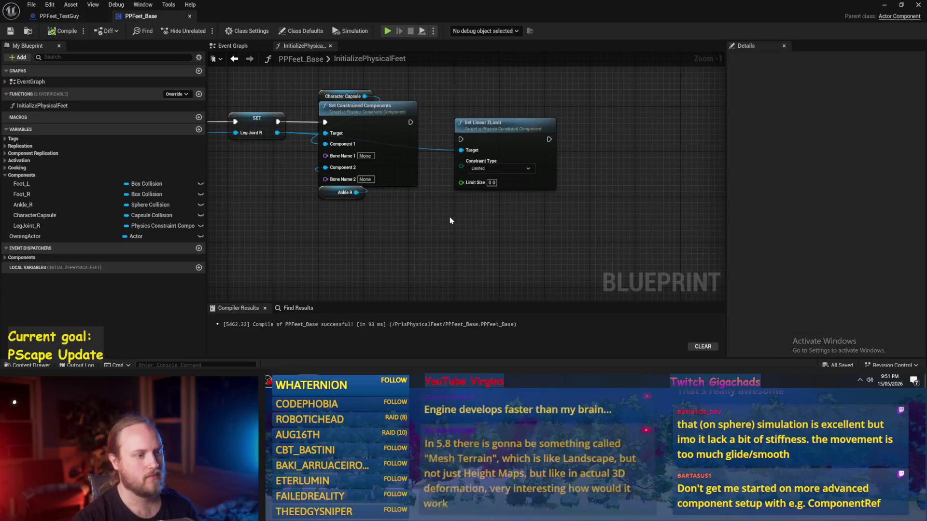
- Change Set Linear ZLimit's Constraint Type to Free and compile PPFeet_Base
{"action": "left_click", "coordinate": [482, 169]}
{"action": "left_click", "coordinate": [478, 177]}
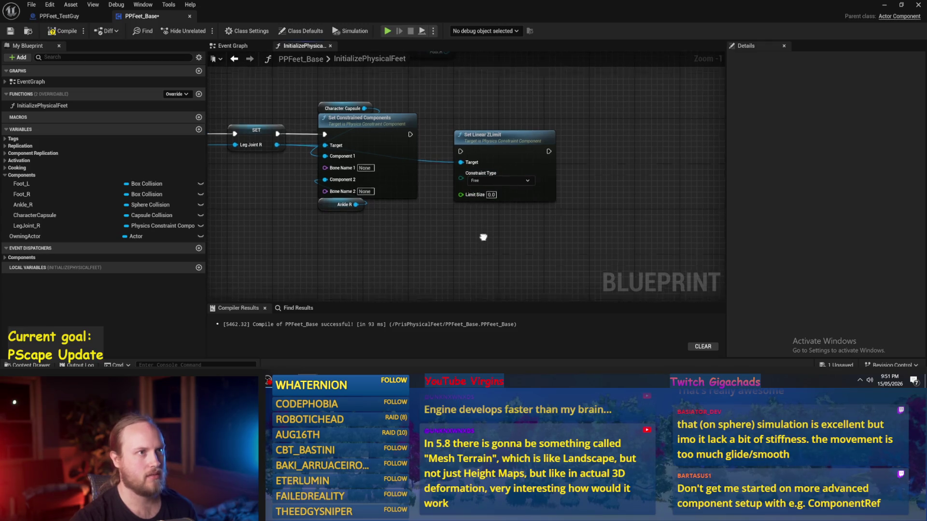
{"action": "left_click_drag", "start_coordinate": [498, 155], "coordinate": [481, 137]}
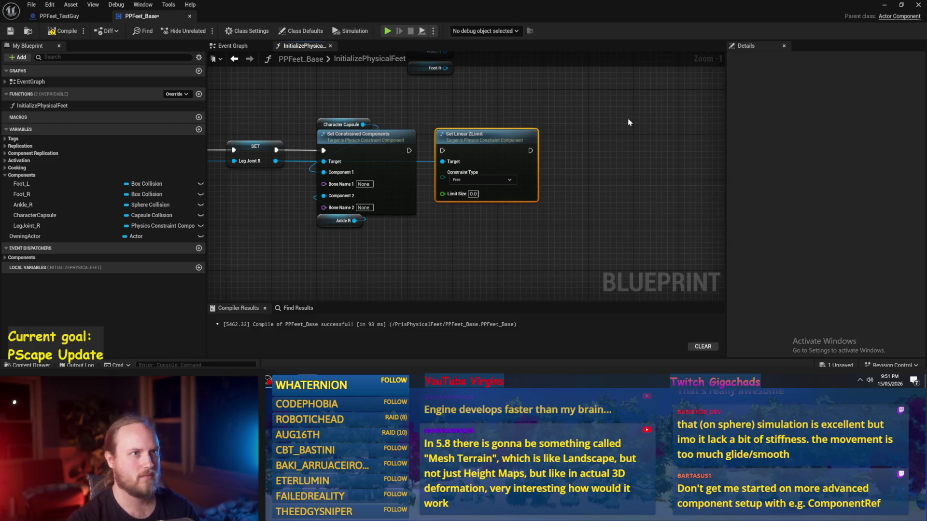
{"action": "left_click_drag", "start_coordinate": [629, 120], "coordinate": [594, 131]}
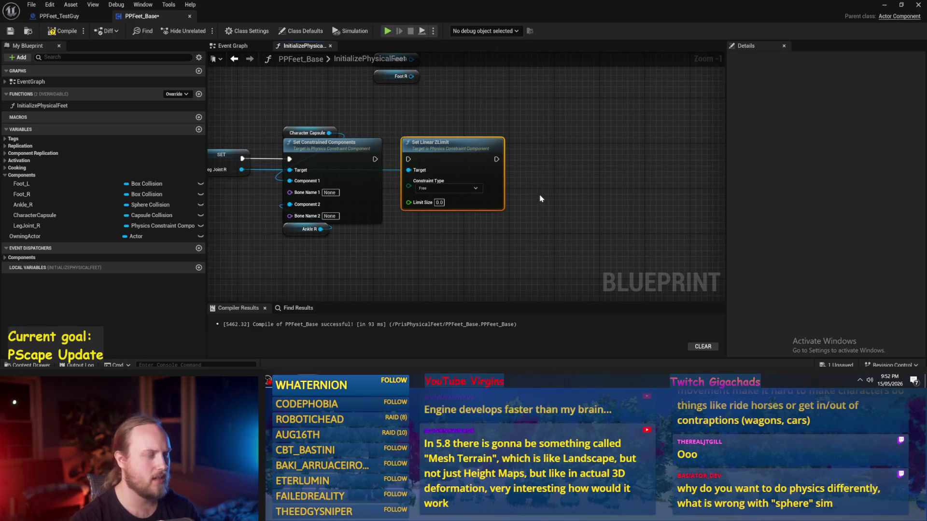
{"action": "scroll", "coordinate": [538, 195], "scroll_direction": "down", "scroll_amount": 2}
{"action": "scroll", "coordinate": [590, 201], "scroll_direction": "up", "scroll_amount": 2}
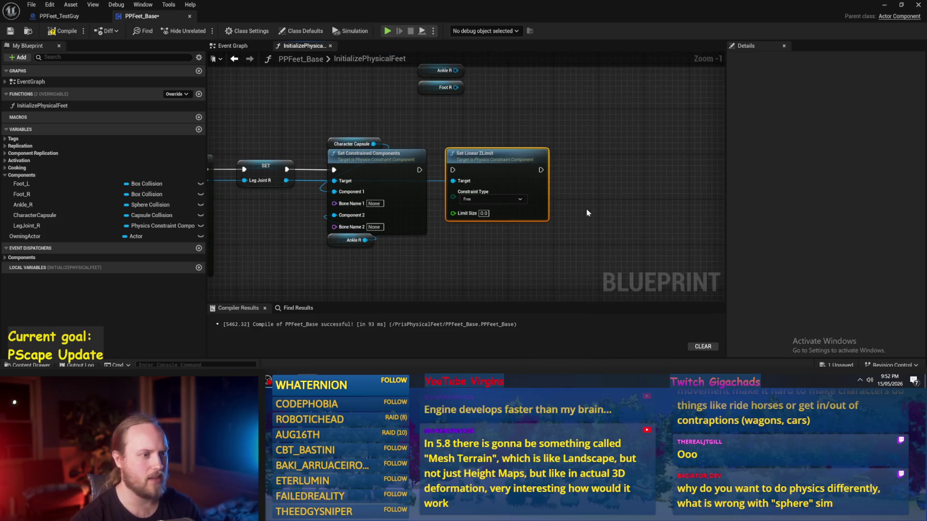
{"action": "left_click_drag", "start_coordinate": [588, 188], "coordinate": [552, 209]}
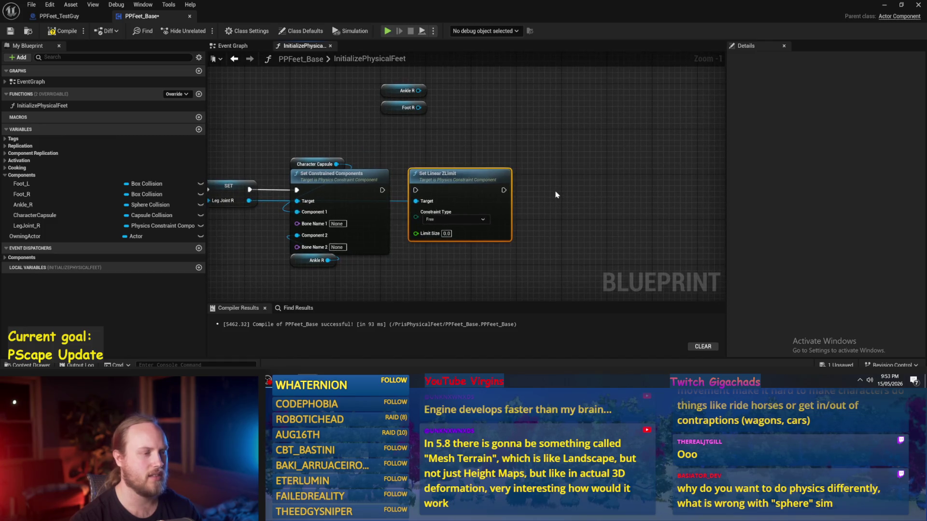
{"action": "left_click", "coordinate": [50, 28]}
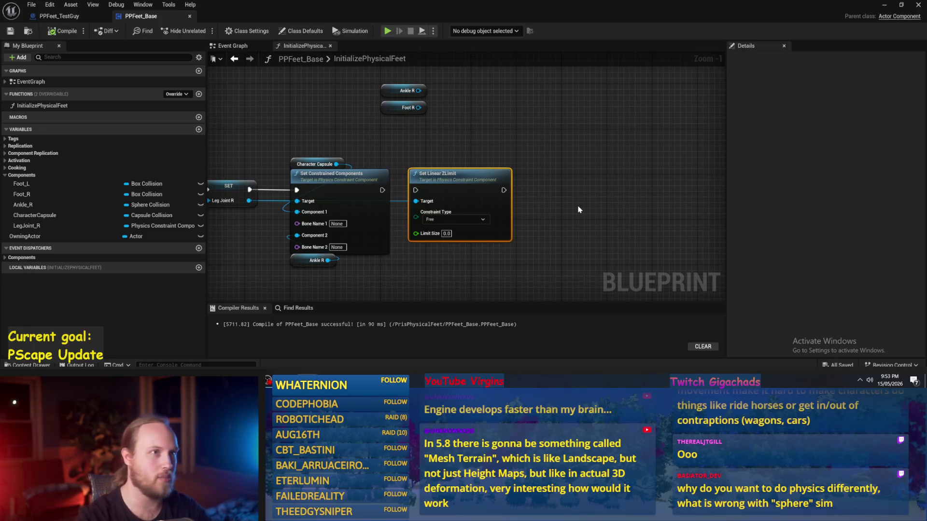
- Wire Set Constrained Components' exec output into Set Linear ZLimit and save
{"action": "left_click_drag", "start_coordinate": [608, 201], "coordinate": [672, 154]}
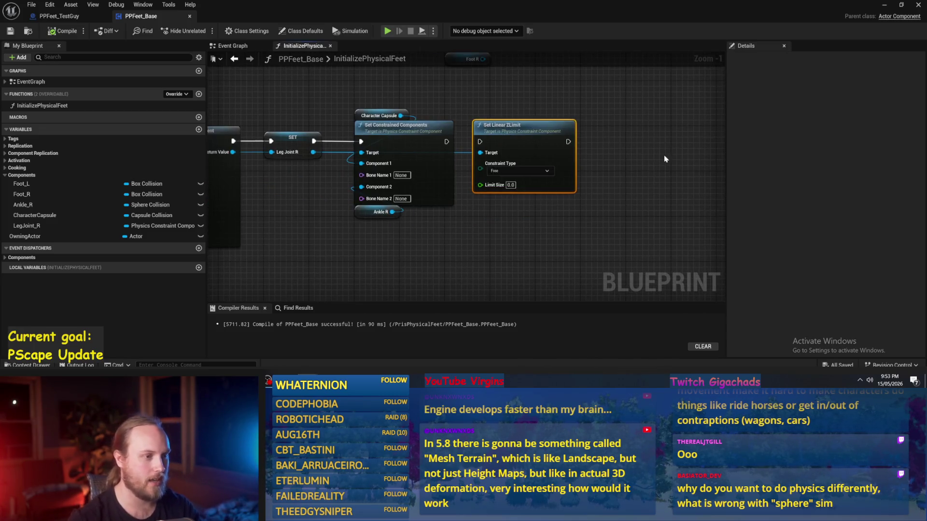
{"action": "left_click_drag", "start_coordinate": [447, 142], "coordinate": [487, 144]}
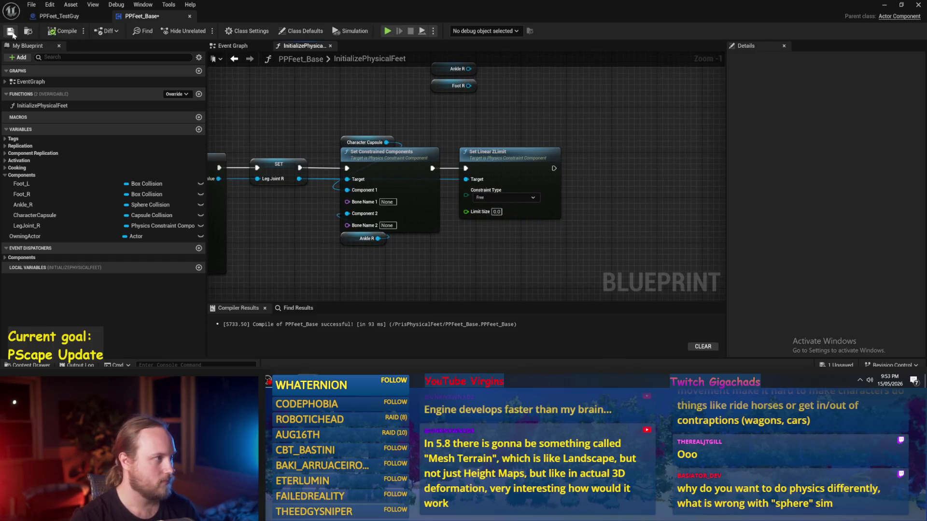
{"action": "left_click", "coordinate": [10, 31]}
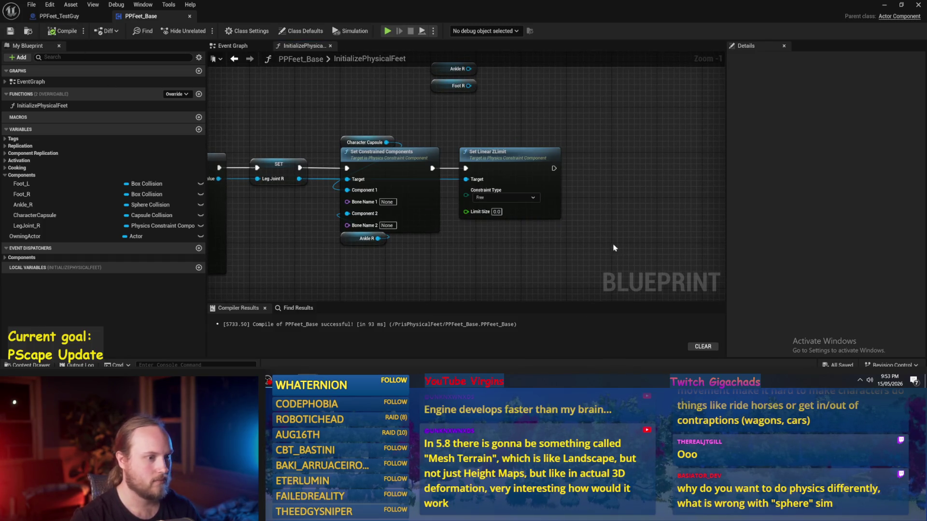
- Return to the PPFeet_Base graph and recompile it
{"action": "left_click", "coordinate": [59, 16]}
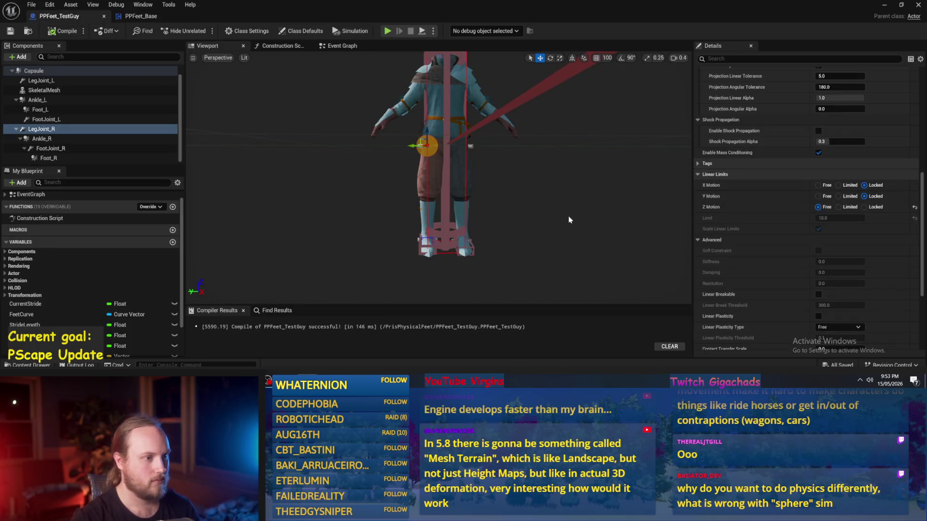
{"action": "left_click", "coordinate": [136, 20]}
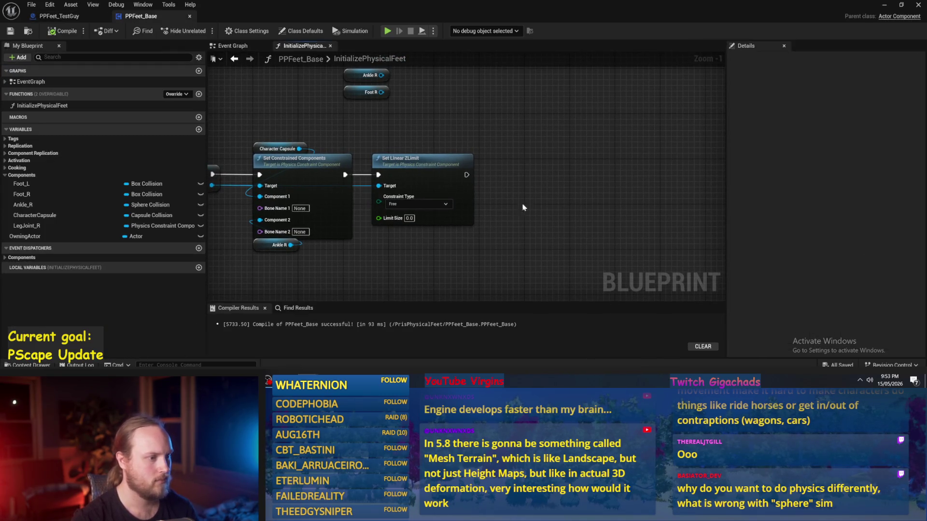
{"action": "mouse_move", "coordinate": [506, 198]}
{"action": "left_mouse_down"}
{"action": "mouse_move", "coordinate": [541, 193]}
{"action": "mouse_move", "coordinate": [586, 161]}
{"action": "mouse_move", "coordinate": [598, 178]}
{"action": "left_mouse_up"}
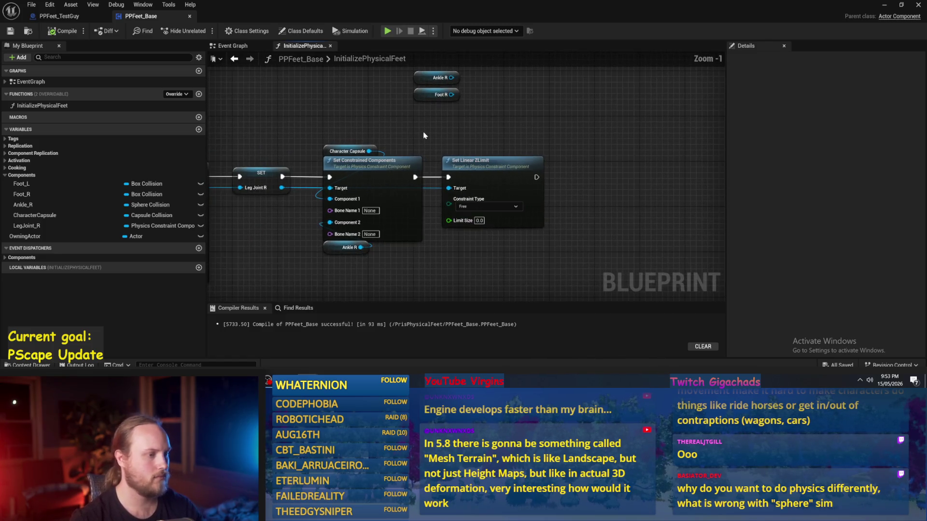
{"action": "left_click", "coordinate": [345, 150]}
{"action": "left_click", "coordinate": [369, 276]}
{"action": "mouse_move", "coordinate": [392, 264]}
{"action": "left_mouse_down"}
{"action": "mouse_move", "coordinate": [492, 265]}
{"action": "mouse_move", "coordinate": [468, 256]}
{"action": "left_mouse_up"}
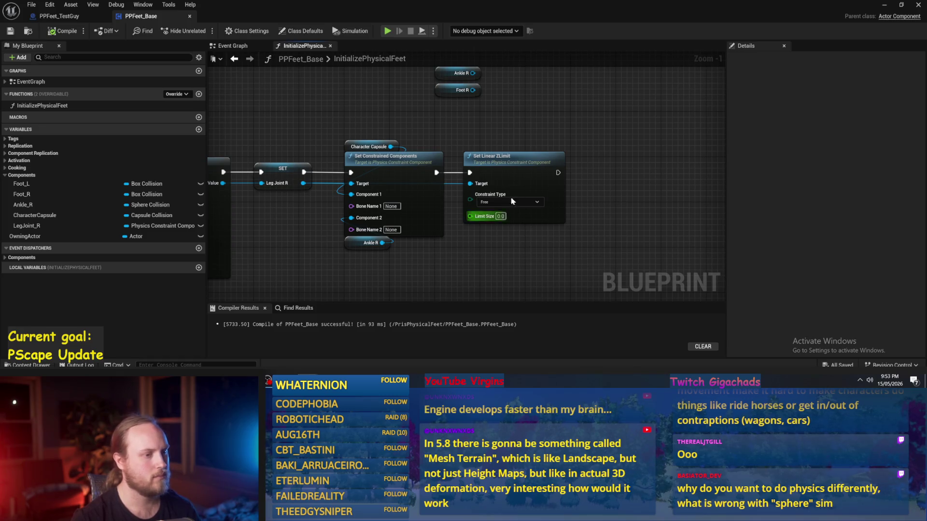
{"action": "left_click", "coordinate": [62, 30]}
- Move the Ankle R and Foot R getters right and select Character Capsule with Set Constrained Components
{"action": "scroll", "coordinate": [457, 152], "scroll_direction": "down", "scroll_amount": 1}
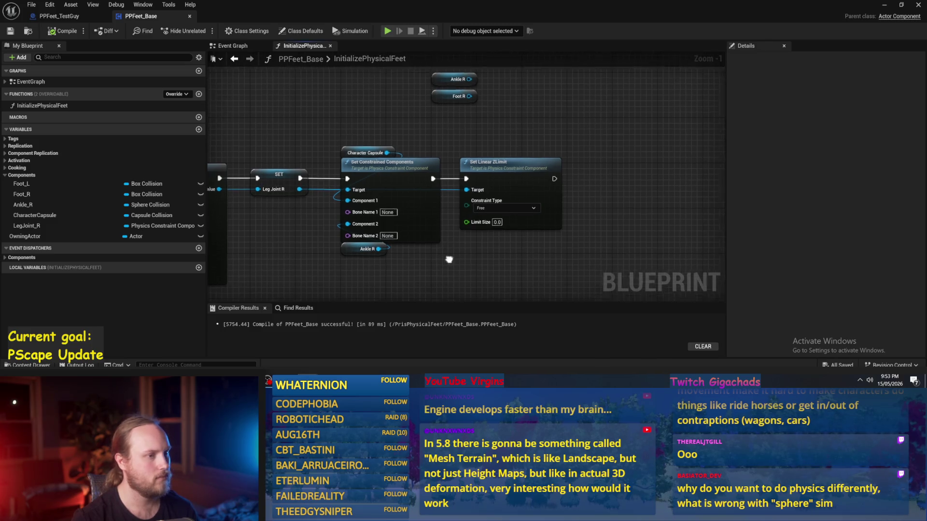
{"action": "mouse_move", "coordinate": [457, 153]}
{"action": "left_mouse_down"}
{"action": "mouse_move", "coordinate": [427, 106]}
{"action": "mouse_move", "coordinate": [519, 116]}
{"action": "left_mouse_up"}
{"action": "left_click", "coordinate": [387, 174]}
{"action": "left_click_drag", "start_coordinate": [387, 173], "coordinate": [390, 212]}
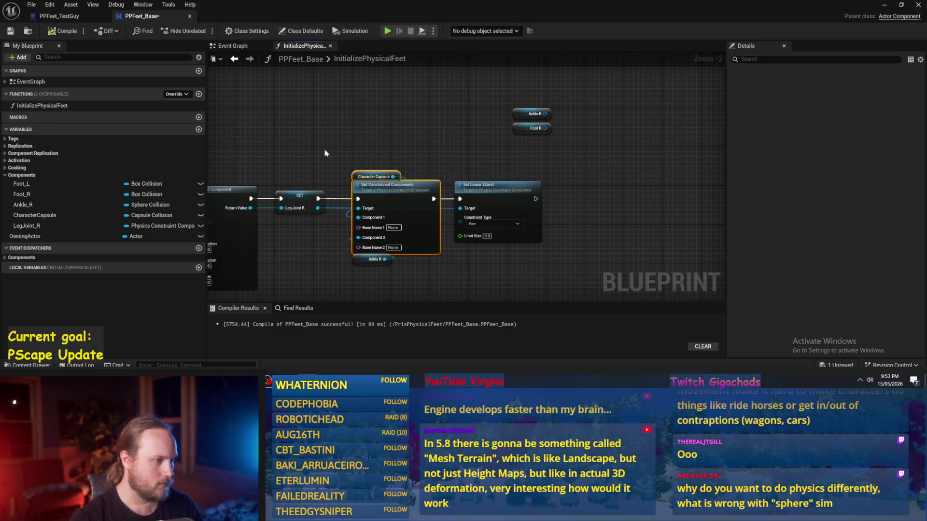
- Duplicate the leg joint's constraint creation and SET nodes and place the copy to the right
{"action": "left_click_drag", "start_coordinate": [480, 155], "coordinate": [269, 233]}
{"action": "key", "text": "ctrl+c"}
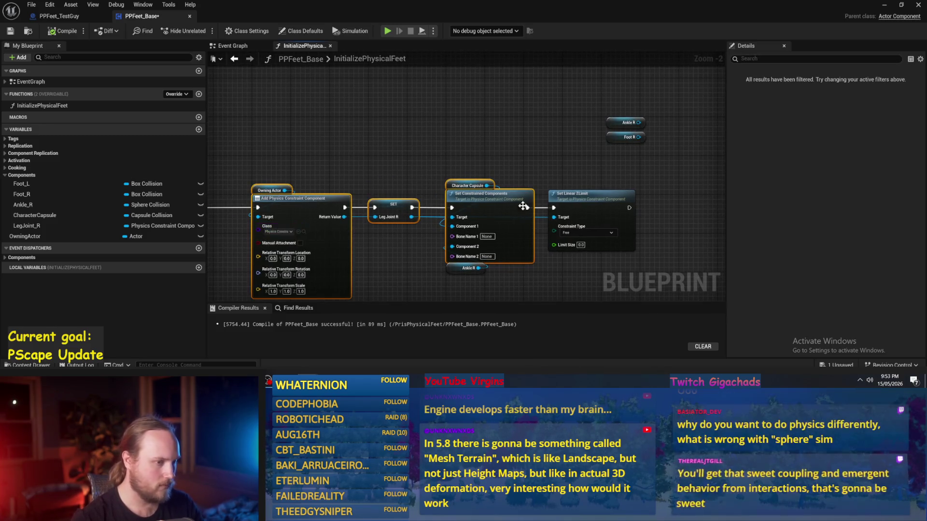
{"action": "key", "text": "ctrl+v"}
{"action": "mouse_move", "coordinate": [550, 167]}
{"action": "left_mouse_down"}
{"action": "mouse_move", "coordinate": [563, 150]}
{"action": "mouse_move", "coordinate": [574, 158]}
{"action": "left_mouse_up"}
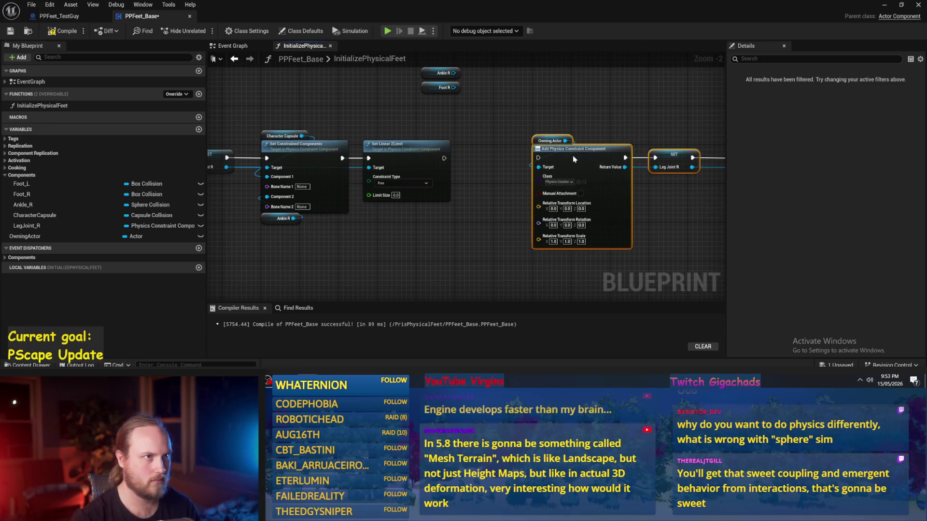
{"action": "scroll", "coordinate": [483, 167], "scroll_direction": "up", "scroll_amount": 2}
- Chain the copied constraint after Set Linear ZLimit and delete the duplicated SET Leg Joint R node
{"action": "left_click_drag", "start_coordinate": [361, 159], "coordinate": [487, 165]}
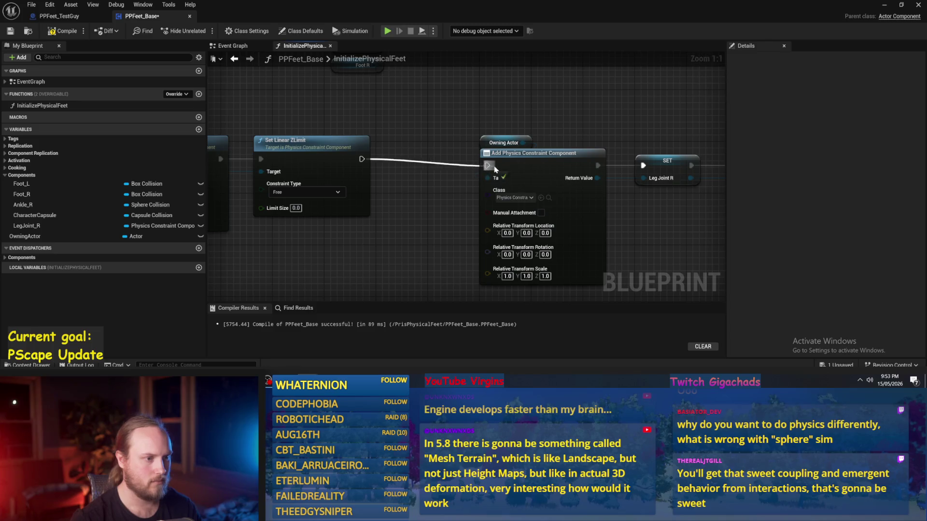
{"action": "scroll", "coordinate": [487, 165], "scroll_direction": "down", "scroll_amount": 3}
{"action": "left_click", "coordinate": [492, 153]}
{"action": "scroll", "coordinate": [555, 163], "scroll_direction": "up", "scroll_amount": 2}
{"action": "left_click_drag", "start_coordinate": [556, 172], "coordinate": [471, 158]}
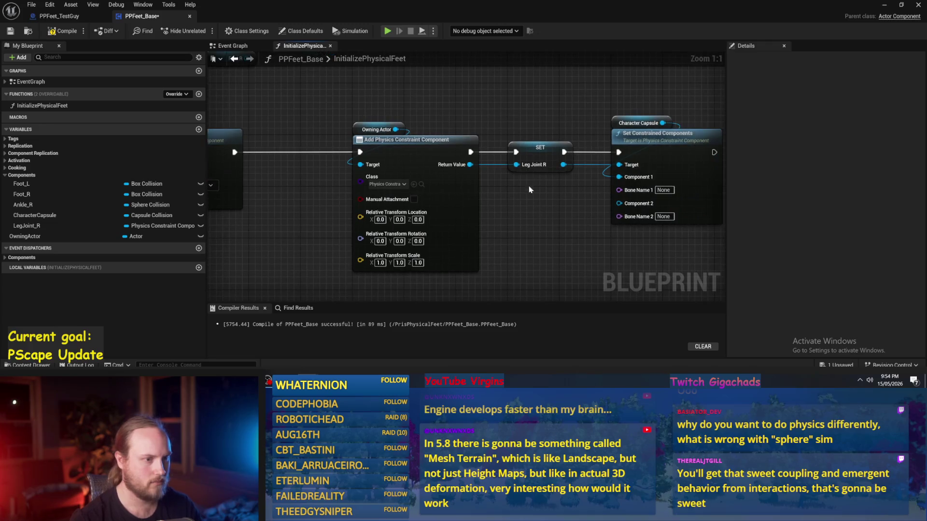
{"action": "left_click", "coordinate": [525, 157]}
{"action": "key", "text": "Delete"}
- Promote the new constraint's Return Value to a variable named AnkleJoint_R
{"action": "right_click", "coordinate": [471, 164]}
{"action": "left_click", "coordinate": [489, 192]}
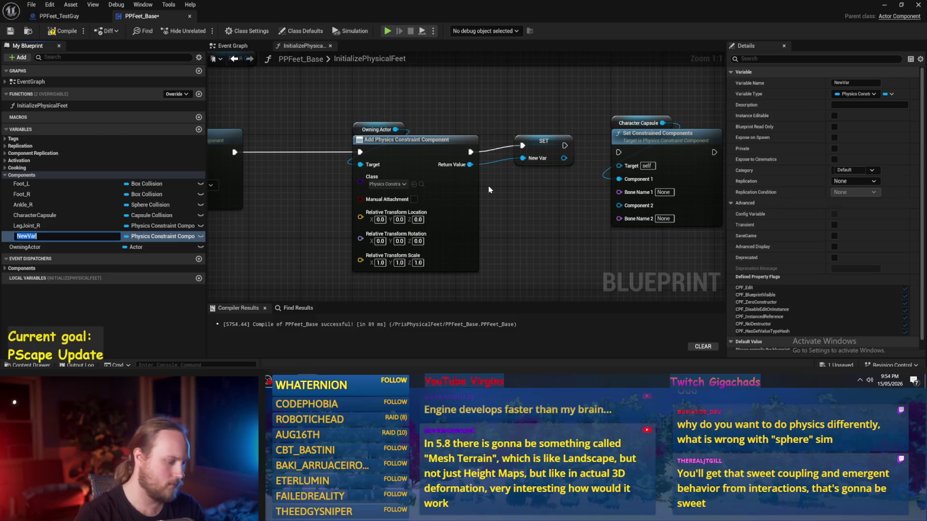
{"action": "type", "text": "AnkleJoint_"}
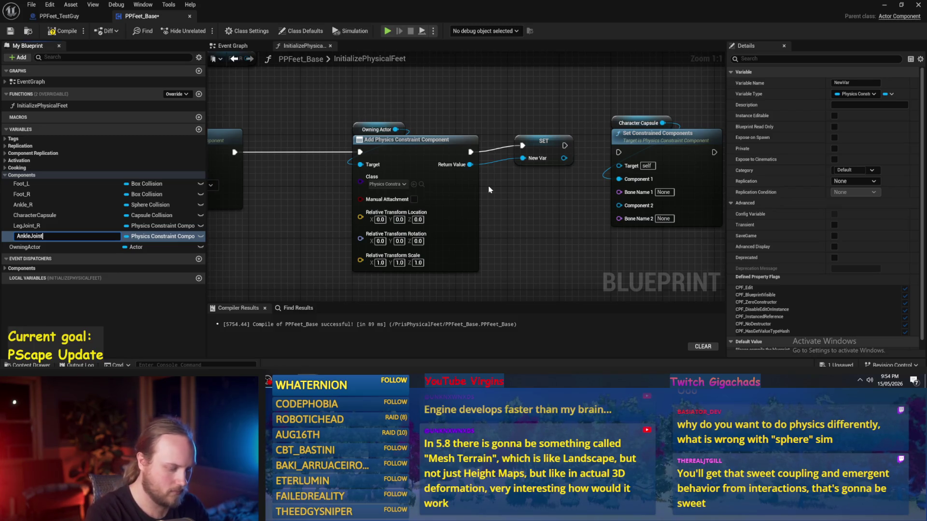
{"action": "type", "text": "R"}
{"action": "key", "text": "Return"}
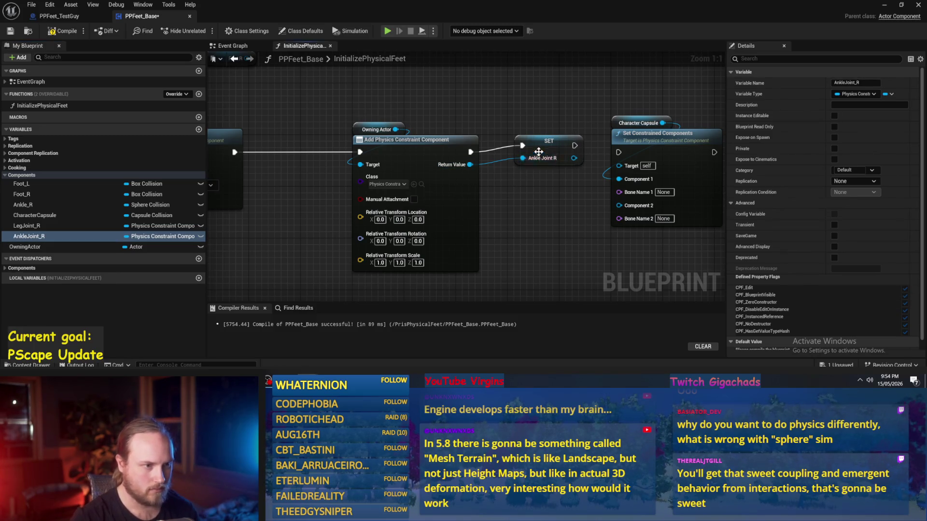
{"action": "left_click", "coordinate": [543, 153]}
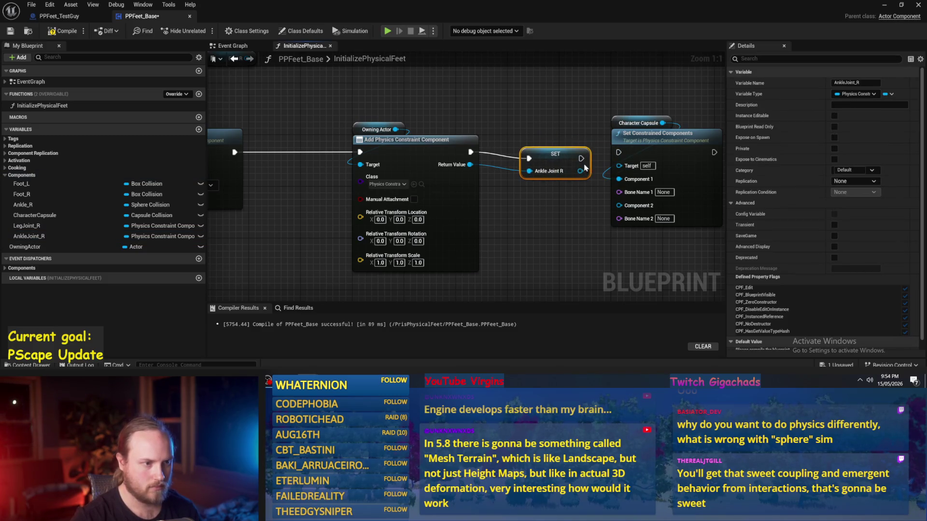
- Feed AnkleJoint_R into Set Constrained Components, paste Ankle R and Foot R getters, and wire Ankle R to Component 1
{"action": "left_click_drag", "start_coordinate": [568, 165], "coordinate": [619, 165]}
{"action": "left_click_drag", "start_coordinate": [568, 152], "coordinate": [619, 152]}
{"action": "scroll", "coordinate": [433, 123], "scroll_direction": "down", "scroll_amount": 1}
{"action": "key", "text": "ctrl+v"}
{"action": "scroll", "coordinate": [394, 121], "scroll_direction": "down", "scroll_amount": 1}
{"action": "mouse_move", "coordinate": [423, 120]}
{"action": "left_mouse_down"}
{"action": "mouse_move", "coordinate": [666, 223]}
{"action": "mouse_move", "coordinate": [661, 201]}
{"action": "mouse_move", "coordinate": [661, 227]}
{"action": "left_mouse_up"}
{"action": "scroll", "coordinate": [666, 224], "scroll_direction": "up", "scroll_amount": 2}
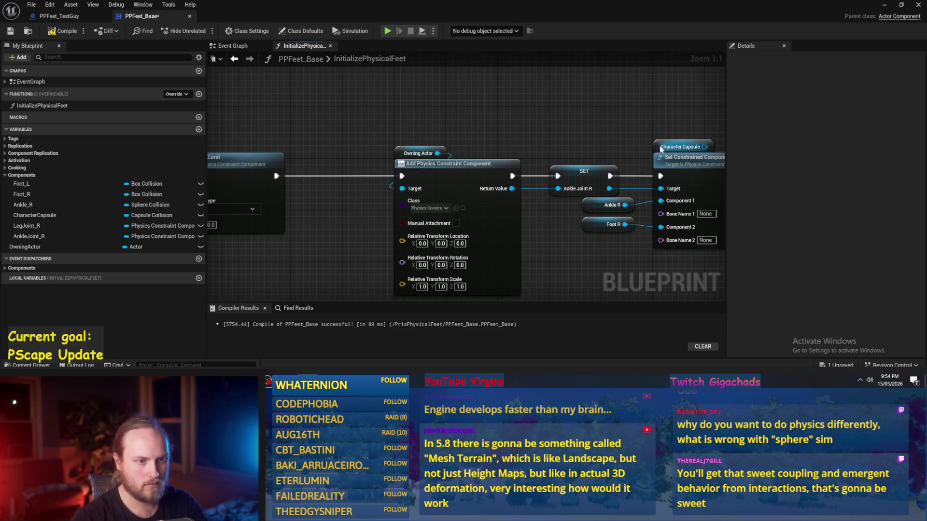
- Remove the stray Character Capsule getter, rearrange the Ankle R, Foot R and Capsule getters, and save PPFeet_Base
{"action": "left_click", "coordinate": [678, 147]}
{"action": "key", "text": "Delete"}
{"action": "left_click", "coordinate": [601, 205]}
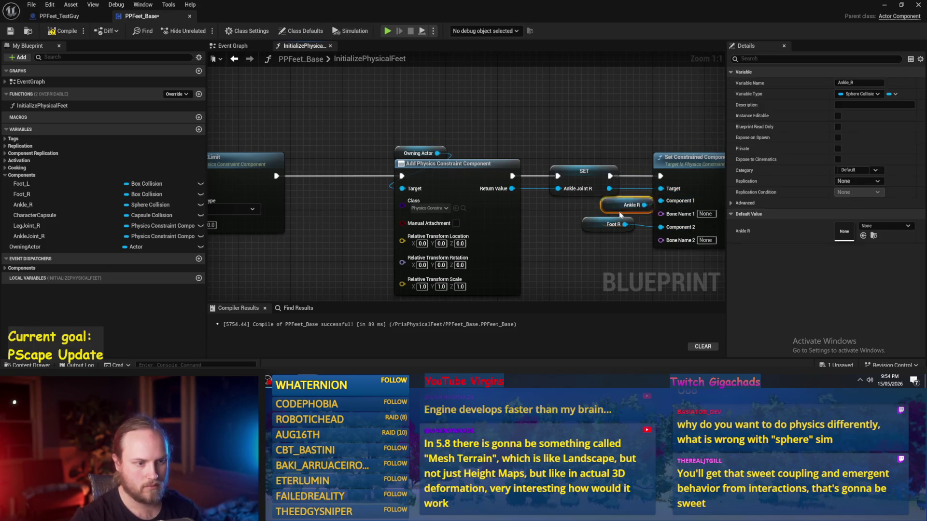
{"action": "mouse_move", "coordinate": [590, 245]}
{"action": "left_mouse_down"}
{"action": "mouse_move", "coordinate": [539, 221]}
{"action": "mouse_move", "coordinate": [412, 110]}
{"action": "mouse_move", "coordinate": [332, 173]}
{"action": "left_mouse_up"}
{"action": "left_click", "coordinate": [548, 212]}
{"action": "scroll", "coordinate": [548, 213], "scroll_direction": "down", "scroll_amount": 1}
{"action": "left_click_drag", "start_coordinate": [416, 214], "coordinate": [348, 198]}
{"action": "left_click", "coordinate": [375, 221]}
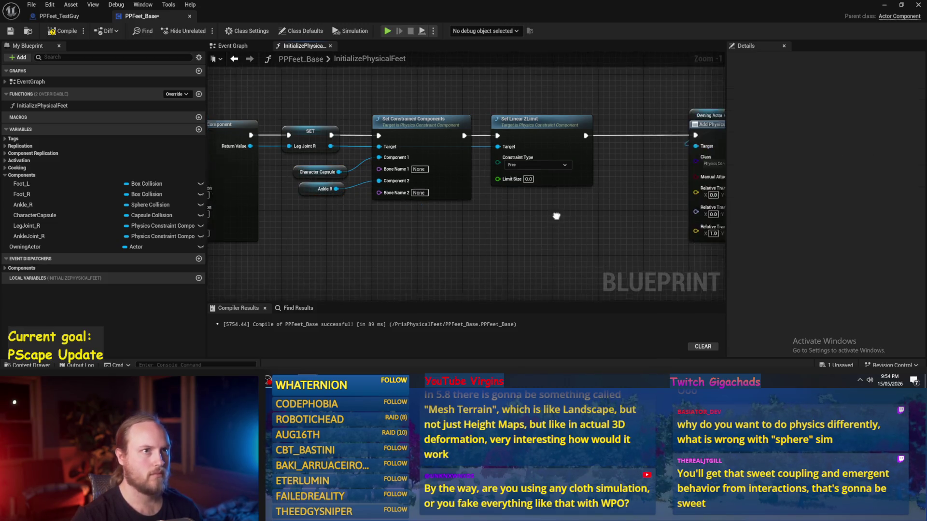
{"action": "left_click", "coordinate": [14, 29]}
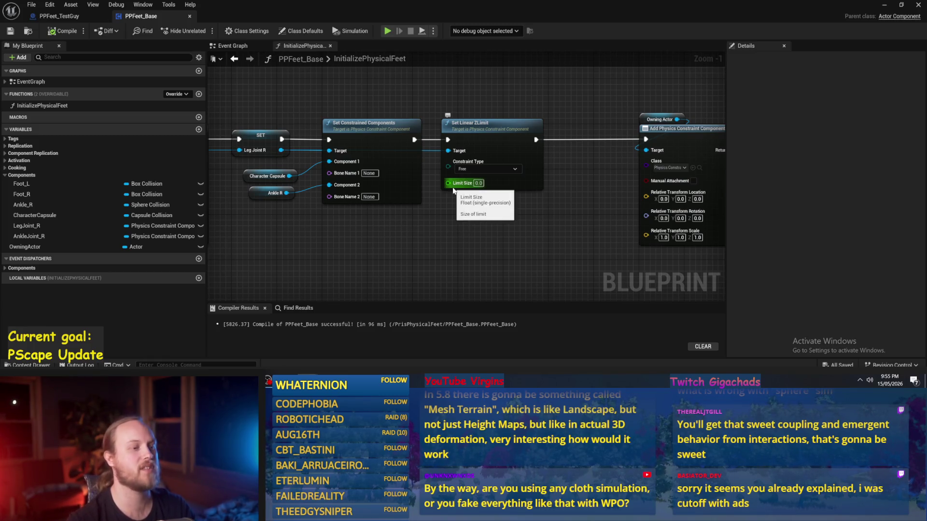
- Move the ankle joint node group left so it sits right after Set Linear ZLimit
{"action": "left_click_drag", "start_coordinate": [308, 135], "coordinate": [279, 152]}
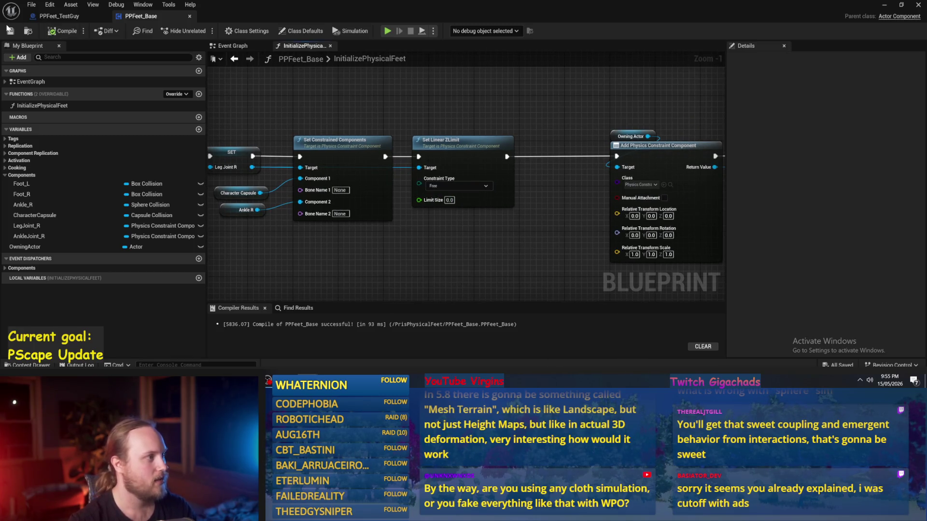
{"action": "key", "text": "ctrl+z"}
{"action": "key", "text": "ctrl+z"}
{"action": "key", "text": "ctrl+z"}
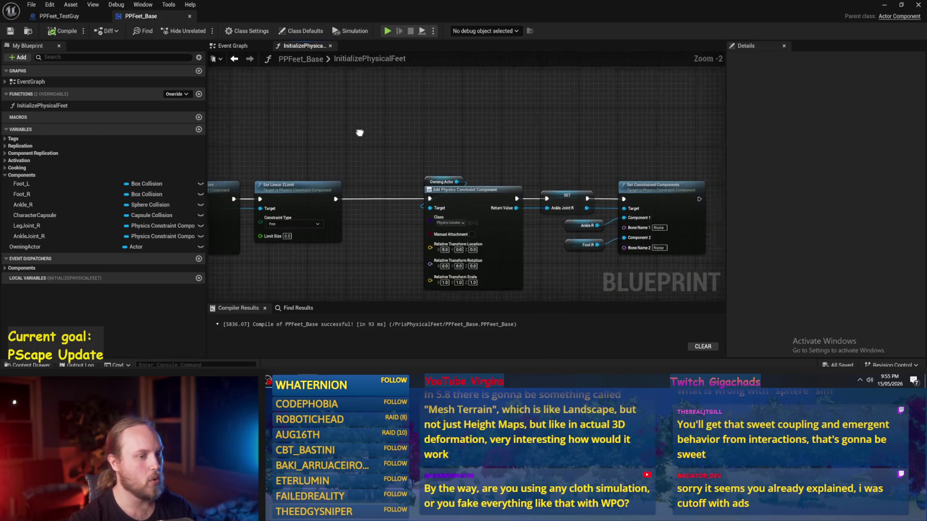
{"action": "scroll", "coordinate": [466, 119], "scroll_direction": "down", "scroll_amount": 1}
{"action": "mouse_move", "coordinate": [466, 119]}
{"action": "left_mouse_down"}
{"action": "mouse_move", "coordinate": [398, 105]}
{"action": "mouse_move", "coordinate": [560, 244]}
{"action": "left_mouse_up"}
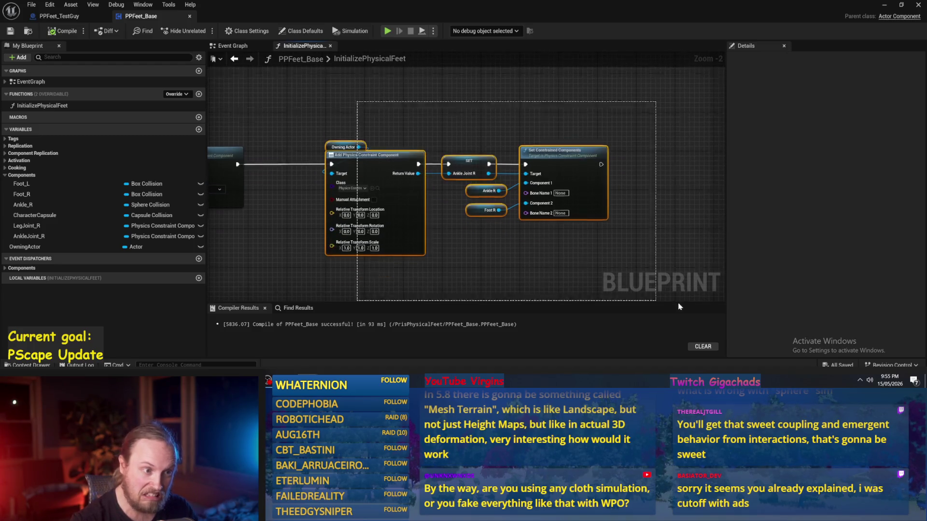
{"action": "mouse_move", "coordinate": [338, 61]}
{"action": "left_mouse_down"}
{"action": "mouse_move", "coordinate": [438, 127]}
{"action": "mouse_move", "coordinate": [409, 148]}
{"action": "left_mouse_up"}
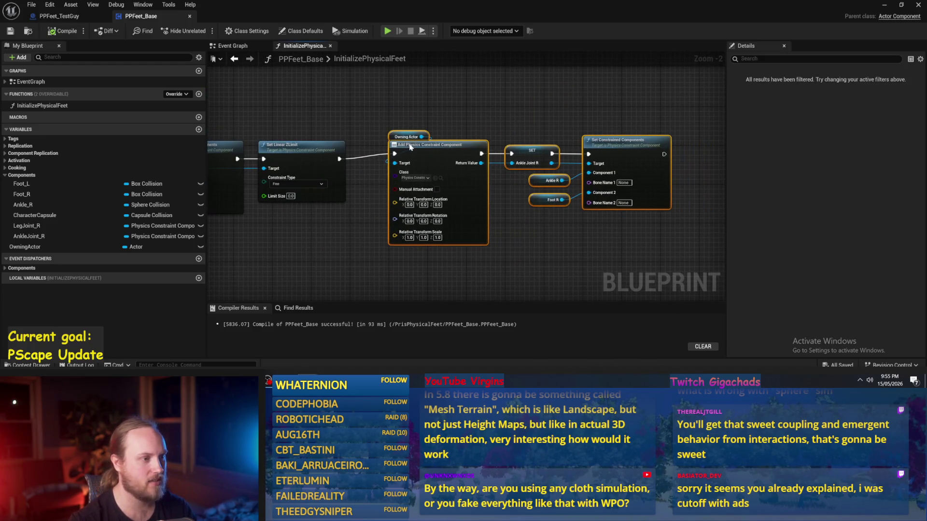
{"action": "left_click", "coordinate": [434, 124]}
{"action": "scroll", "coordinate": [561, 140], "scroll_direction": "up", "scroll_amount": 2}
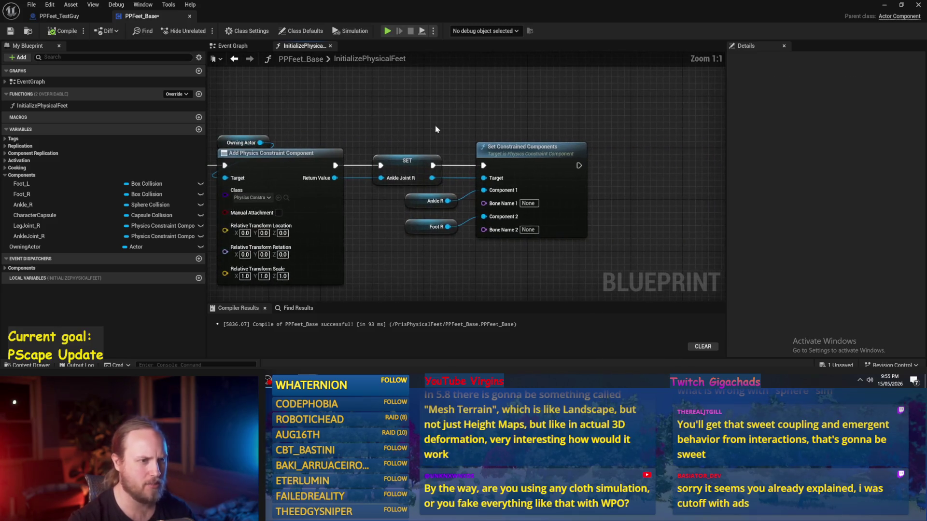
{"action": "scroll", "coordinate": [531, 138], "scroll_direction": "down", "scroll_amount": 2}
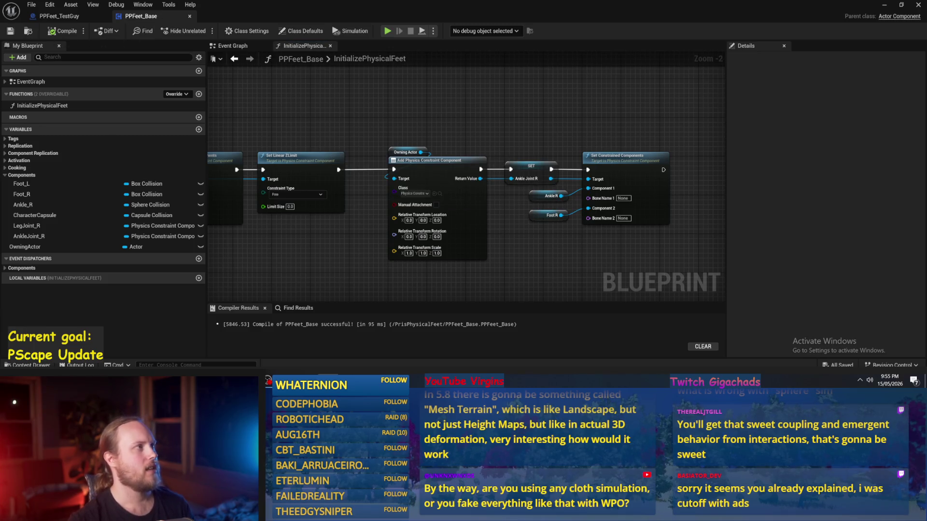
{"action": "left_click_drag", "start_coordinate": [414, 149], "coordinate": [401, 170]}
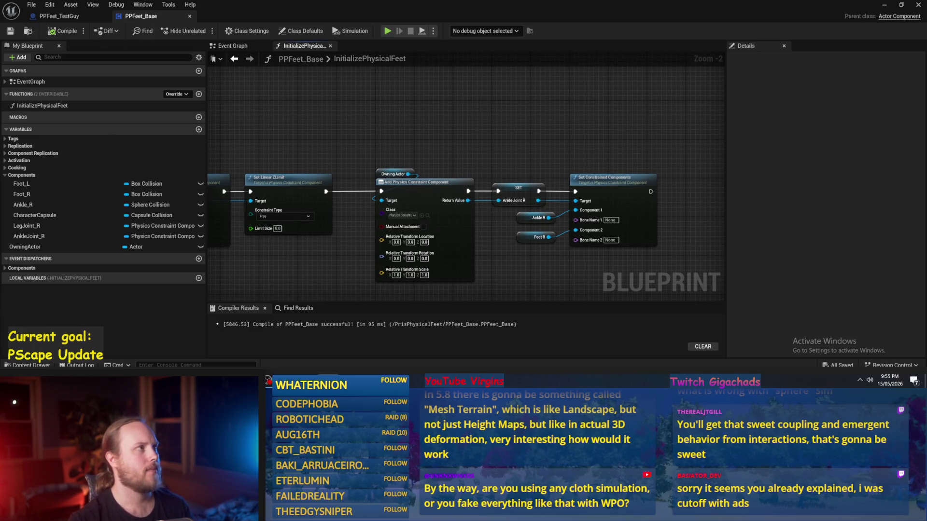
{"action": "left_click_drag", "start_coordinate": [481, 130], "coordinate": [445, 135]}
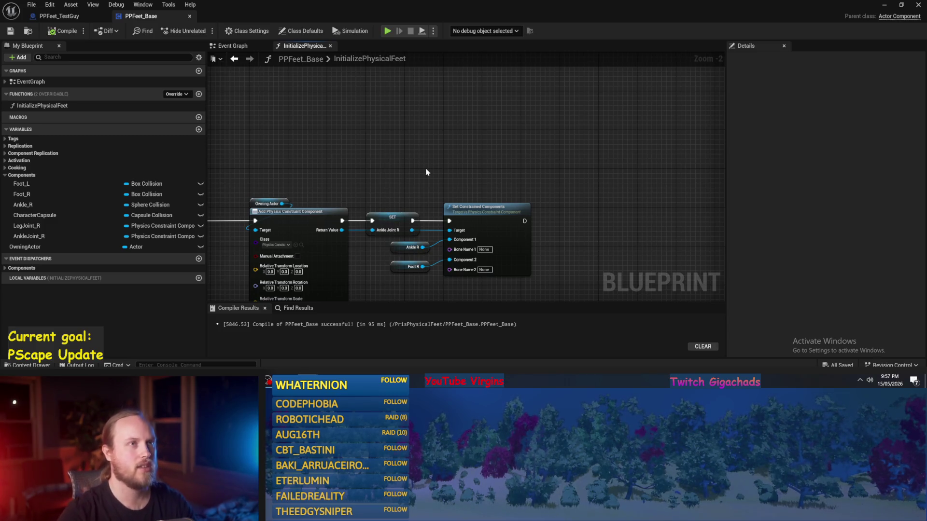
- Nudge the Ankle R and Foot R getters right and raise the Character Capsule getter slightly
{"action": "mouse_move", "coordinate": [419, 172]}
{"action": "left_mouse_down"}
{"action": "mouse_move", "coordinate": [399, 118]}
{"action": "mouse_move", "coordinate": [436, 147]}
{"action": "mouse_move", "coordinate": [517, 182]}
{"action": "mouse_move", "coordinate": [479, 191]}
{"action": "left_mouse_up"}
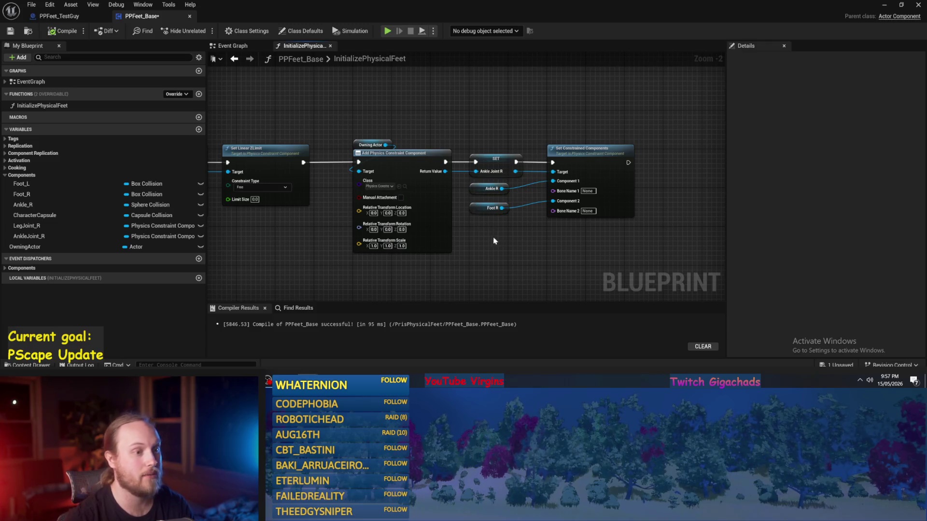
{"action": "left_click", "coordinate": [489, 191], "text": "ctrl"}
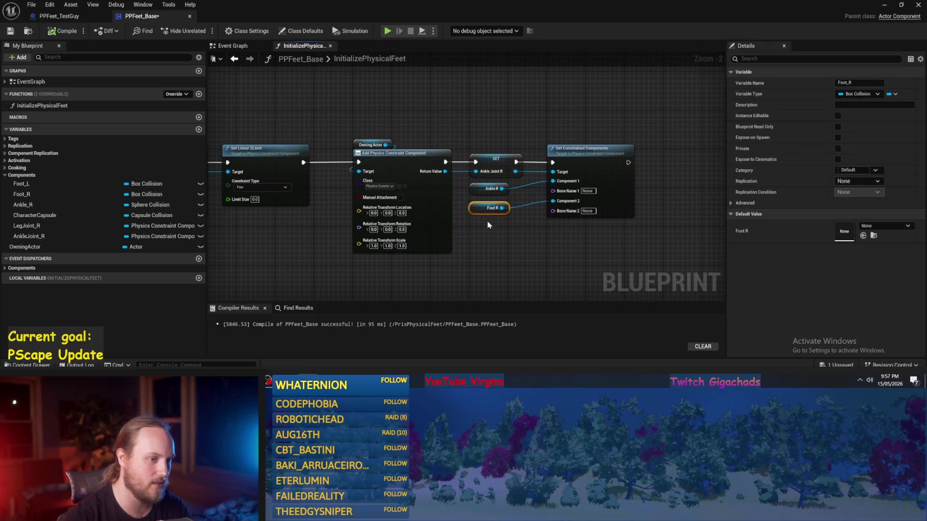
{"action": "scroll", "coordinate": [484, 217], "scroll_direction": "up", "scroll_amount": 2}
{"action": "left_click", "coordinate": [502, 175], "text": "ctrl"}
{"action": "mouse_move", "coordinate": [487, 178]}
{"action": "left_mouse_down"}
{"action": "mouse_move", "coordinate": [511, 177]}
{"action": "mouse_move", "coordinate": [502, 178]}
{"action": "left_mouse_up"}
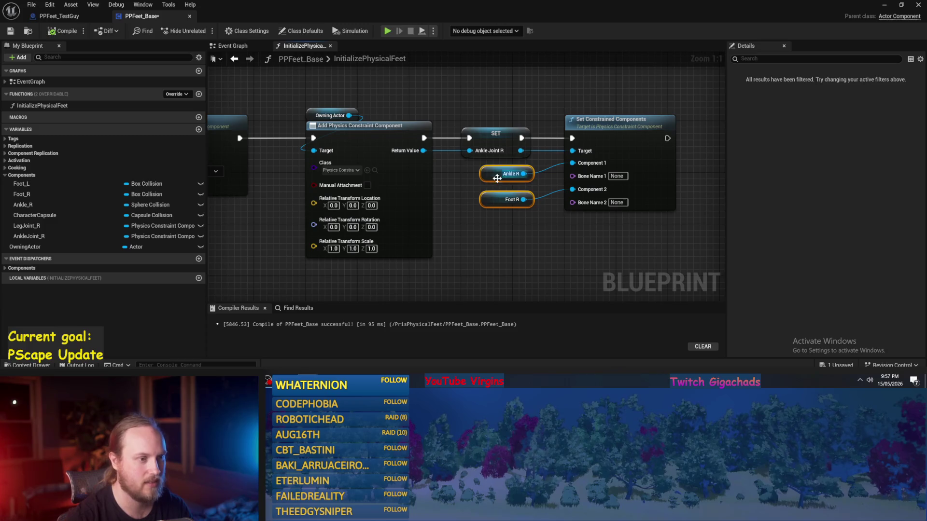
{"action": "scroll", "coordinate": [502, 177], "scroll_direction": "down", "scroll_amount": 2}
{"action": "scroll", "coordinate": [398, 202], "scroll_direction": "up", "scroll_amount": 2}
{"action": "left_click_drag", "start_coordinate": [398, 201], "coordinate": [408, 196]}
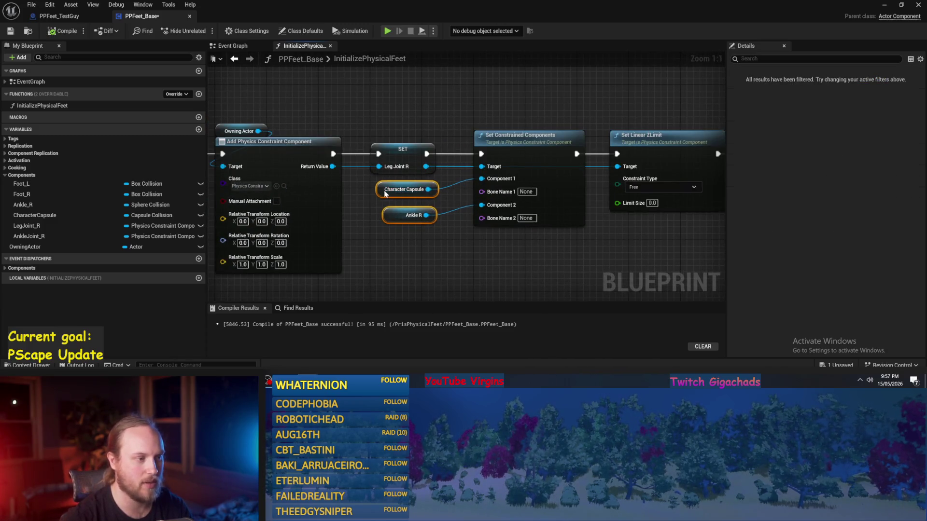
{"action": "left_click", "coordinate": [448, 248]}
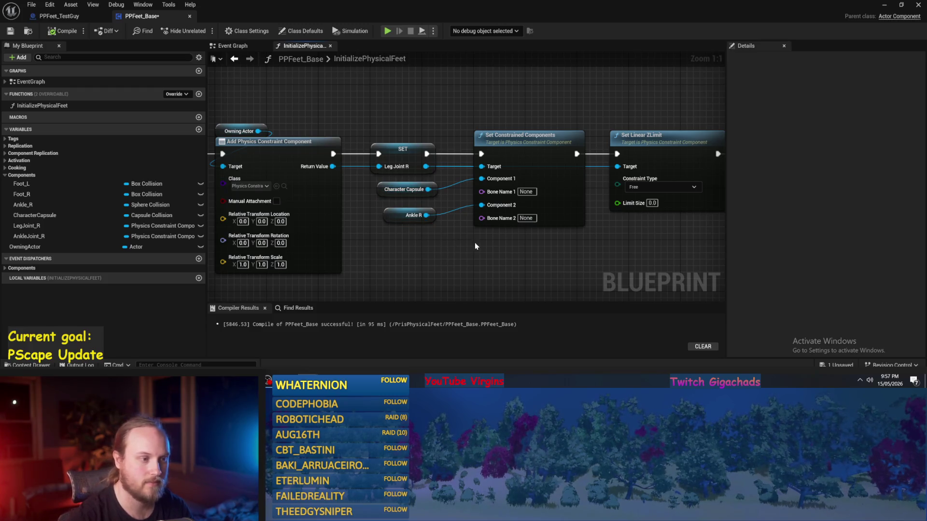
- Pan the graph to review the finished ankle joint node chain
{"action": "scroll", "coordinate": [474, 242], "scroll_direction": "down", "scroll_amount": 4}
{"action": "scroll", "coordinate": [474, 242], "scroll_direction": "up", "scroll_amount": 3}
{"action": "mouse_move", "coordinate": [493, 220]}
{"action": "left_mouse_down"}
{"action": "mouse_move", "coordinate": [305, 222]}
{"action": "mouse_move", "coordinate": [267, 245]}
{"action": "left_mouse_up"}
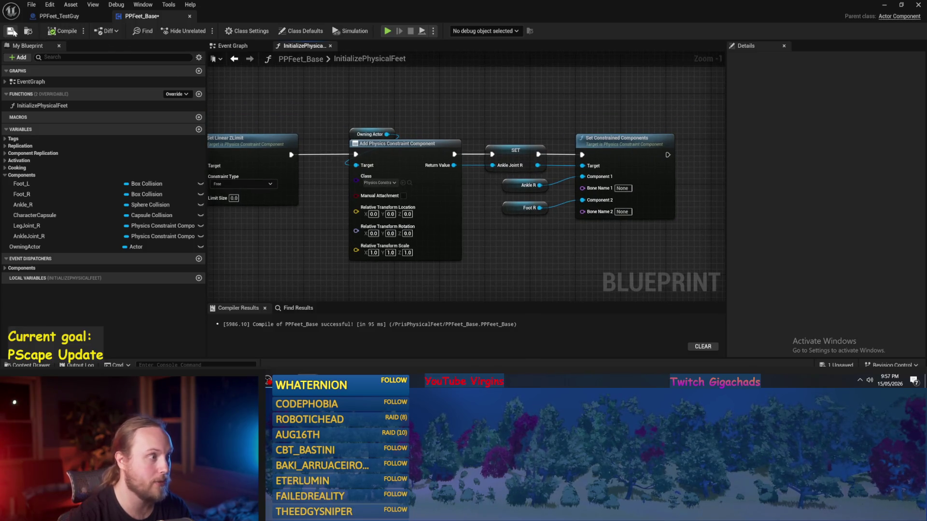
{"action": "left_click_drag", "start_coordinate": [505, 260], "coordinate": [479, 249]}
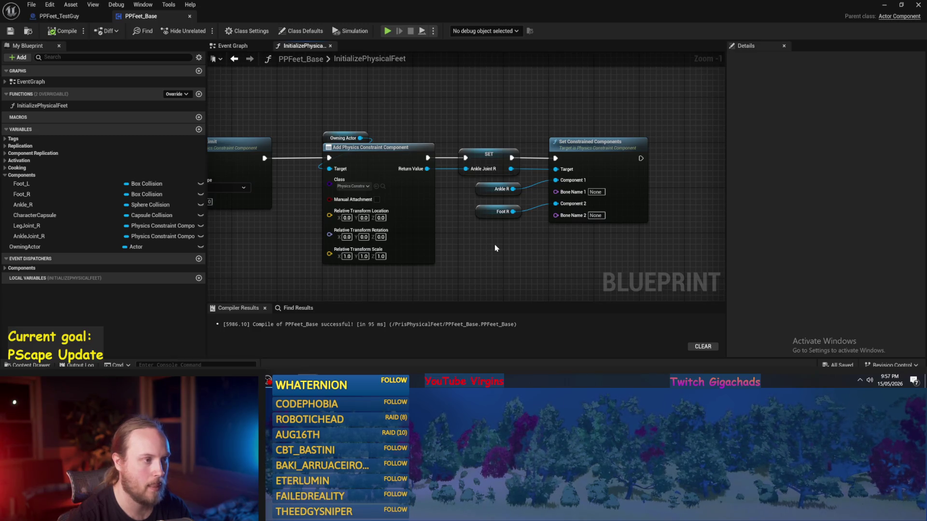
{"action": "left_click_drag", "start_coordinate": [494, 243], "coordinate": [410, 228]}
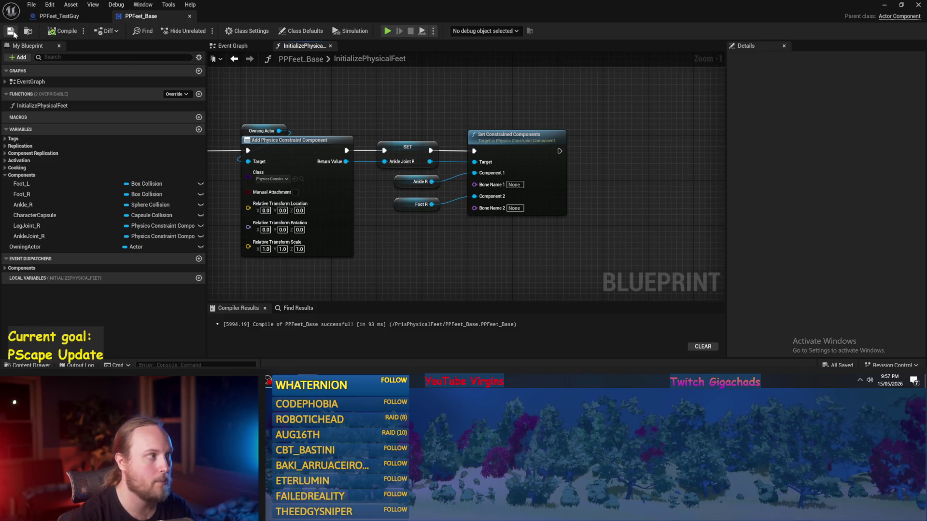
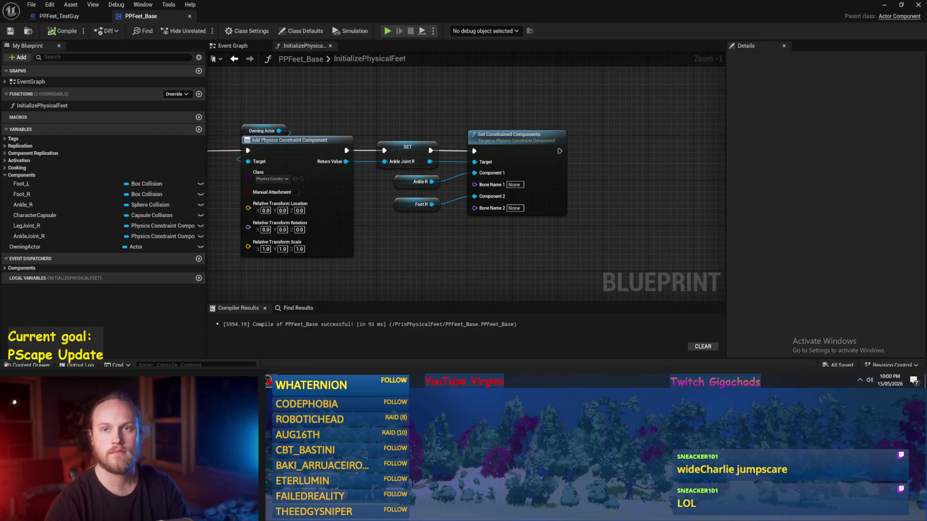
- Save PPFeet_Base, then pan across the InitializePhysicalFeet graph to review it
{"action": "mouse_move", "coordinate": [248, 382]}
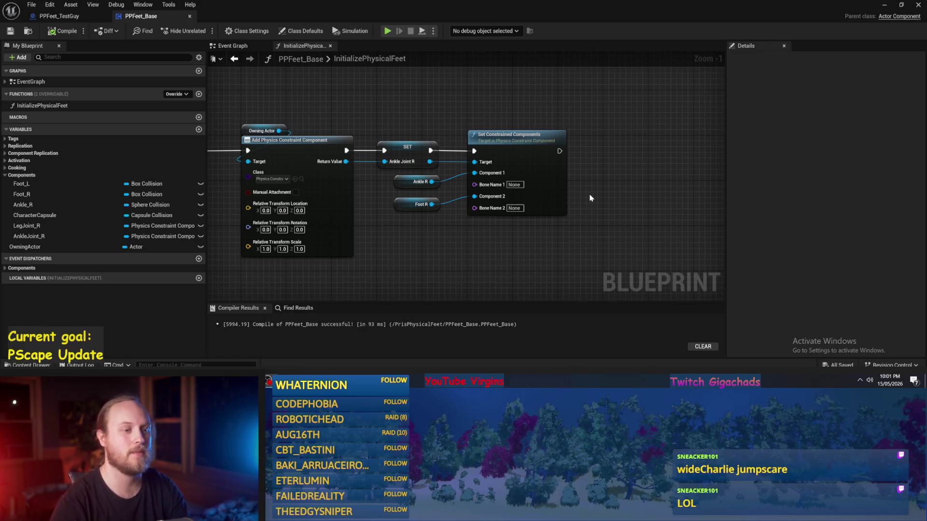
{"action": "left_click", "coordinate": [10, 31]}
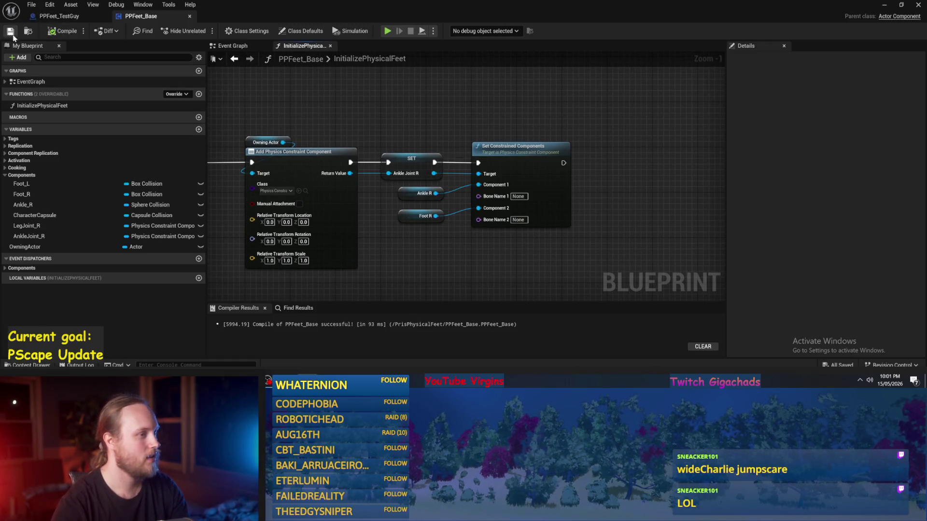
{"action": "left_click_drag", "start_coordinate": [621, 182], "coordinate": [583, 166]}
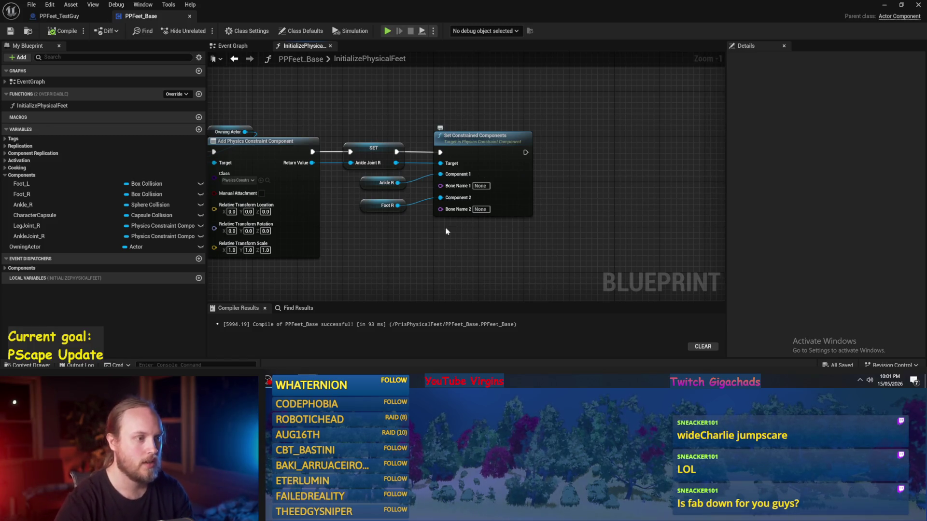
{"action": "left_click_drag", "start_coordinate": [459, 256], "coordinate": [485, 257]}
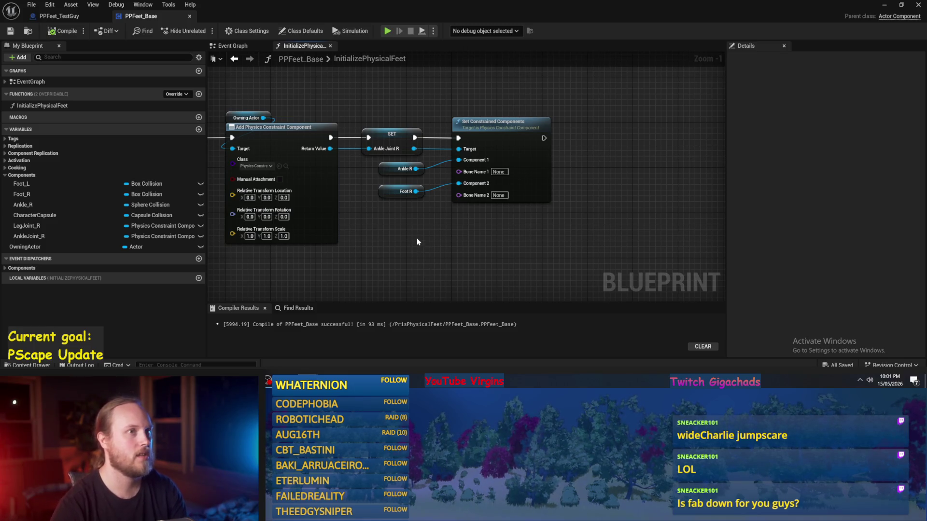
{"action": "mouse_move", "coordinate": [432, 244]}
{"action": "left_mouse_down"}
{"action": "mouse_move", "coordinate": [507, 246]}
{"action": "mouse_move", "coordinate": [555, 216]}
{"action": "mouse_move", "coordinate": [497, 235]}
{"action": "mouse_move", "coordinate": [465, 223]}
{"action": "mouse_move", "coordinate": [521, 237]}
{"action": "mouse_move", "coordinate": [420, 250]}
{"action": "mouse_move", "coordinate": [485, 250]}
{"action": "left_mouse_up"}
{"action": "scroll", "coordinate": [465, 224], "scroll_direction": "down", "scroll_amount": 1}
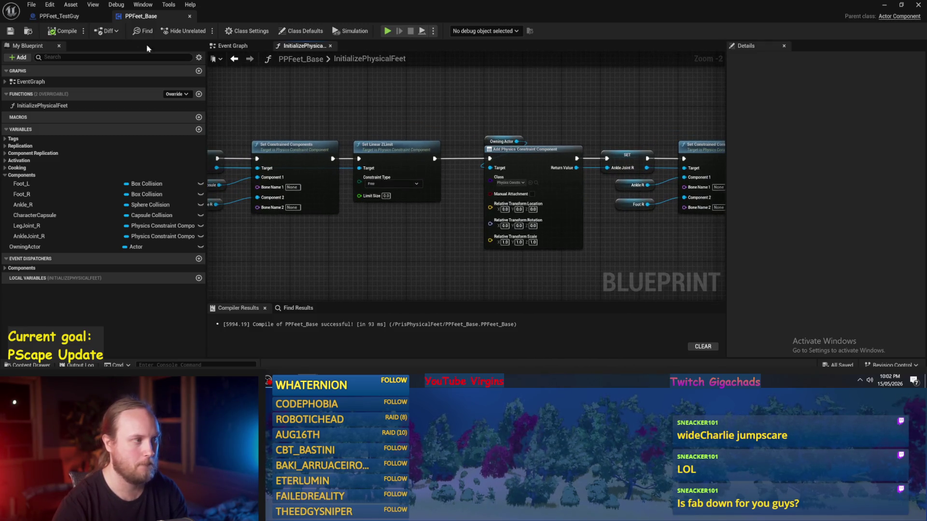
- Recompile PPFeet_Base and navigate to the Leg Joint R constraint setup nodes
{"action": "left_click", "coordinate": [63, 31]}
{"action": "scroll", "coordinate": [567, 137], "scroll_direction": "up", "scroll_amount": 1}
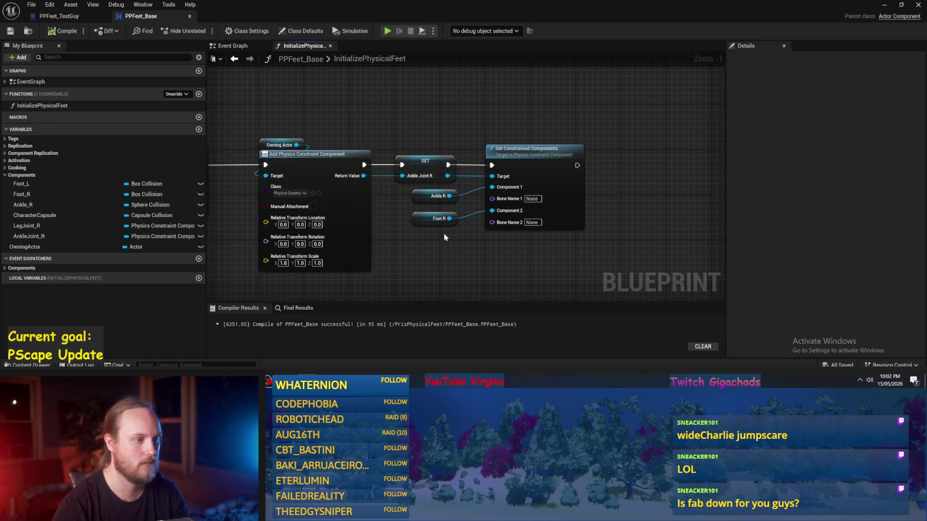
{"action": "scroll", "coordinate": [444, 237], "scroll_direction": "down", "scroll_amount": 1}
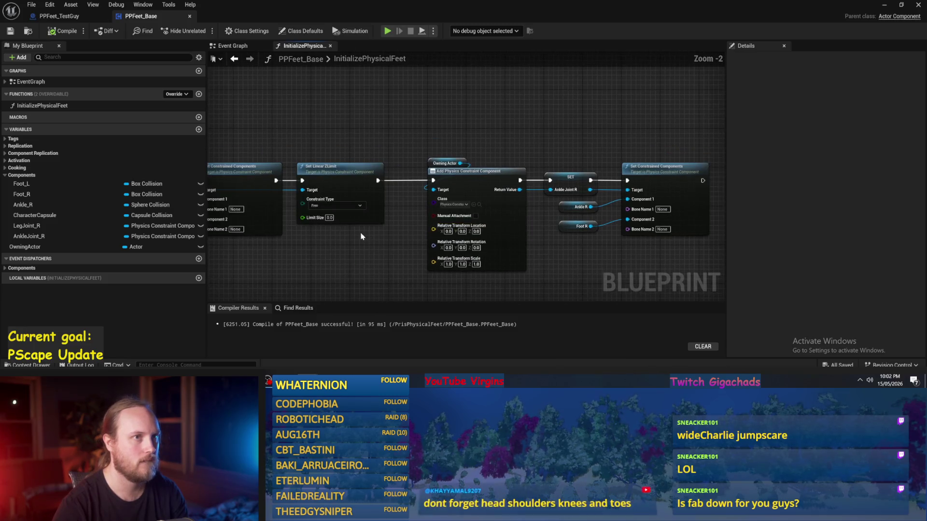
{"action": "mouse_move", "coordinate": [368, 244]}
{"action": "left_mouse_down"}
{"action": "mouse_move", "coordinate": [459, 213]}
{"action": "mouse_move", "coordinate": [324, 210]}
{"action": "left_mouse_up"}
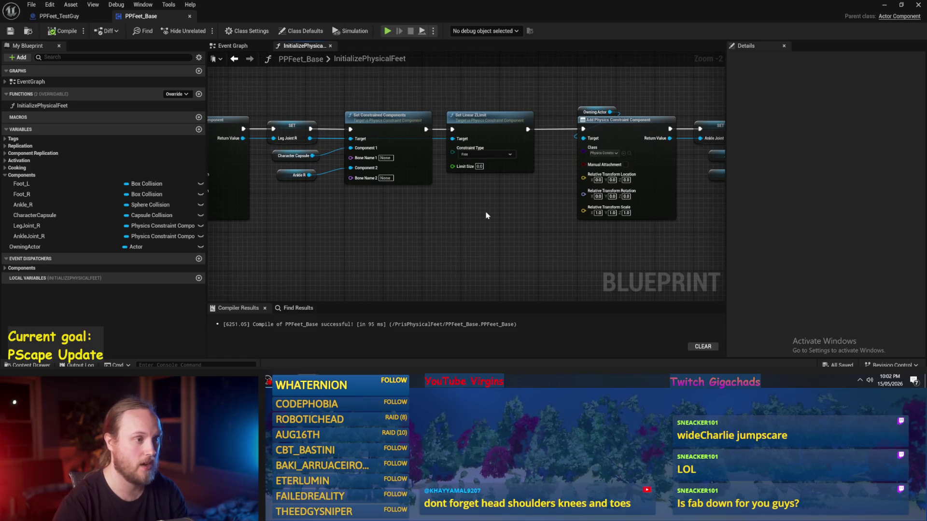
{"action": "mouse_move", "coordinate": [486, 216]}
{"action": "left_mouse_down"}
{"action": "mouse_move", "coordinate": [463, 219]}
{"action": "mouse_move", "coordinate": [516, 227]}
{"action": "left_mouse_up"}
{"action": "left_click_drag", "start_coordinate": [601, 233], "coordinate": [476, 227]}
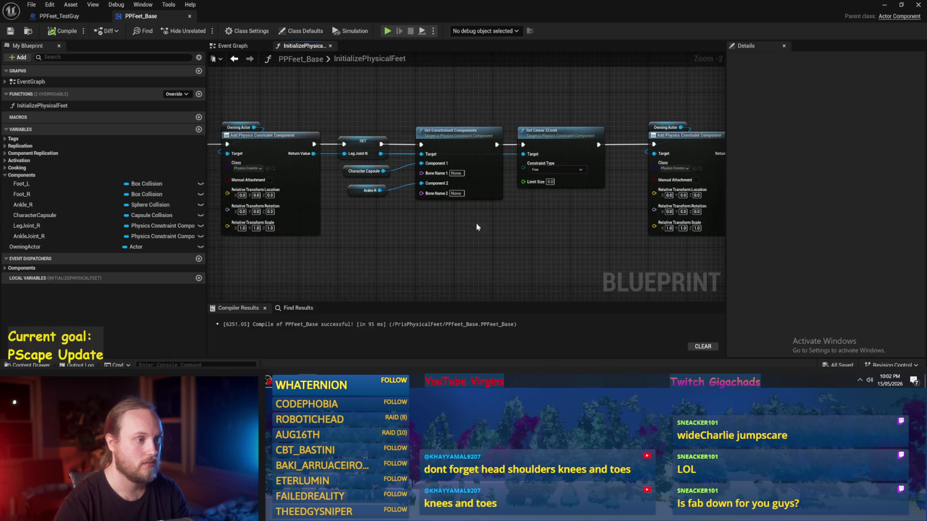
{"action": "scroll", "coordinate": [427, 222], "scroll_direction": "down", "scroll_amount": 2}
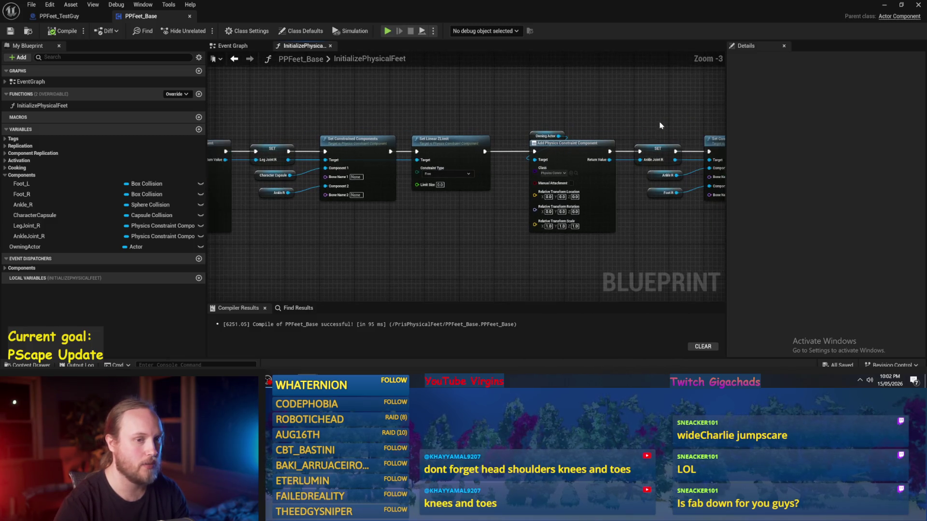
{"action": "left_click_drag", "start_coordinate": [676, 120], "coordinate": [577, 122]}
- Move the Leg Joint R Set Constrained Components group left, leaving room before Set Linear ZLimit
{"action": "mouse_move", "coordinate": [649, 100]}
{"action": "left_mouse_down"}
{"action": "mouse_move", "coordinate": [397, 208]}
{"action": "mouse_move", "coordinate": [319, 225]}
{"action": "left_mouse_up"}
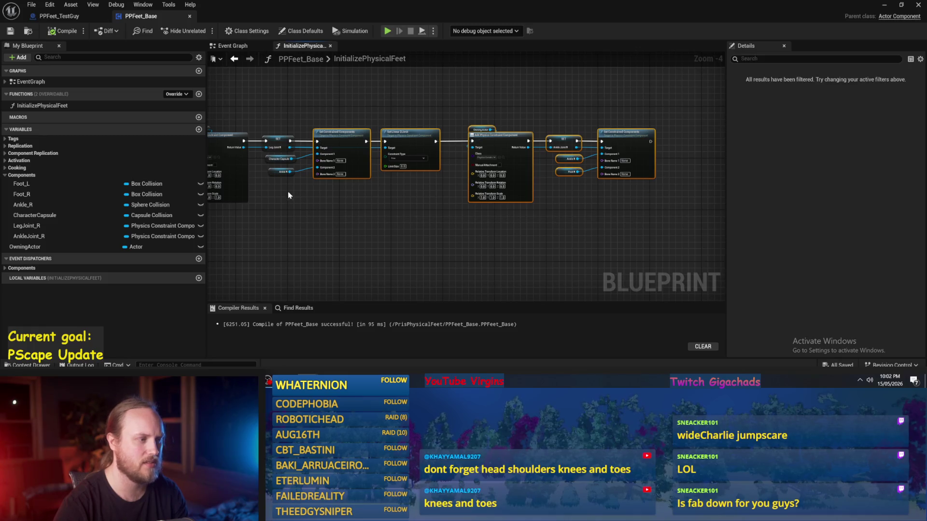
{"action": "scroll", "coordinate": [282, 155], "scroll_direction": "up", "scroll_amount": 3}
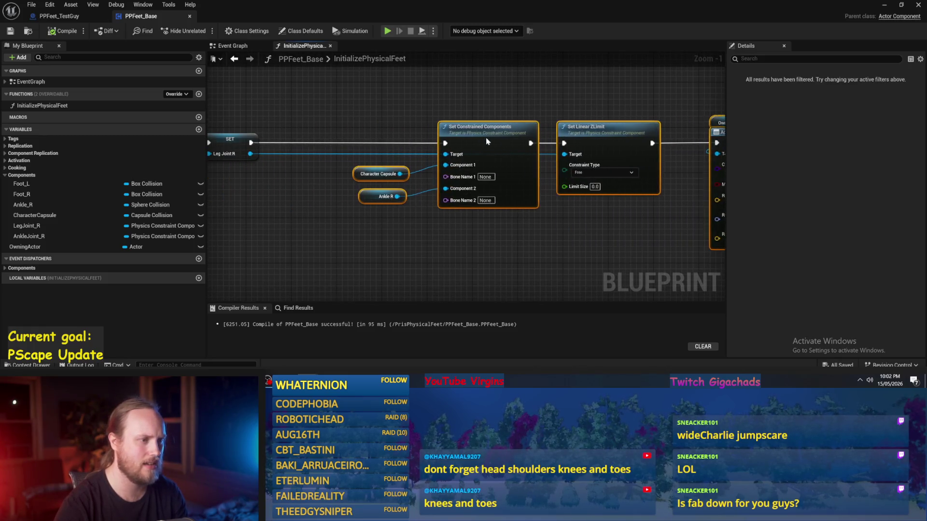
{"action": "key", "text": "ctrl+z"}
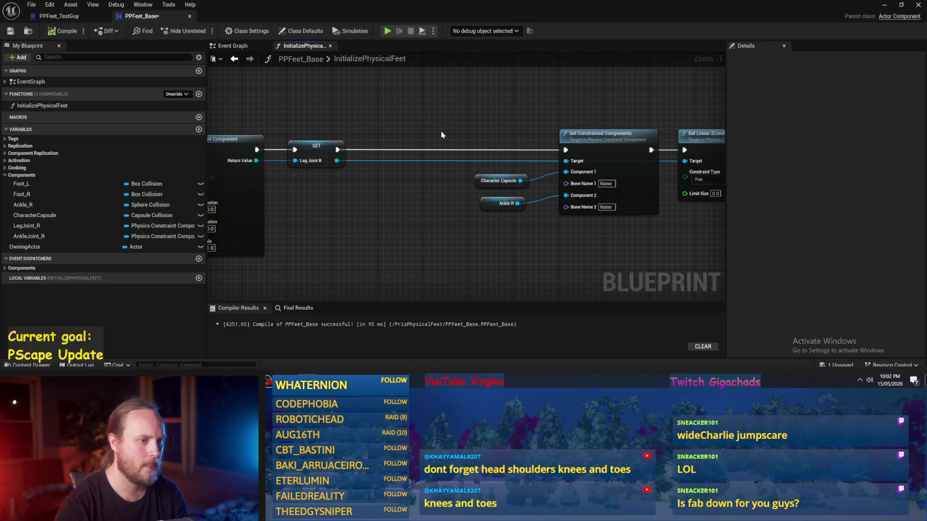
{"action": "left_click_drag", "start_coordinate": [599, 118], "coordinate": [492, 214]}
{"action": "left_click_drag", "start_coordinate": [593, 145], "coordinate": [412, 145]}
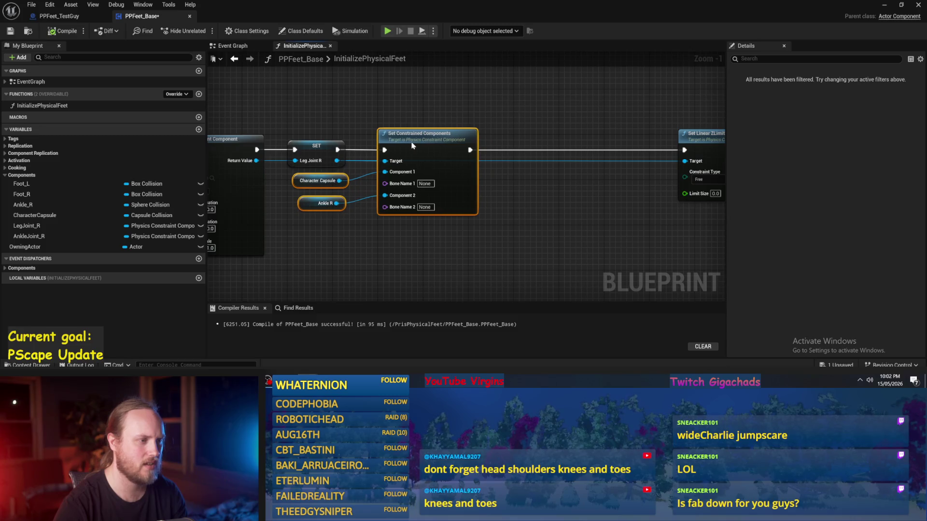
{"action": "left_click", "coordinate": [413, 145]}
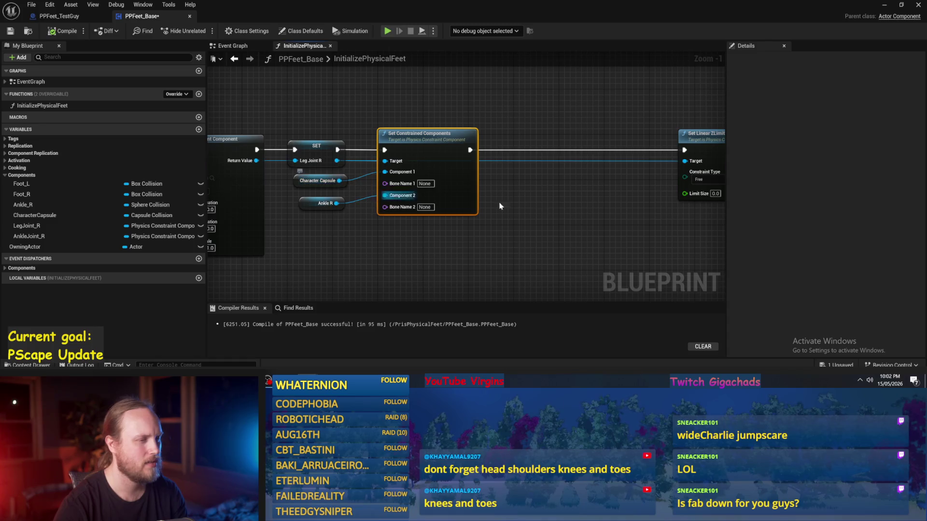
{"action": "left_click", "coordinate": [480, 212]}
{"action": "left_click_drag", "start_coordinate": [282, 165], "coordinate": [474, 193]}
- Splice a Set Constraint Reference Position node for Leg Joint R into the exec chain, Frame 1
{"action": "type", "text": "set position"}
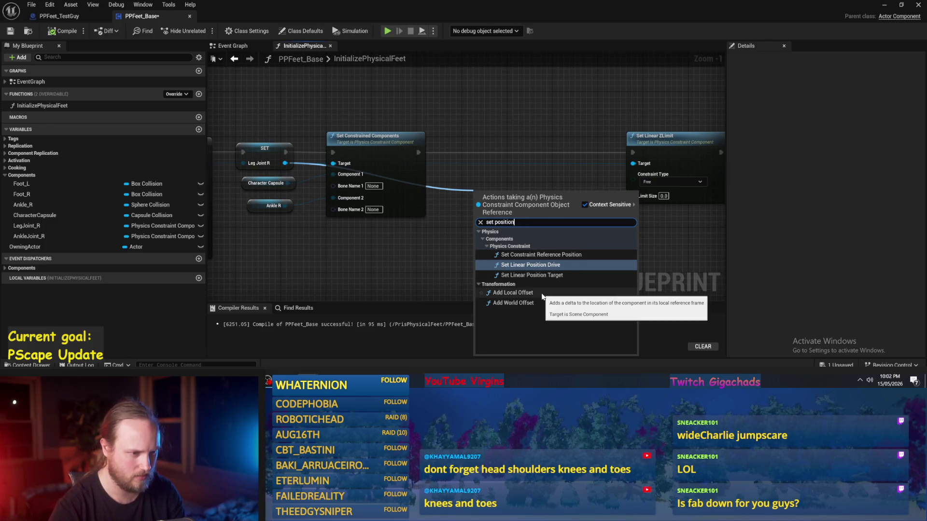
{"action": "left_click", "coordinate": [527, 255]}
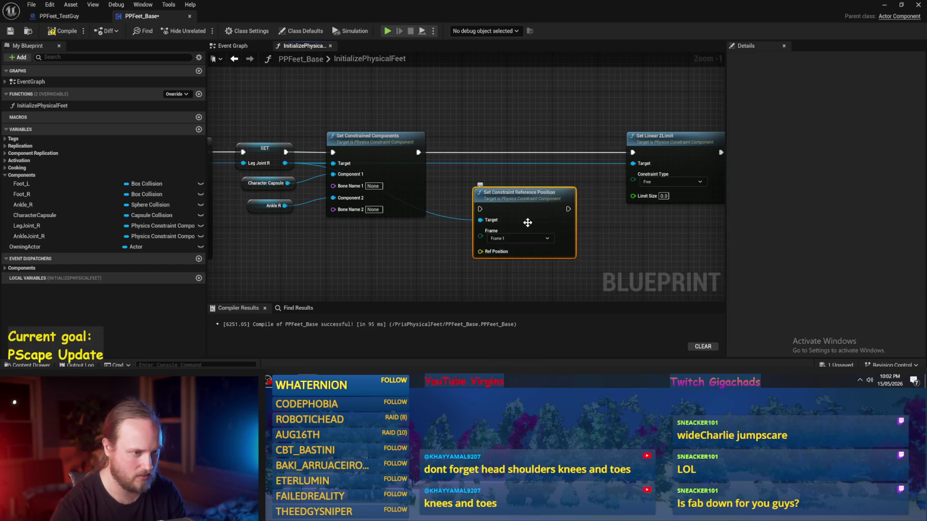
{"action": "left_click_drag", "start_coordinate": [526, 222], "coordinate": [526, 182]}
{"action": "left_click", "coordinate": [522, 199]}
{"action": "left_click", "coordinate": [520, 199]}
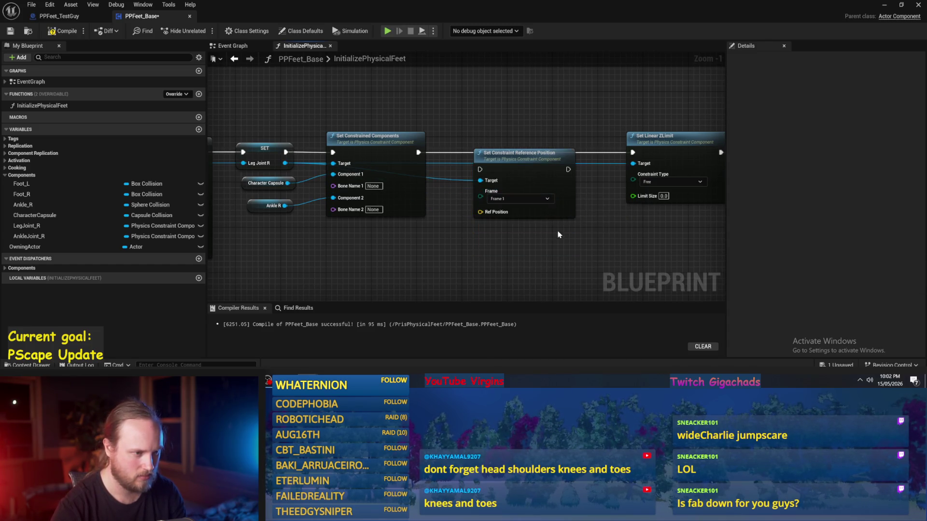
{"action": "scroll", "coordinate": [513, 216], "scroll_direction": "up", "scroll_amount": 1}
{"action": "left_click", "coordinate": [512, 196]}
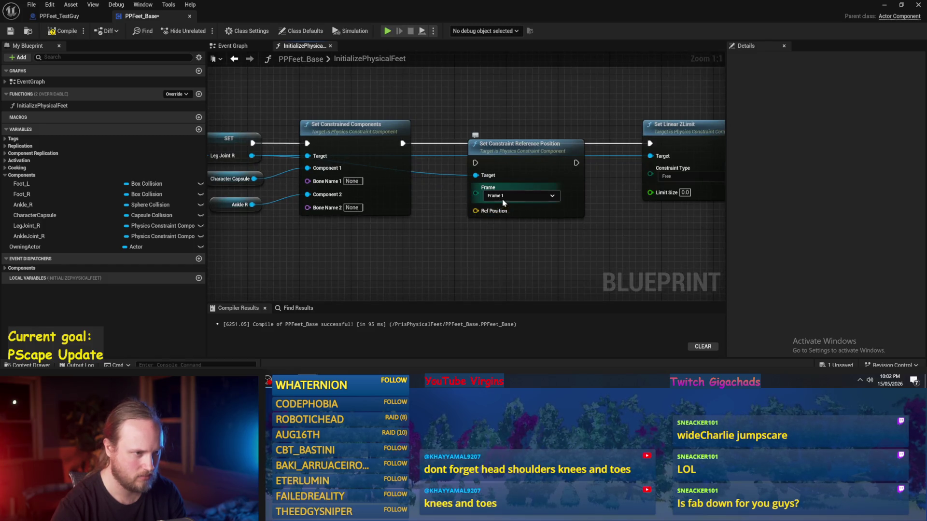
{"action": "left_click", "coordinate": [502, 209]}
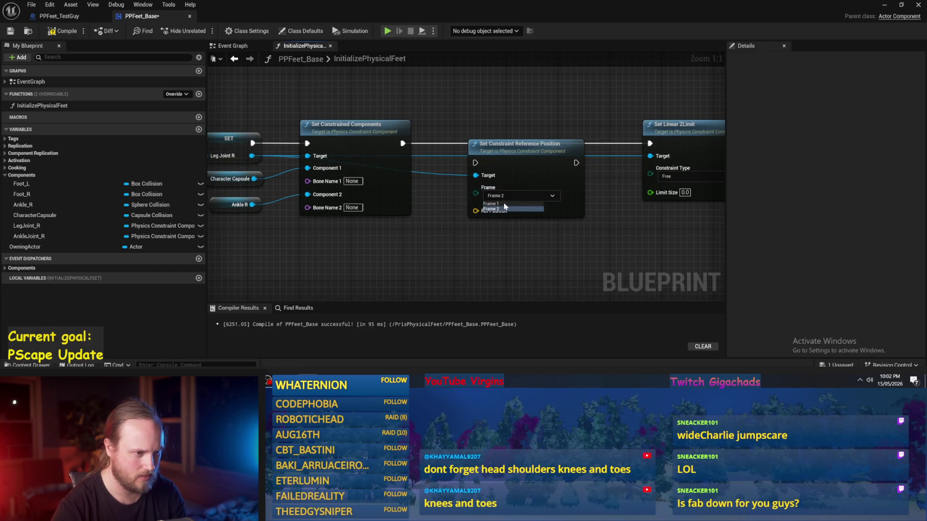
{"action": "left_click", "coordinate": [503, 197]}
{"action": "left_click", "coordinate": [503, 203]}
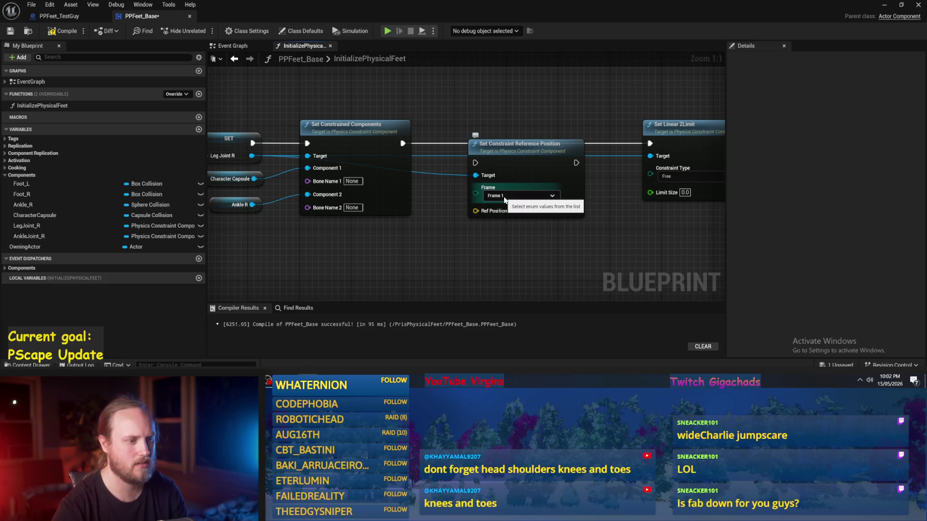
{"action": "left_click_drag", "start_coordinate": [510, 265], "coordinate": [483, 269]}
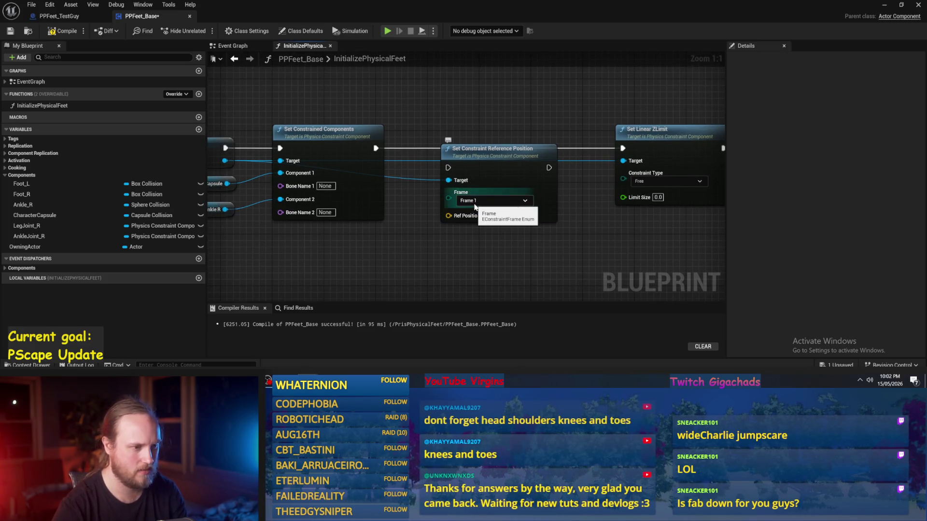
- In PPFeet_TestGuy, confirm LegJoint_R's Pos 2 Y offset of 15.0, then return to PPFeet_Base
{"action": "key", "text": "ctrl+Tab"}
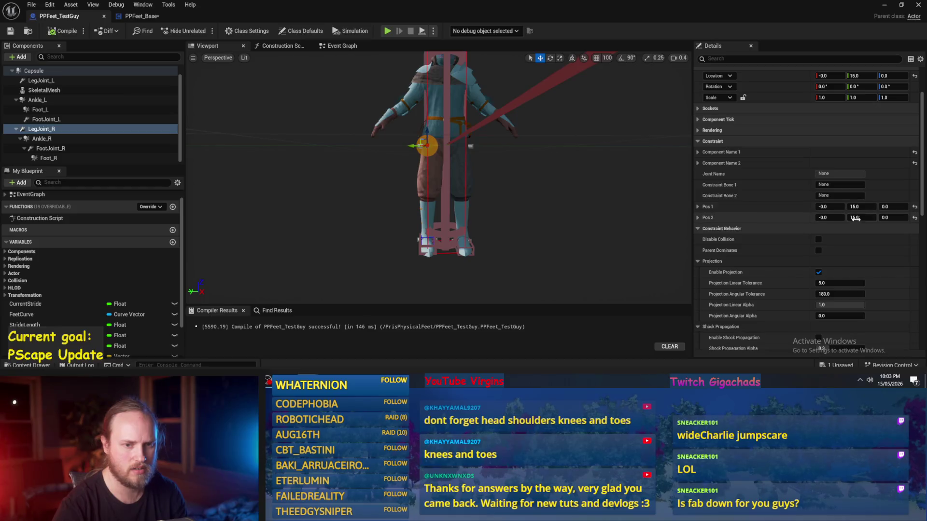
{"action": "left_click_drag", "start_coordinate": [510, 190], "coordinate": [415, 197]}
{"action": "left_click", "coordinate": [856, 218]}
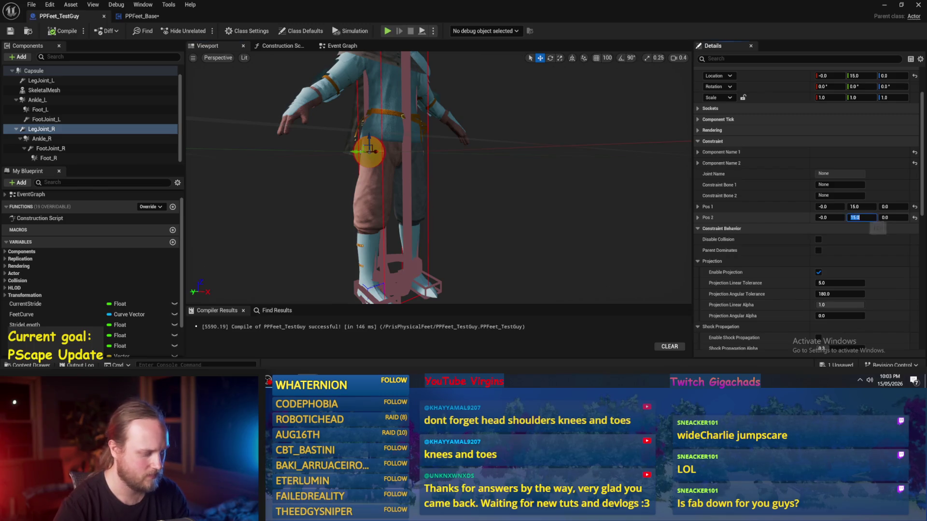
{"action": "key", "text": "Return"}
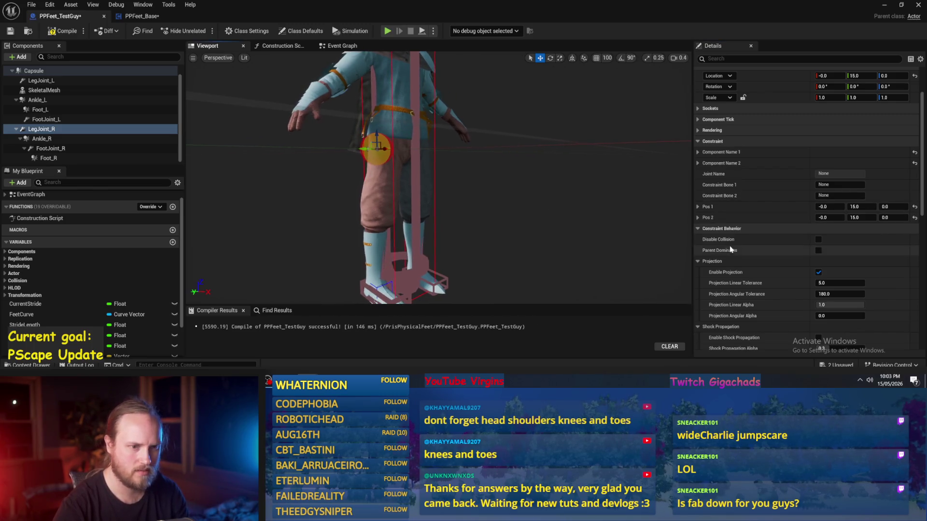
{"action": "left_click", "coordinate": [141, 17]}
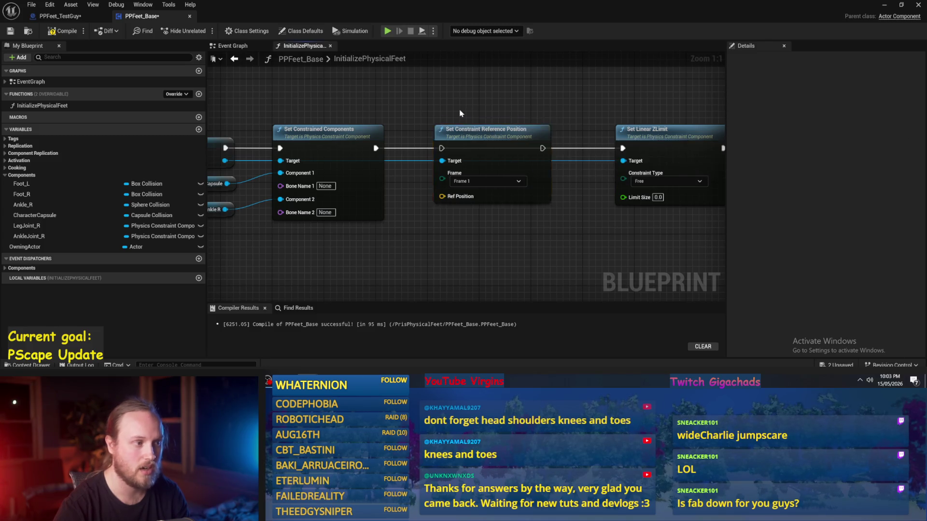
- Split the Set Constraint Reference Position node's Ref Position pin into X, Y and Z
{"action": "left_click_drag", "start_coordinate": [373, 184], "coordinate": [452, 120]}
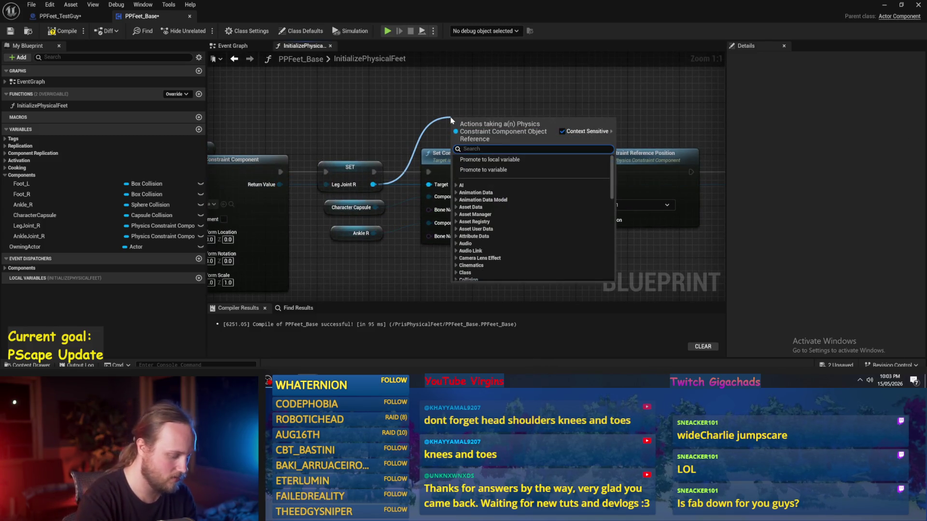
{"action": "type", "text": "init con"}
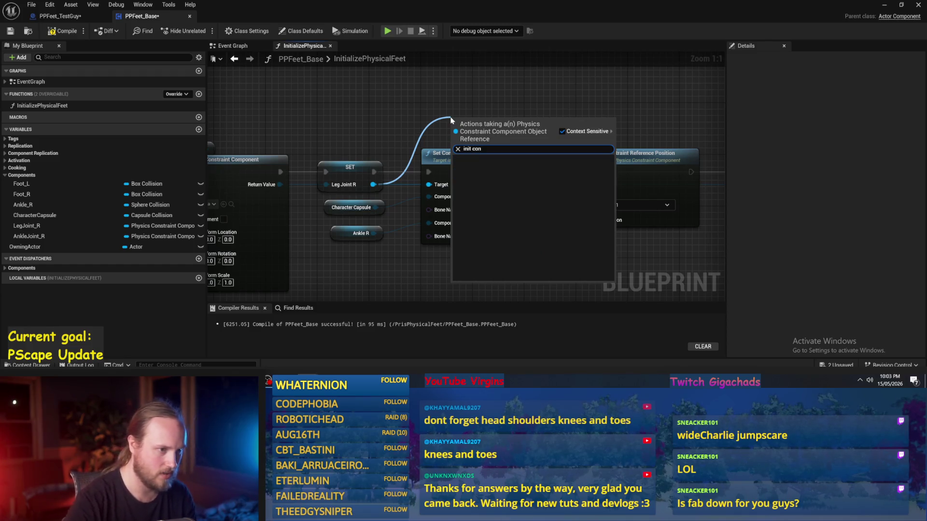
{"action": "key", "text": "Escape"}
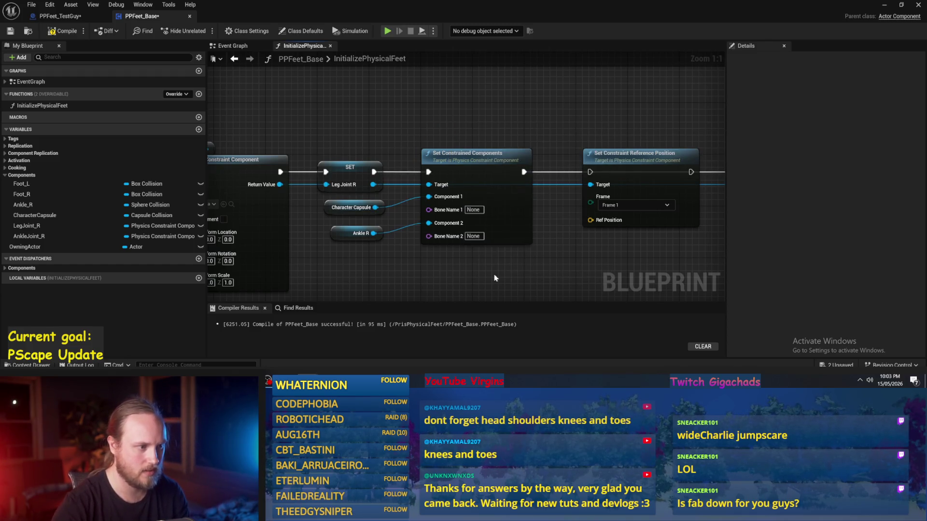
{"action": "left_click_drag", "start_coordinate": [493, 217], "coordinate": [470, 212]}
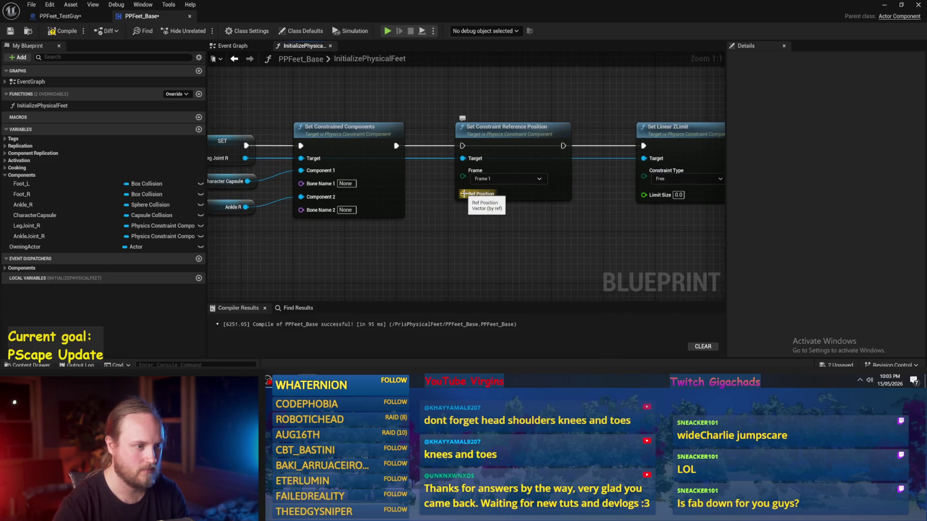
{"action": "right_click", "coordinate": [463, 194]}
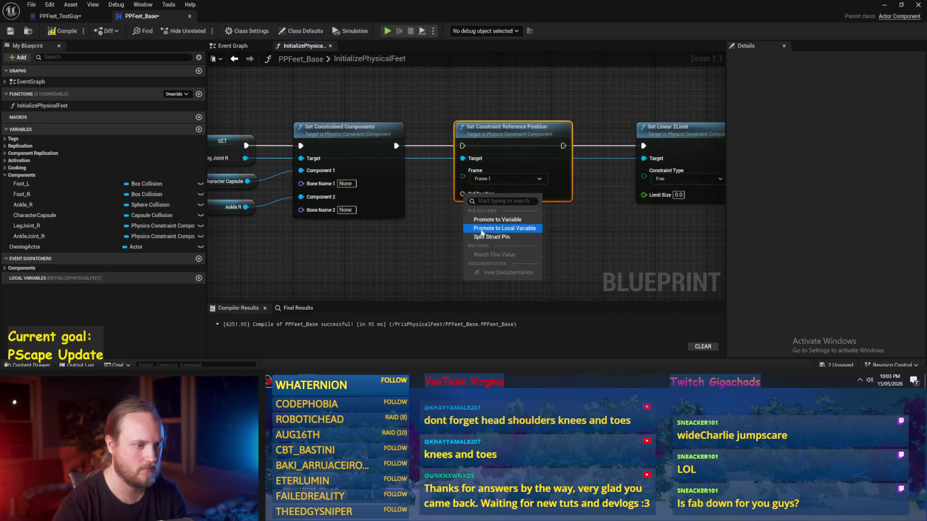
{"action": "left_click", "coordinate": [479, 236]}
- Wire the location value into Ref Position Y, tidy the reroute knot, then compile and save
{"action": "scroll", "coordinate": [432, 236], "scroll_direction": "down", "scroll_amount": 2}
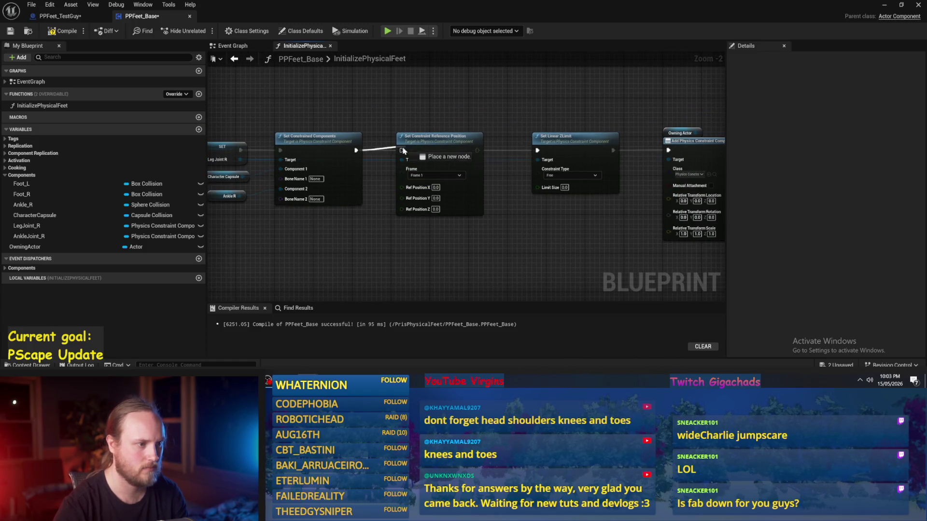
{"action": "scroll", "coordinate": [429, 101], "scroll_direction": "down", "scroll_amount": 3}
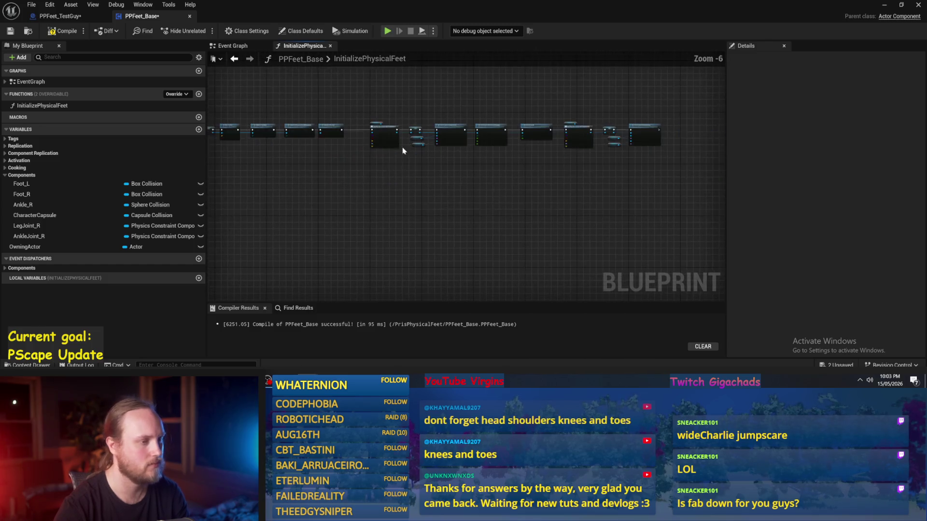
{"action": "scroll", "coordinate": [602, 200], "scroll_direction": "up", "scroll_amount": 3}
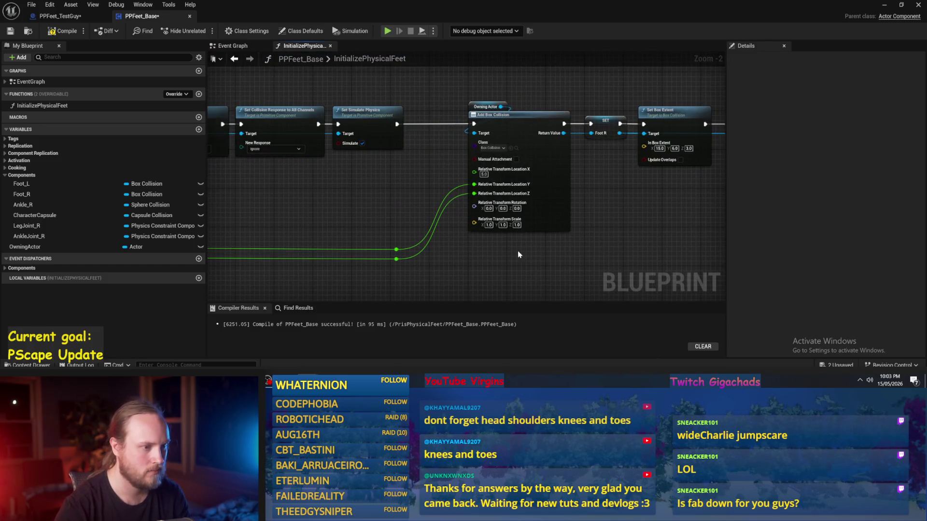
{"action": "mouse_move", "coordinate": [397, 249]}
{"action": "left_mouse_down"}
{"action": "mouse_move", "coordinate": [804, 254]}
{"action": "mouse_move", "coordinate": [512, 224]}
{"action": "mouse_move", "coordinate": [682, 254]}
{"action": "mouse_move", "coordinate": [393, 174]}
{"action": "left_mouse_up"}
{"action": "double_click", "coordinate": [369, 171]}
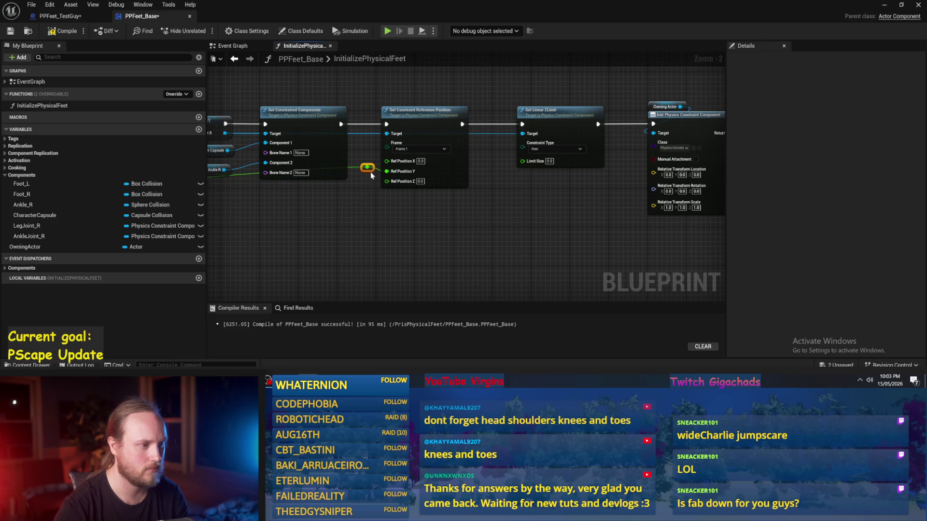
{"action": "scroll", "coordinate": [347, 196], "scroll_direction": "down", "scroll_amount": 2}
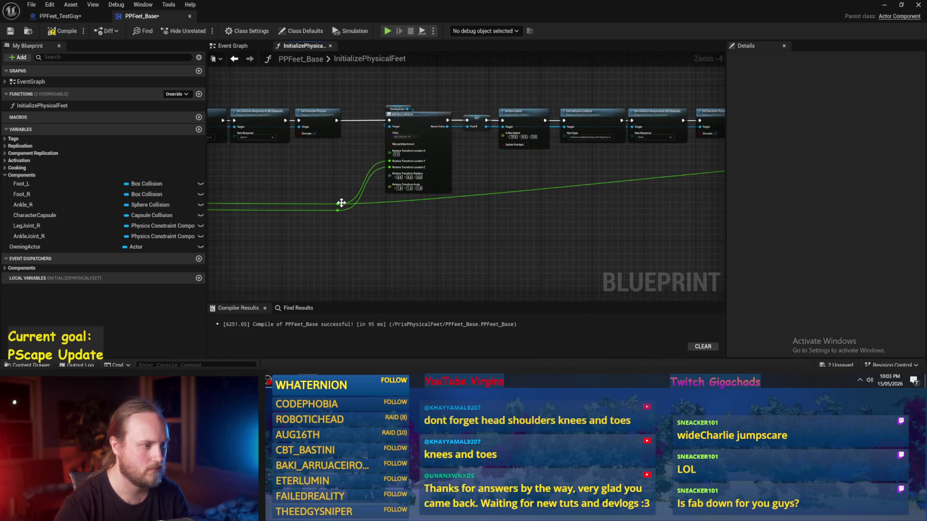
{"action": "double_click", "coordinate": [368, 197]}
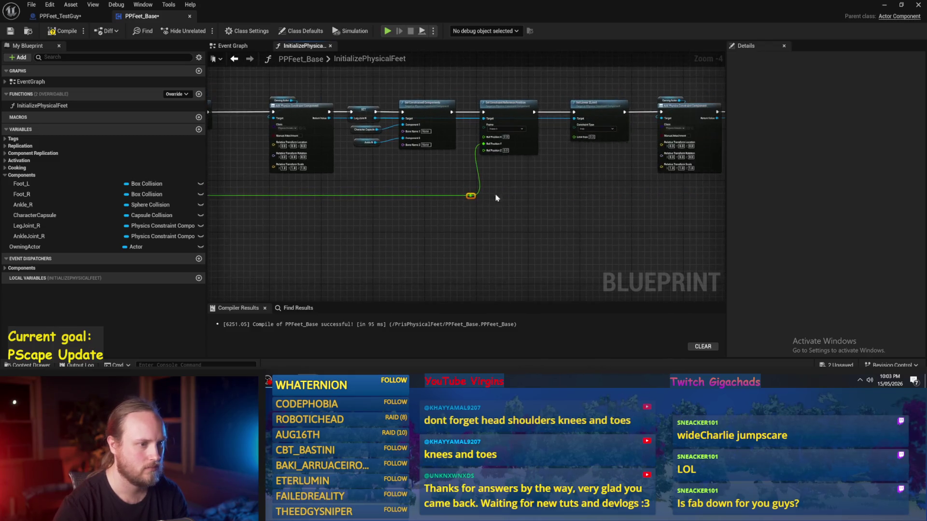
{"action": "left_click", "coordinate": [452, 200]}
{"action": "left_click_drag", "start_coordinate": [453, 205], "coordinate": [429, 205]}
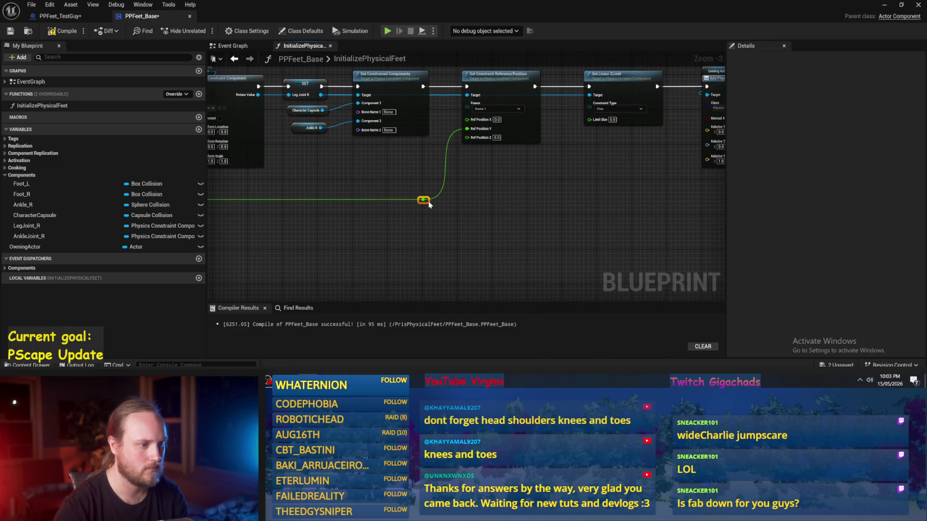
{"action": "left_click", "coordinate": [62, 31]}
{"action": "left_click", "coordinate": [14, 37]}
- Set Leg Joint R's Set Linear ZLimit constraint type to Locked, then compile and save
{"action": "scroll", "coordinate": [518, 209], "scroll_direction": "up", "scroll_amount": 2}
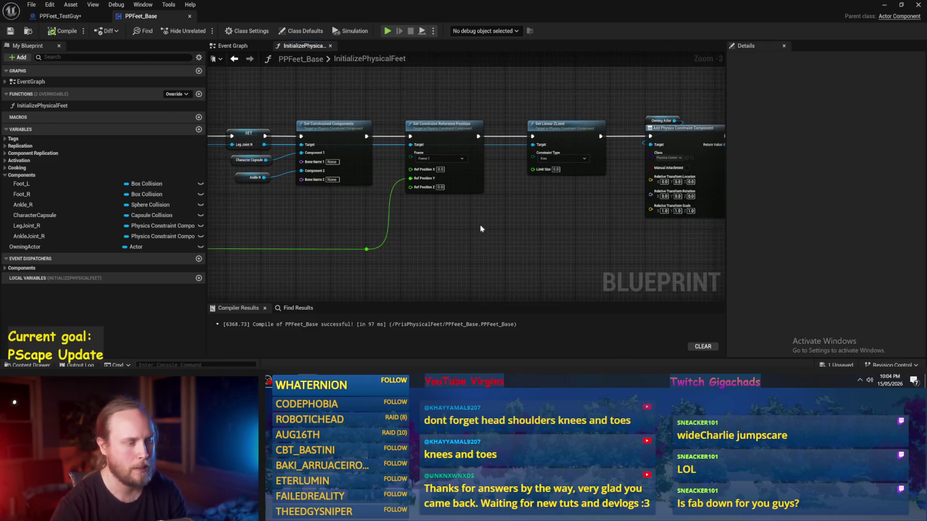
{"action": "left_click_drag", "start_coordinate": [548, 193], "coordinate": [439, 223]}
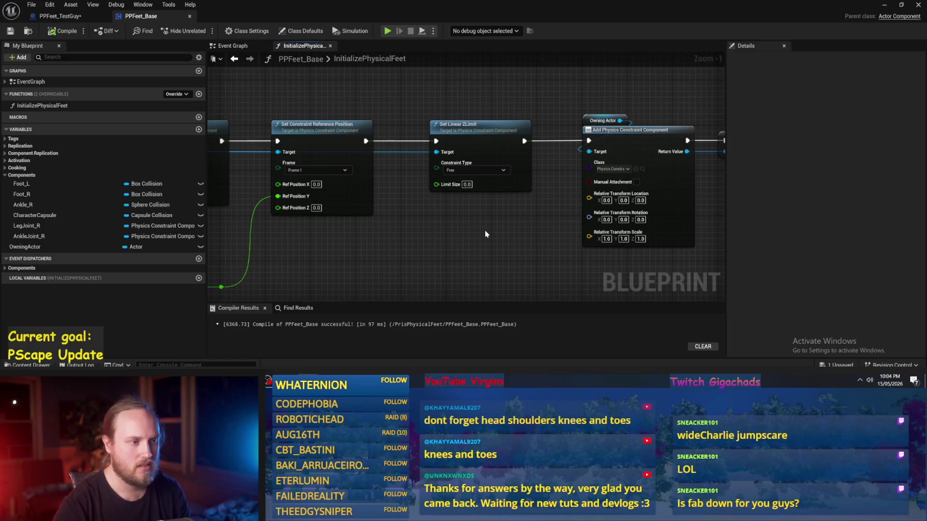
{"action": "left_click_drag", "start_coordinate": [471, 165], "coordinate": [459, 165]}
{"action": "left_click", "coordinate": [458, 170]}
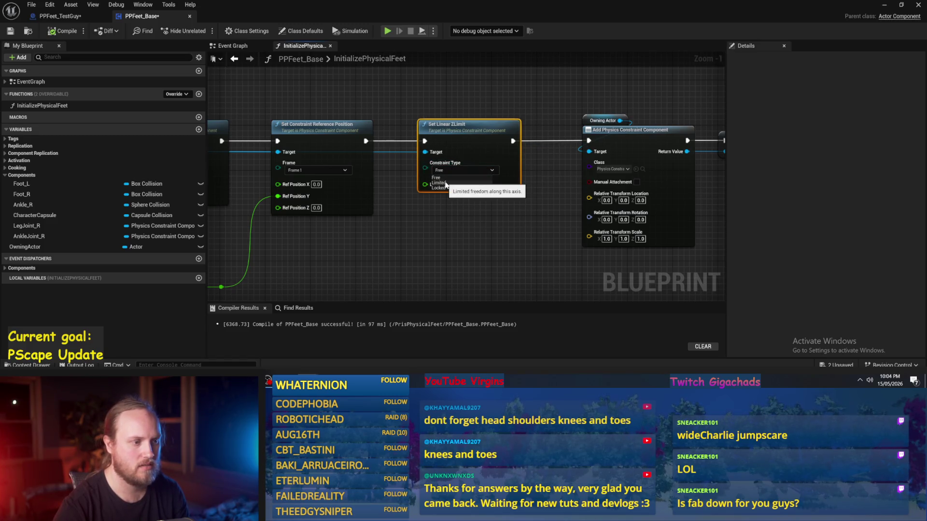
{"action": "left_click", "coordinate": [440, 188]}
{"action": "left_click_drag", "start_coordinate": [531, 270], "coordinate": [454, 270]}
{"action": "left_click", "coordinate": [63, 31]}
{"action": "left_click", "coordinate": [10, 31]}
- Switch to PPFeet_TestGuy and focus the viewport on the right foot
{"action": "mouse_move", "coordinate": [453, 211]}
{"action": "left_mouse_down"}
{"action": "mouse_move", "coordinate": [393, 207]}
{"action": "mouse_move", "coordinate": [321, 182]}
{"action": "mouse_move", "coordinate": [436, 201]}
{"action": "mouse_move", "coordinate": [445, 244]}
{"action": "left_mouse_up"}
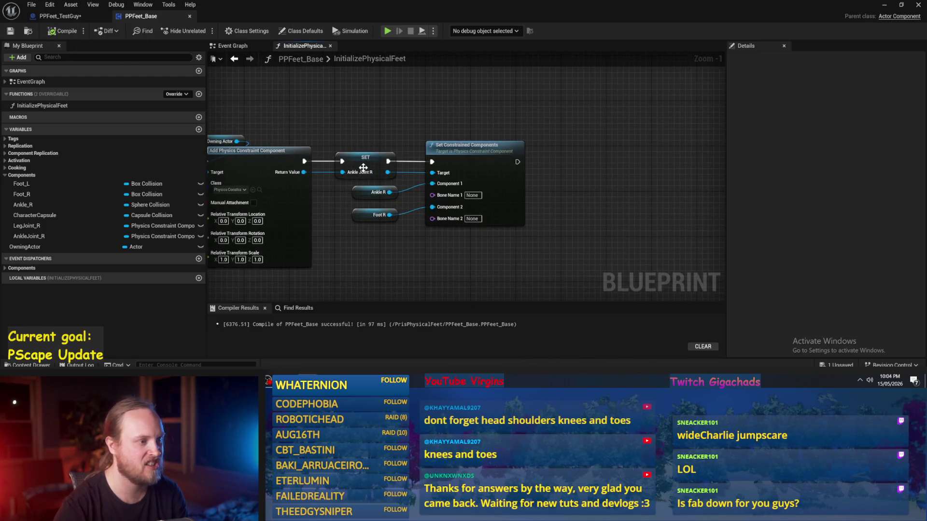
{"action": "left_click", "coordinate": [71, 16]}
{"action": "key", "text": "f"}
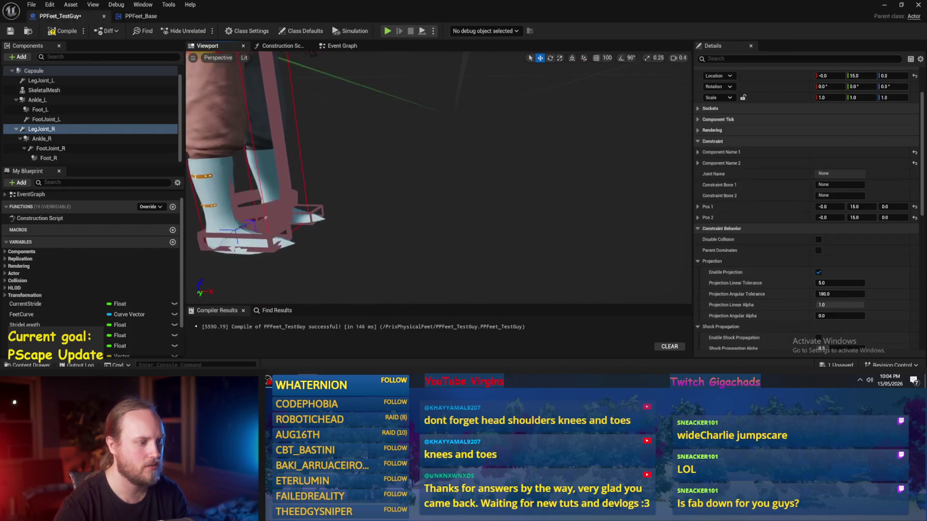
- In PPFeet_TestGuy, select and frame the FootJoint_R component, then compile and save
{"action": "left_click", "coordinate": [72, 139]}
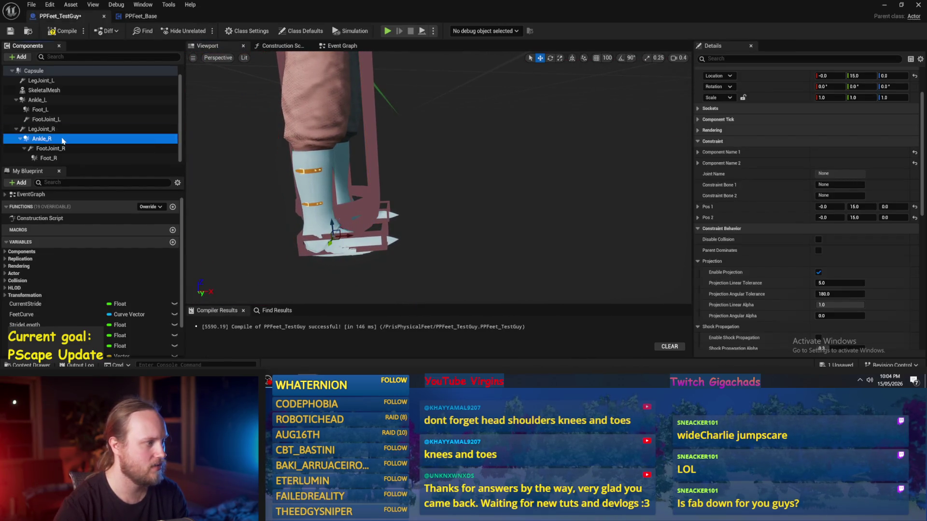
{"action": "left_click", "coordinate": [68, 149]}
{"action": "key", "text": "f"}
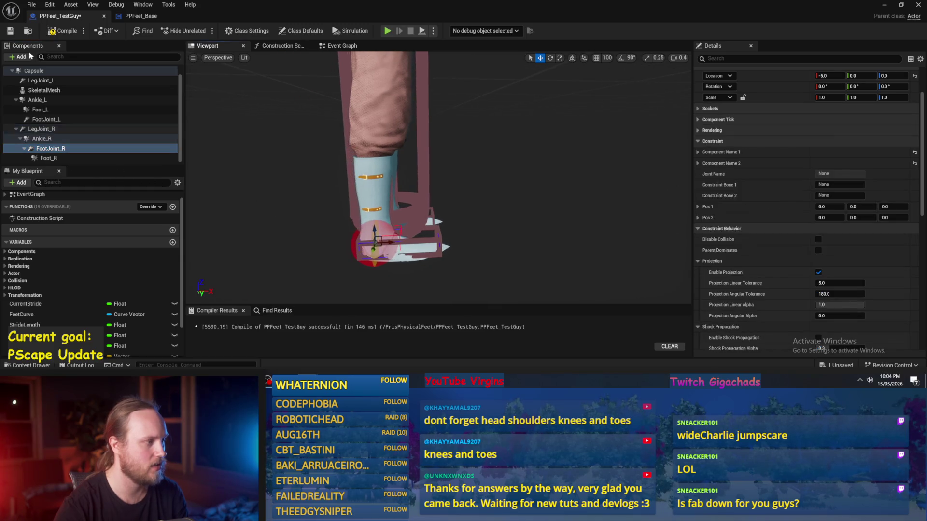
{"action": "left_click", "coordinate": [67, 31]}
- Rename PPFeet_Base's AnkleJoint_R variable to FootJoint_R, then compile and save
{"action": "left_click", "coordinate": [141, 16]}
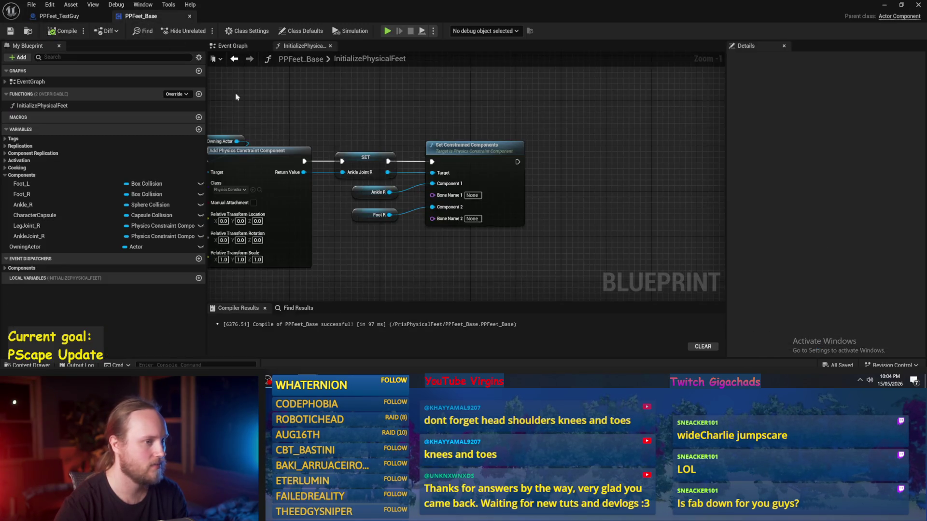
{"action": "left_click", "coordinate": [365, 159]}
{"action": "left_click", "coordinate": [845, 82]}
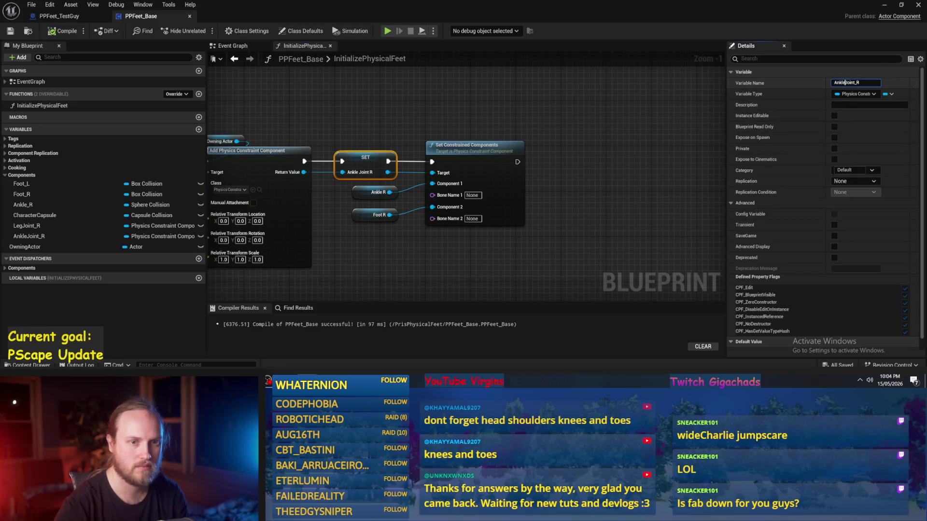
{"action": "type", "text": "FootJoint_R"}
{"action": "key", "text": "Return"}
{"action": "left_click_drag", "start_coordinate": [413, 244], "coordinate": [413, 225]}
{"action": "left_click_drag", "start_coordinate": [343, 133], "coordinate": [390, 133]}
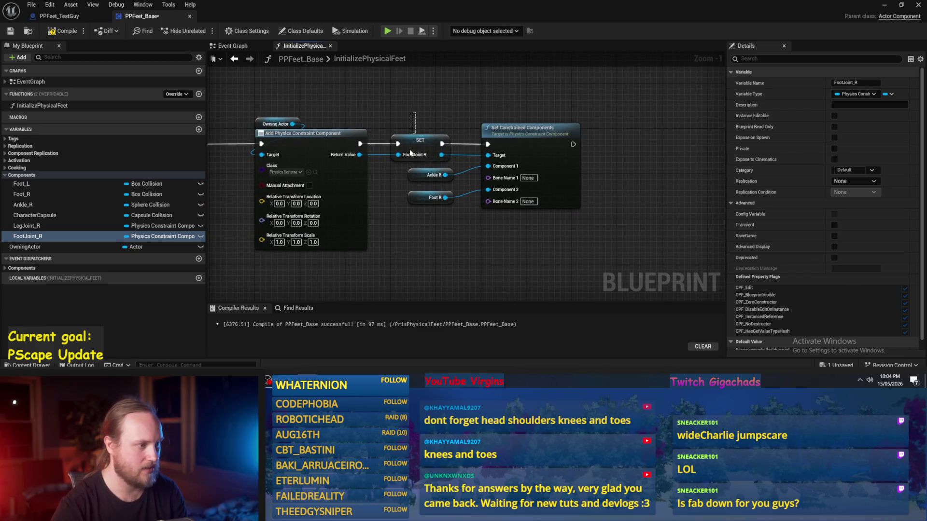
{"action": "left_click", "coordinate": [411, 154]}
{"action": "left_click", "coordinate": [418, 119]}
{"action": "left_click", "coordinate": [62, 31]}
{"action": "left_click", "coordinate": [10, 31]}
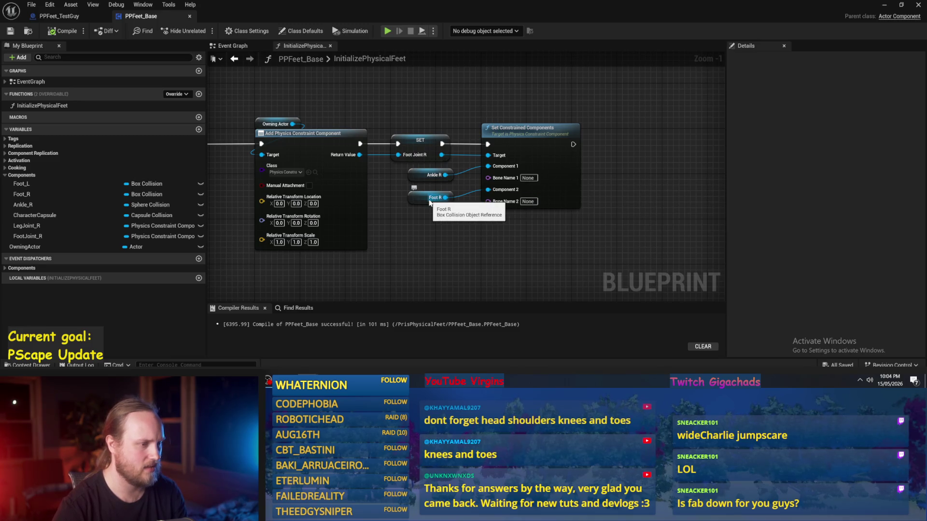
- Drag a new node off Foot Joint R and search for 'set position'
{"action": "left_click_drag", "start_coordinate": [450, 218], "coordinate": [407, 237]}
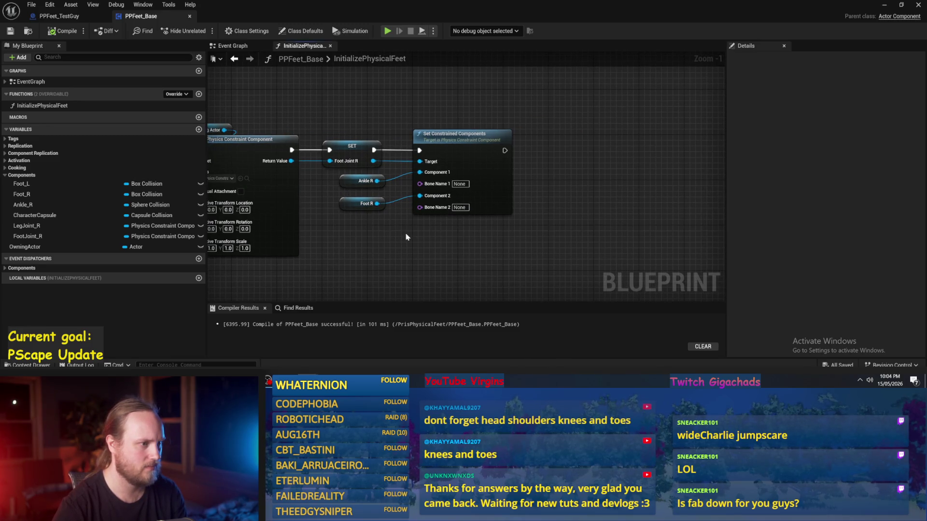
{"action": "left_click_drag", "start_coordinate": [373, 161], "coordinate": [575, 174]}
{"action": "type", "text": "set position"}
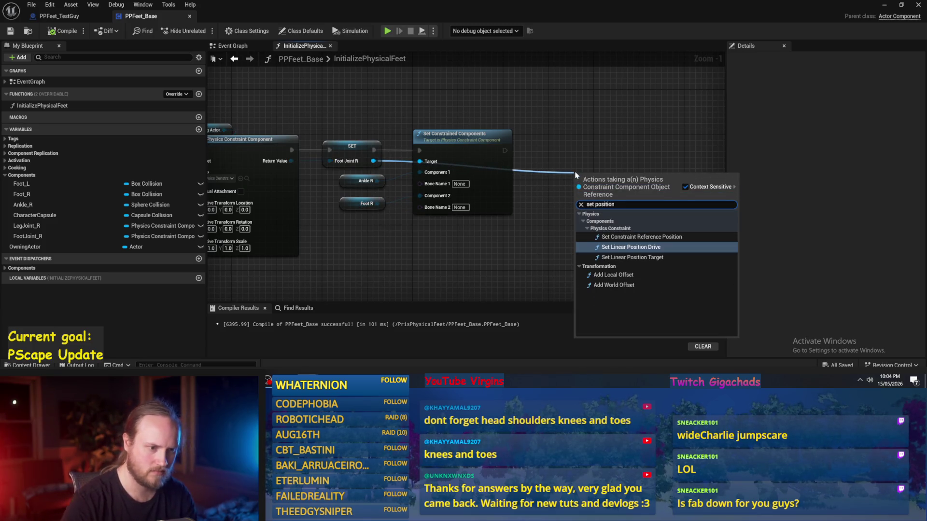
- Add a Set Constraint Reference Position node for Foot Joint R after Set Constrained Components
{"action": "left_click", "coordinate": [637, 237]}
{"action": "mouse_move", "coordinate": [620, 179]}
{"action": "left_mouse_down"}
{"action": "mouse_move", "coordinate": [607, 134]}
{"action": "mouse_move", "coordinate": [596, 140]}
{"action": "left_mouse_up"}
{"action": "left_click", "coordinate": [531, 145]}
{"action": "left_click_drag", "start_coordinate": [513, 153], "coordinate": [556, 151]}
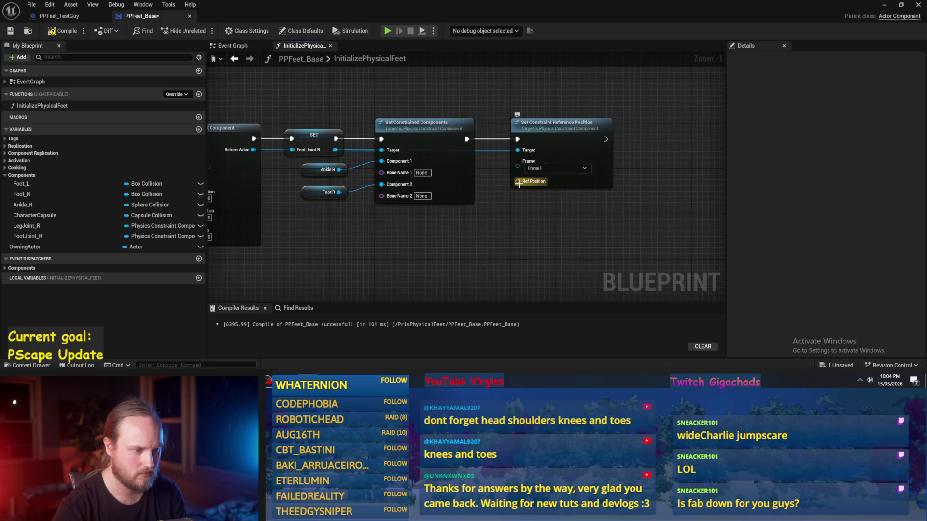
- Feed Foot R's Get Relative Location into Ref Position, then save and compile
{"action": "left_click_drag", "start_coordinate": [339, 192], "coordinate": [363, 227]}
{"action": "type", "text": "get location"}
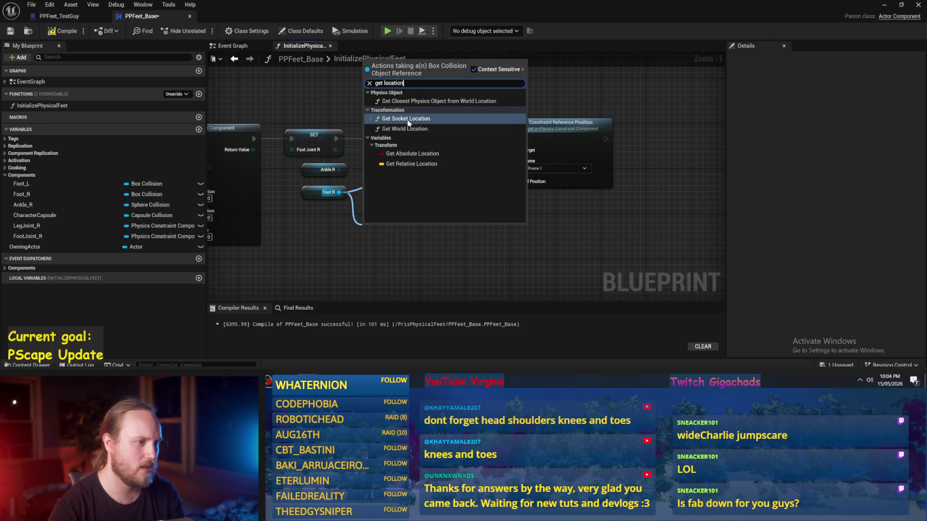
{"action": "left_click", "coordinate": [408, 163]}
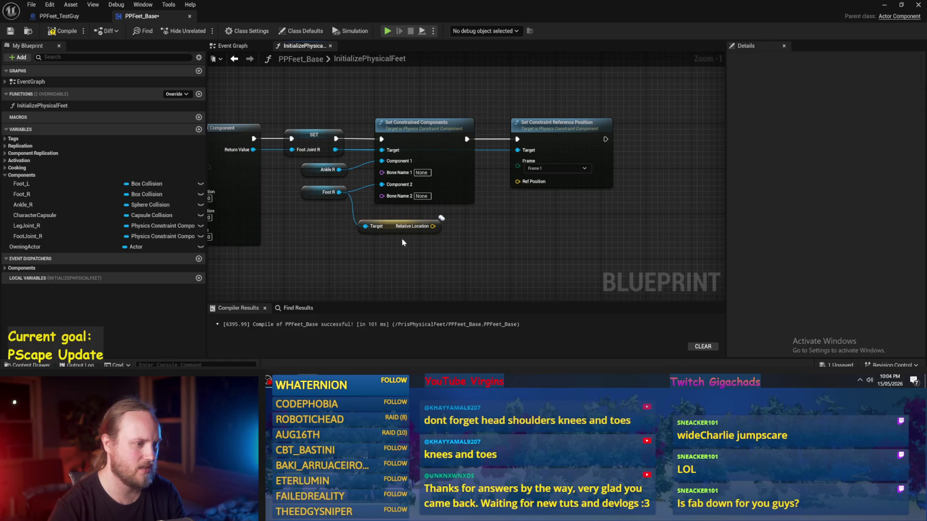
{"action": "mouse_move", "coordinate": [399, 222]}
{"action": "left_mouse_down"}
{"action": "mouse_move", "coordinate": [485, 205]}
{"action": "mouse_move", "coordinate": [518, 182]}
{"action": "left_mouse_up"}
{"action": "left_click", "coordinate": [492, 220]}
{"action": "left_click_drag", "start_coordinate": [305, 233], "coordinate": [327, 217]}
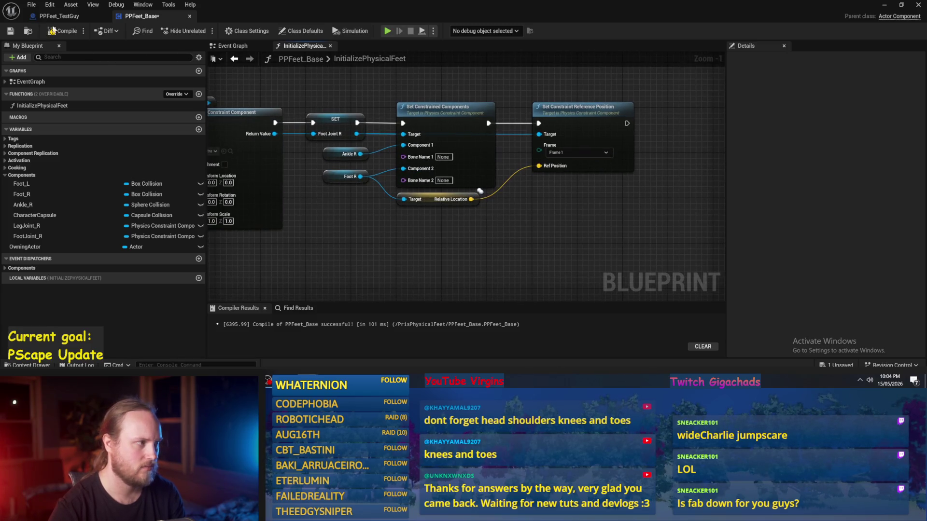
{"action": "left_click", "coordinate": [8, 33]}
{"action": "scroll", "coordinate": [528, 221], "scroll_direction": "down", "scroll_amount": 1}
{"action": "left_click_drag", "start_coordinate": [330, 241], "coordinate": [426, 229]}
{"action": "left_click", "coordinate": [10, 31]}
{"action": "left_click_drag", "start_coordinate": [563, 231], "coordinate": [362, 218]}
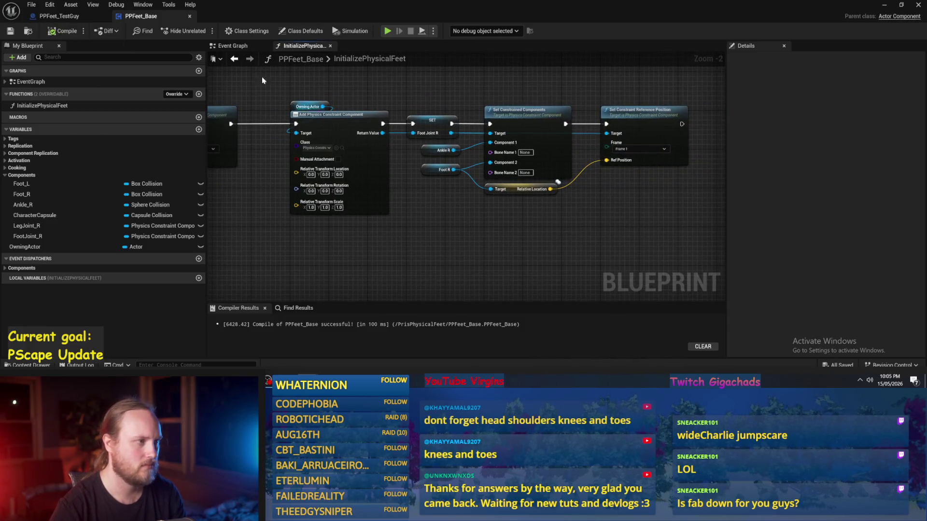
- Add a Set Hidden in Game node for Foot R after Set Simulate Physics, leading into Add Physics Constraint
{"action": "scroll", "coordinate": [292, 176], "scroll_direction": "down", "scroll_amount": 3}
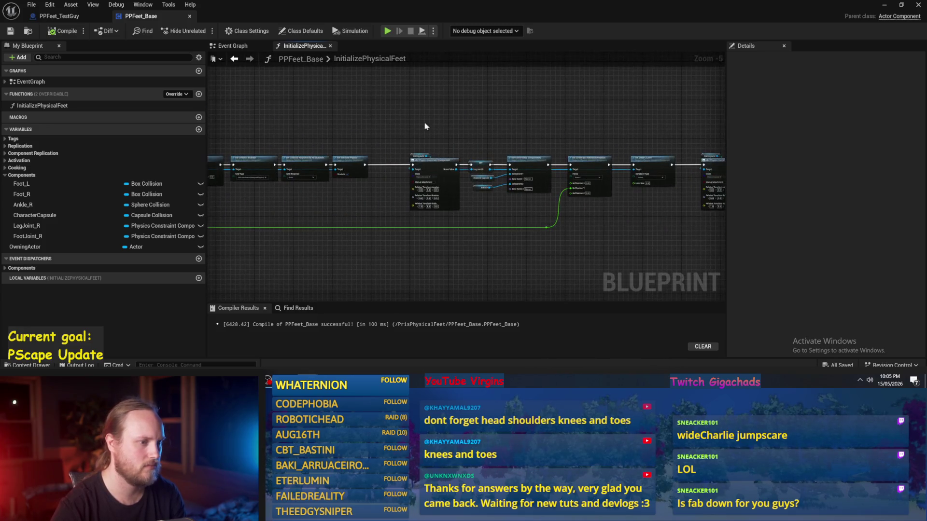
{"action": "scroll", "coordinate": [433, 140], "scroll_direction": "up", "scroll_amount": 1}
{"action": "left_click_drag", "start_coordinate": [433, 140], "coordinate": [526, 154]}
{"action": "scroll", "coordinate": [527, 154], "scroll_direction": "up", "scroll_amount": 1}
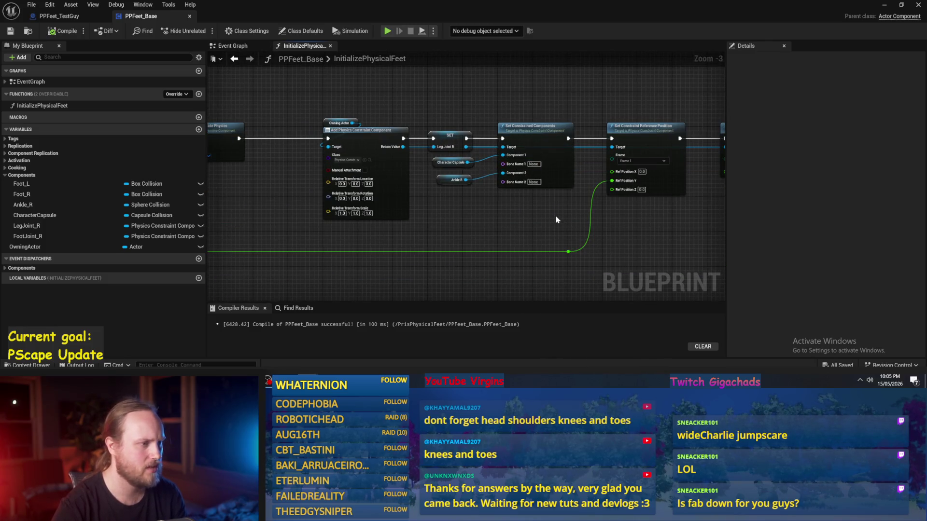
{"action": "key", "text": "ctrl+z"}
{"action": "key", "text": "ctrl+z"}
{"action": "key", "text": "ctrl+z"}
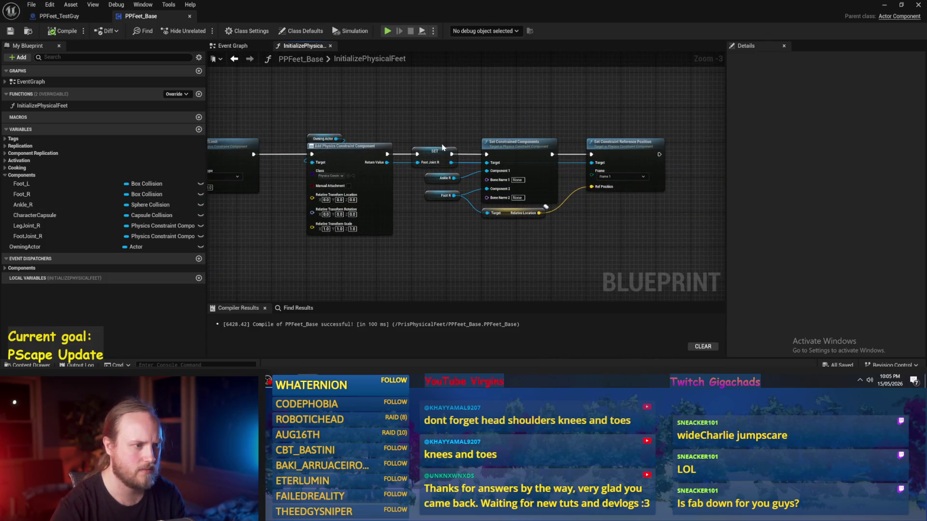
{"action": "key", "text": "ctrl+z"}
{"action": "key", "text": "ctrl+z"}
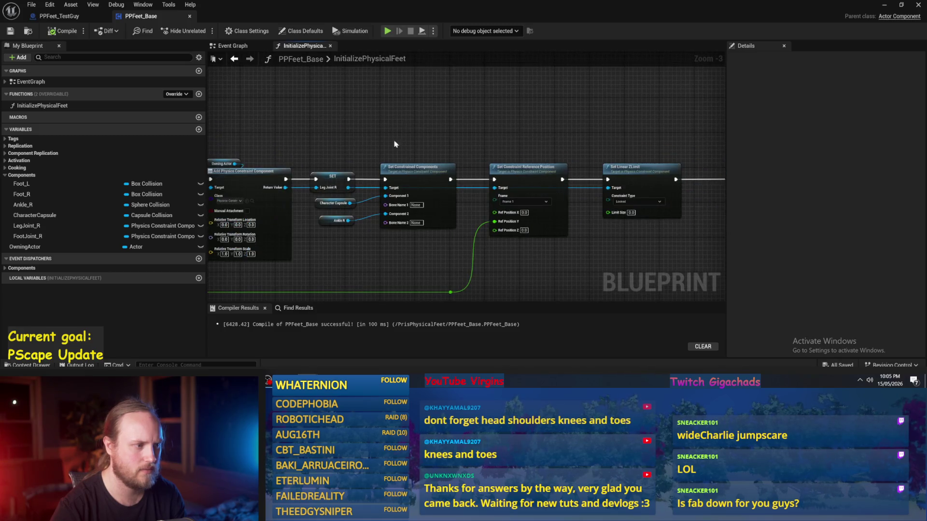
{"action": "key", "text": "ctrl+z"}
{"action": "key", "text": "ctrl+z"}
{"action": "scroll", "coordinate": [473, 148], "scroll_direction": "up", "scroll_amount": 1}
{"action": "mouse_move", "coordinate": [431, 193]}
{"action": "left_mouse_down"}
{"action": "mouse_move", "coordinate": [549, 118]}
{"action": "mouse_move", "coordinate": [575, 89]}
{"action": "left_mouse_up"}
{"action": "type", "text": "hidden in"}
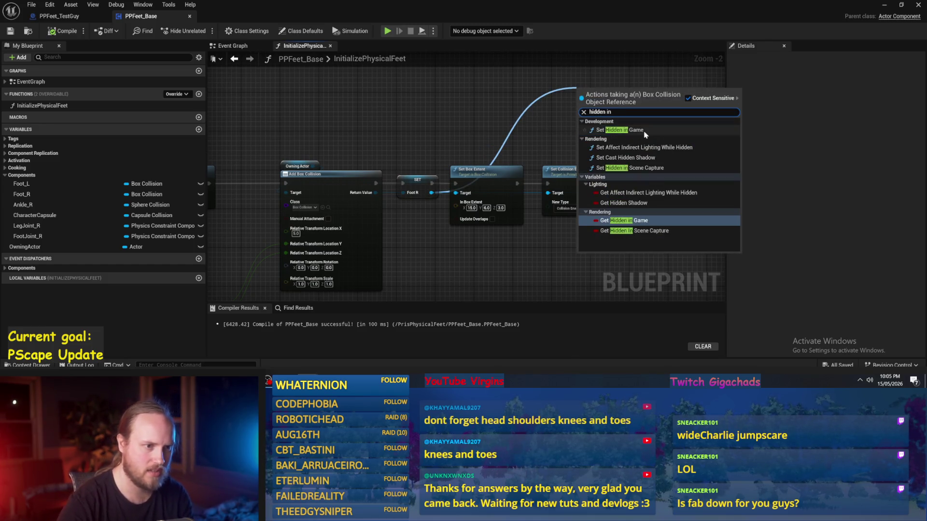
{"action": "key", "text": "Return"}
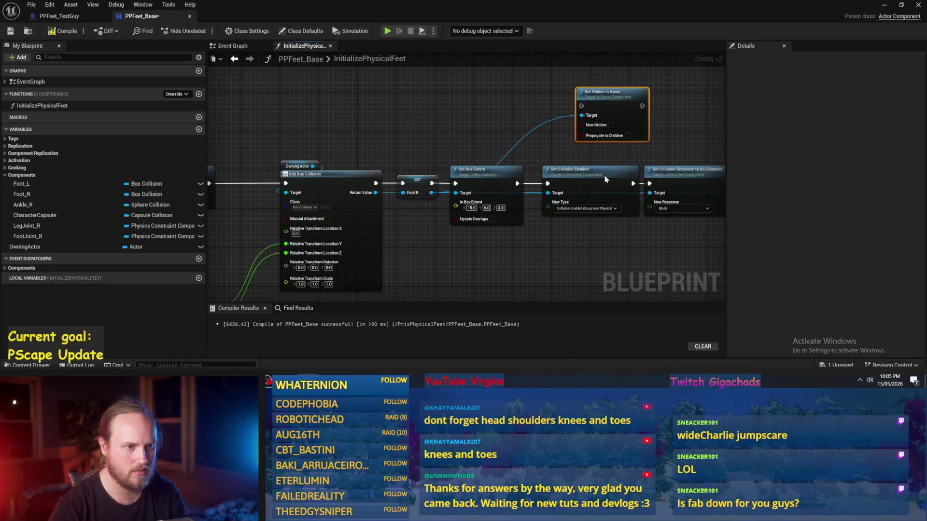
{"action": "left_click_drag", "start_coordinate": [628, 130], "coordinate": [591, 133]}
{"action": "left_click_drag", "start_coordinate": [576, 196], "coordinate": [570, 141]}
{"action": "left_click_drag", "start_coordinate": [630, 140], "coordinate": [672, 194]}
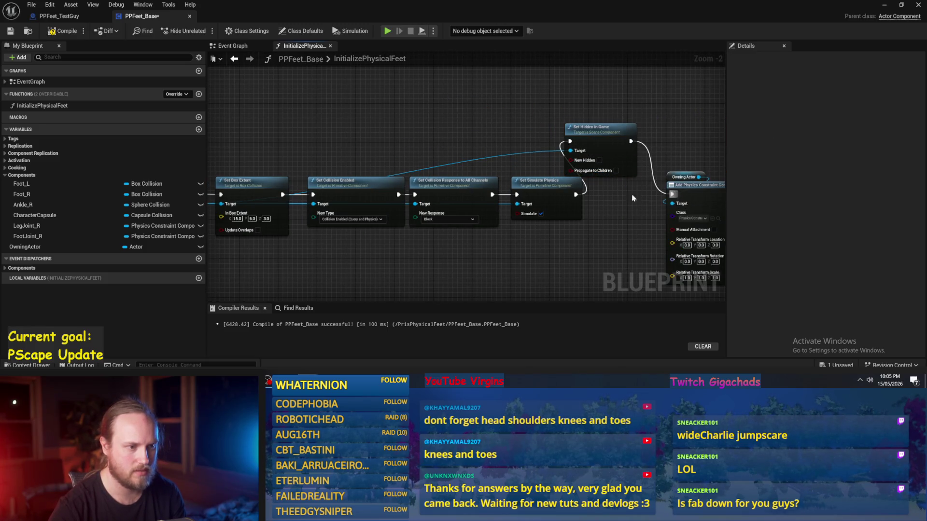
- Insert a Set Line Thickness node (Thickness 5.0) on the box collision before Set Hidden in Game, then compile
{"action": "double_click", "coordinate": [484, 155]}
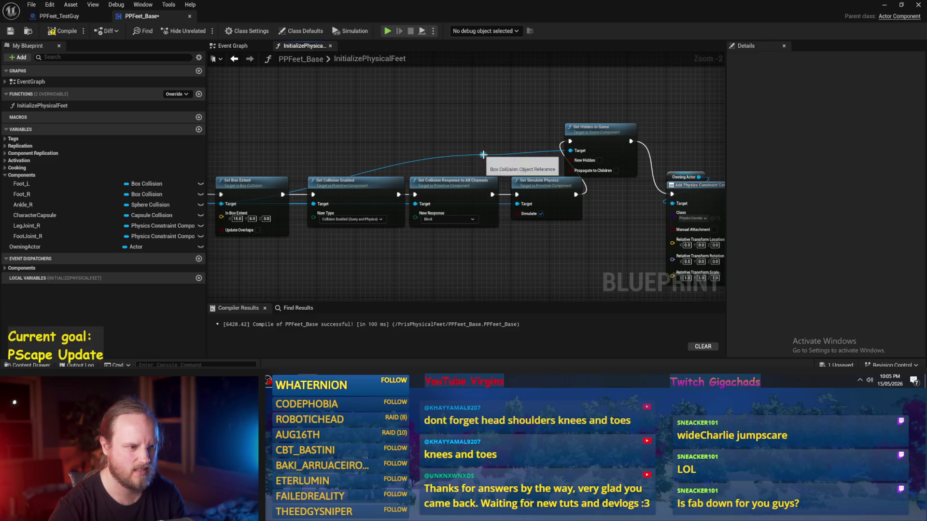
{"action": "left_click_drag", "start_coordinate": [483, 155], "coordinate": [531, 71]}
{"action": "type", "text": "setline thick"}
{"action": "key", "text": "Return"}
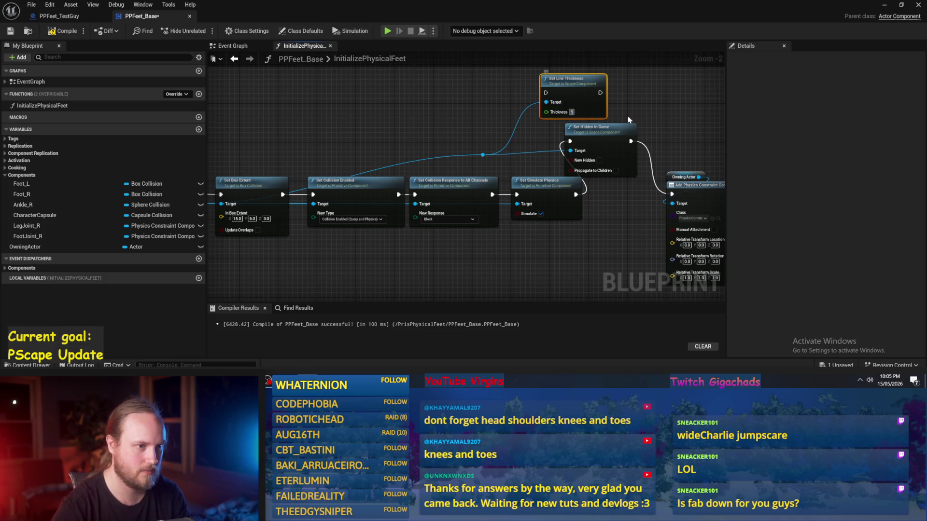
{"action": "mouse_move", "coordinate": [570, 142]}
{"action": "left_mouse_down"}
{"action": "mouse_move", "coordinate": [546, 93]}
{"action": "mouse_move", "coordinate": [570, 142]}
{"action": "mouse_move", "coordinate": [618, 113]}
{"action": "left_mouse_up"}
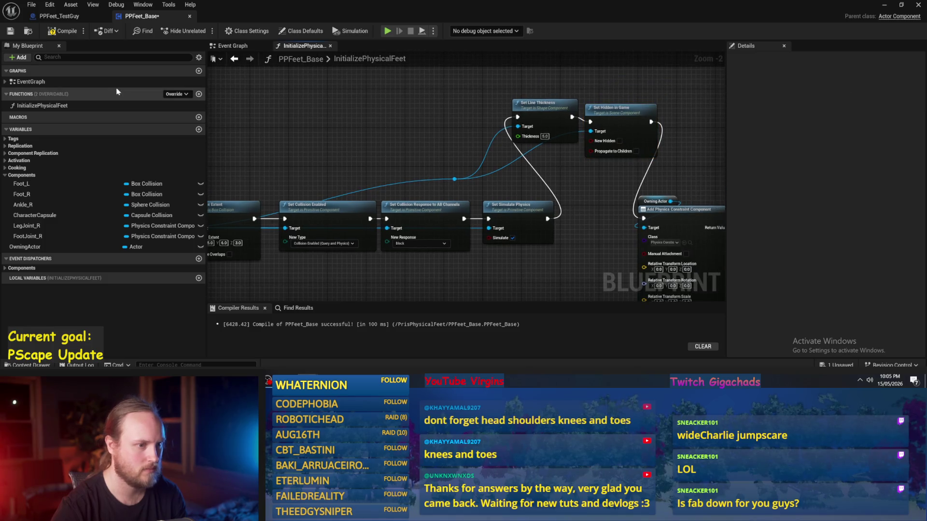
{"action": "left_click", "coordinate": [58, 31]}
{"action": "scroll", "coordinate": [526, 152], "scroll_direction": "down", "scroll_amount": 1}
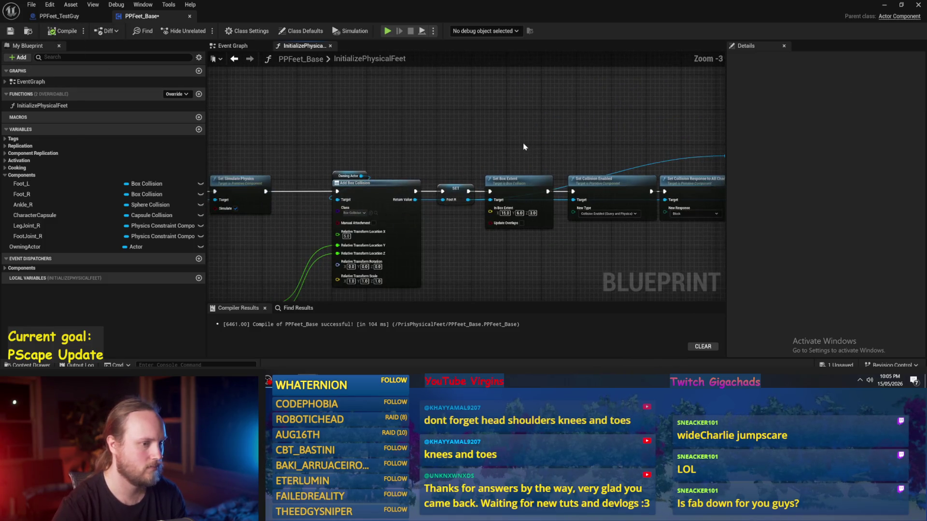
- Compile and save the PPFeet_TestGuy blueprint
{"action": "left_click", "coordinate": [58, 16]}
{"action": "left_click", "coordinate": [63, 31]}
{"action": "left_click", "coordinate": [10, 34]}
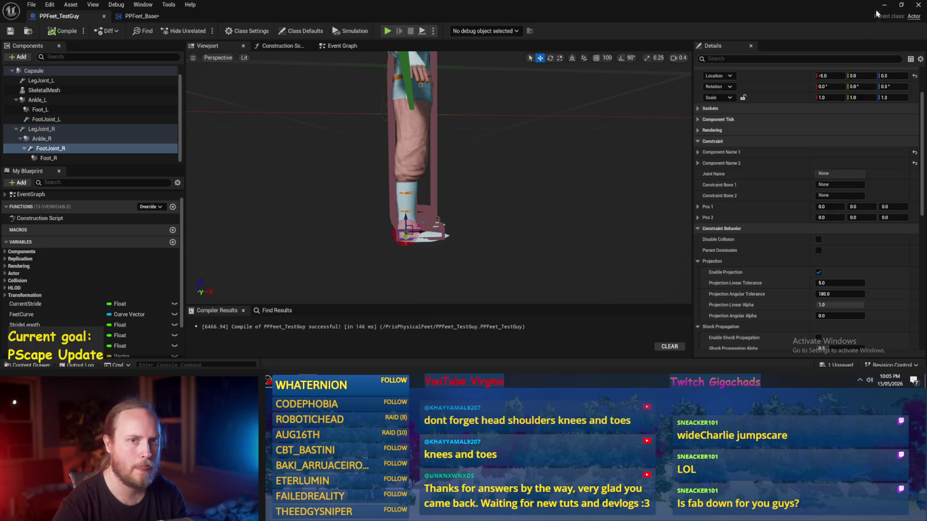
- Duplicate PPFeet_TestGuy in the Content Browser as PPFeet_TestGuy1 and open the copy
{"action": "key", "text": "alt+Tab"}
{"action": "right_click", "coordinate": [124, 278]}
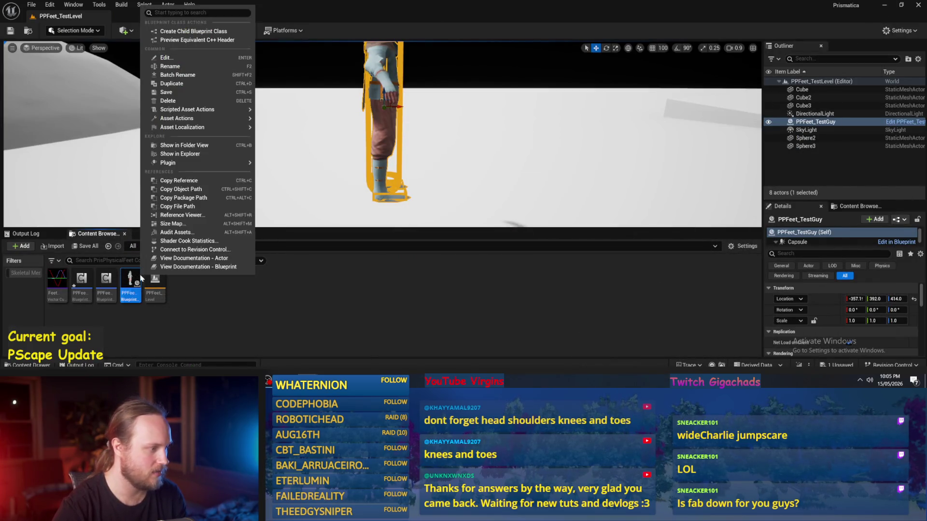
{"action": "left_click", "coordinate": [172, 83]}
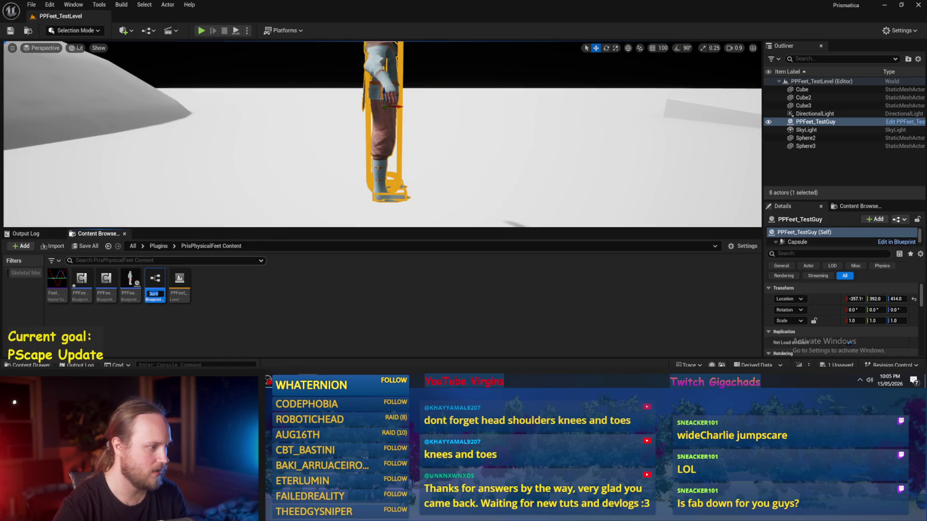
{"action": "double_click", "coordinate": [153, 279]}
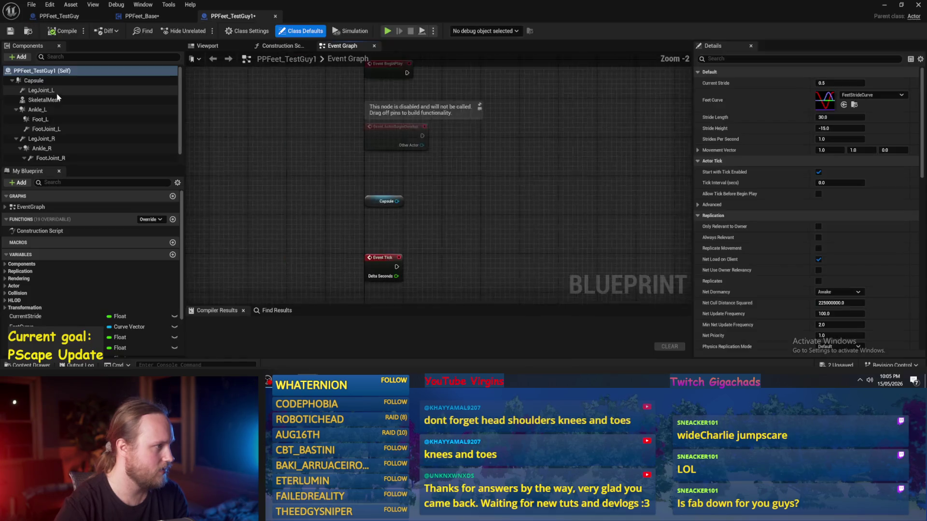
- Delete the six leg, ankle and foot components from the Components panel
{"action": "left_click", "coordinate": [46, 100]}
{"action": "key", "text": "Delete"}
{"action": "left_click", "coordinate": [44, 100]}
{"action": "key", "text": "Delete"}
{"action": "left_click", "coordinate": [41, 109]}
{"action": "key", "text": "Delete"}
{"action": "left_click", "coordinate": [39, 100]}
{"action": "key", "text": "Delete"}
{"action": "left_click", "coordinate": [38, 99]}
{"action": "key", "text": "Delete"}
{"action": "left_click", "coordinate": [36, 100]}
{"action": "key", "text": "Delete"}
- Undo the accidental SkeletalMesh re-rooting, then compile and save PPFeet_TestGuy1
{"action": "left_click_drag", "start_coordinate": [34, 98], "coordinate": [28, 82]}
{"action": "key", "text": "ctrl+z"}
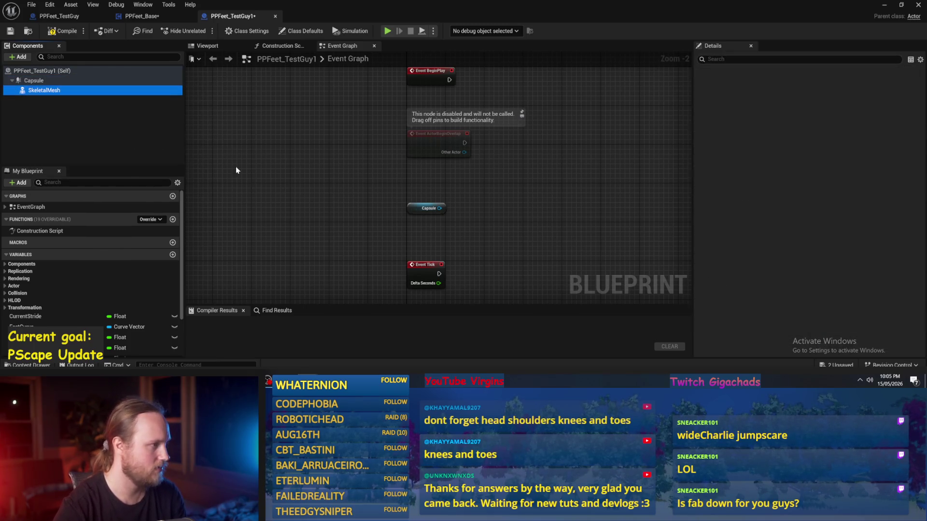
{"action": "left_click", "coordinate": [496, 217]}
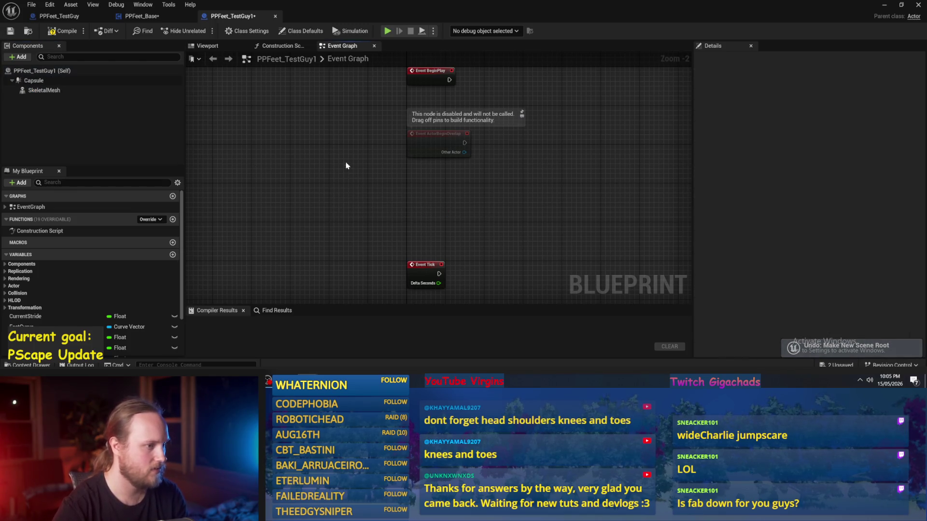
{"action": "left_click", "coordinate": [62, 31]}
{"action": "left_click", "coordinate": [9, 31]}
- Inspect the stripped character in the 3D preview, then select the floor cube in the level
{"action": "left_click", "coordinate": [208, 45]}
{"action": "mouse_move", "coordinate": [435, 193]}
{"action": "left_mouse_down"}
{"action": "mouse_move", "coordinate": [396, 193]}
{"action": "mouse_move", "coordinate": [456, 211]}
{"action": "left_mouse_up"}
{"action": "key", "text": "alt+Tab"}
{"action": "left_click", "coordinate": [553, 192]}
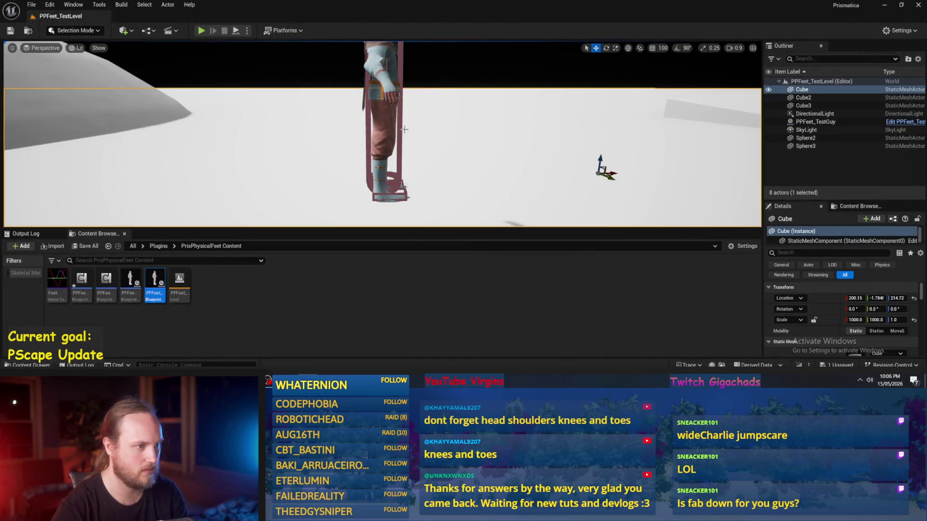
- Replace the old PPFeet_TestGuy in the level with PPFeet_TestGuy1, lifted above the floor
{"action": "left_click", "coordinate": [376, 127]}
{"action": "key", "text": "Delete"}
{"action": "mouse_move", "coordinate": [147, 282]}
{"action": "left_mouse_down"}
{"action": "mouse_move", "coordinate": [302, 208]}
{"action": "mouse_move", "coordinate": [373, 187]}
{"action": "left_mouse_up"}
{"action": "key", "text": "End"}
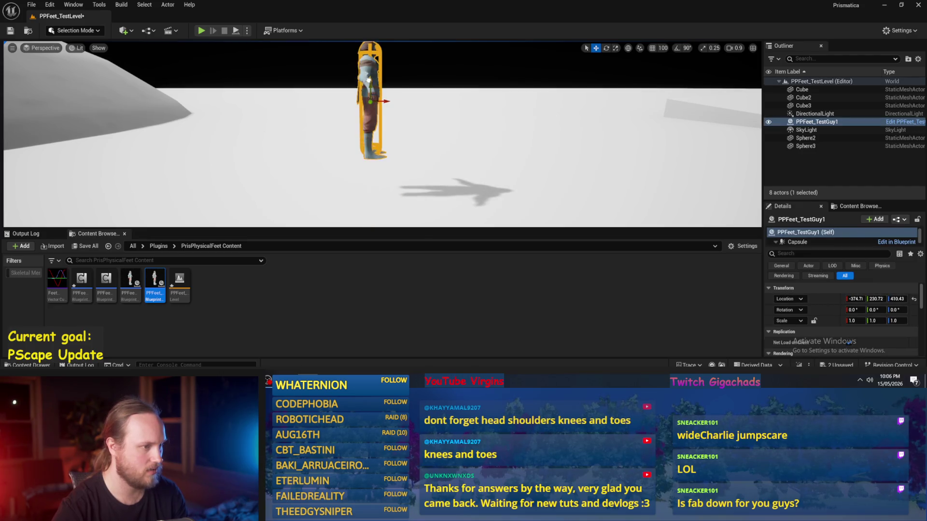
{"action": "key", "text": "f"}
- Play-test the level, then reopen PPFeet_TestGuy1's blueprint and its Add component list
{"action": "left_click", "coordinate": [201, 31]}
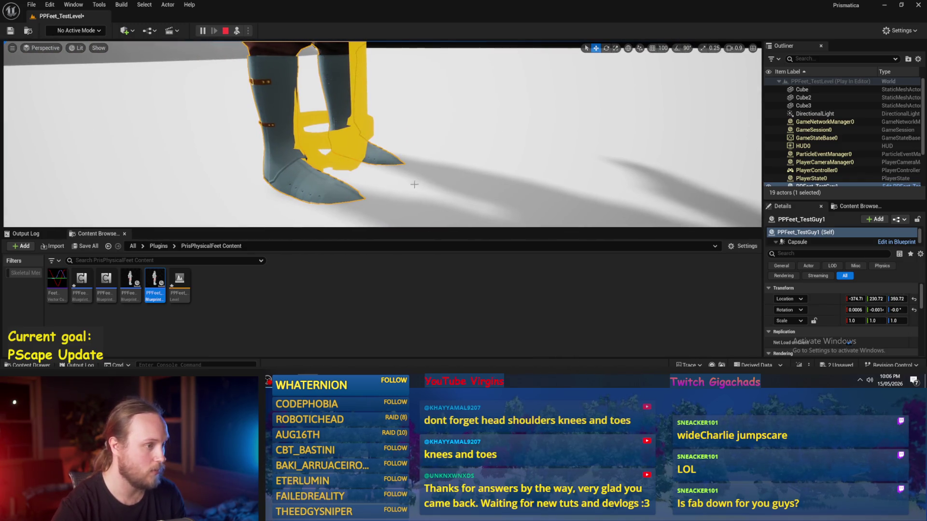
{"action": "double_click", "coordinate": [155, 285]}
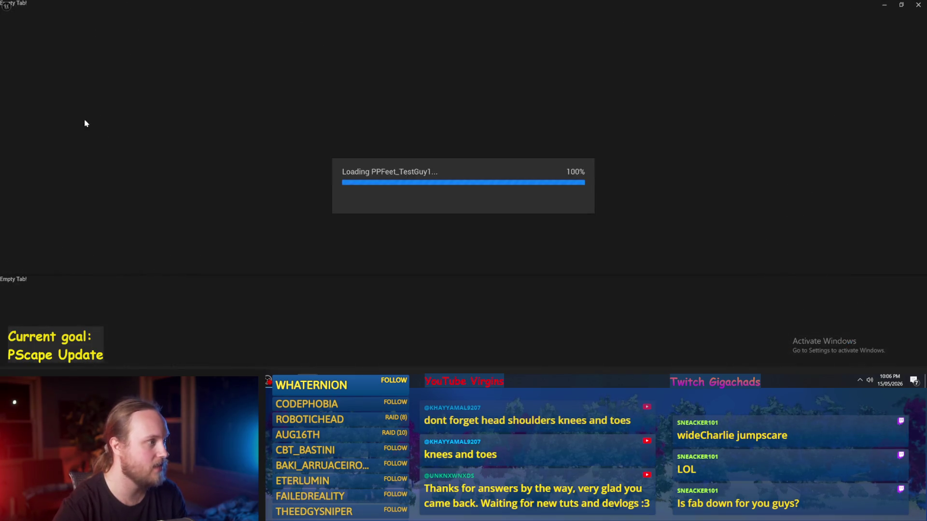
{"action": "left_click", "coordinate": [21, 57]}
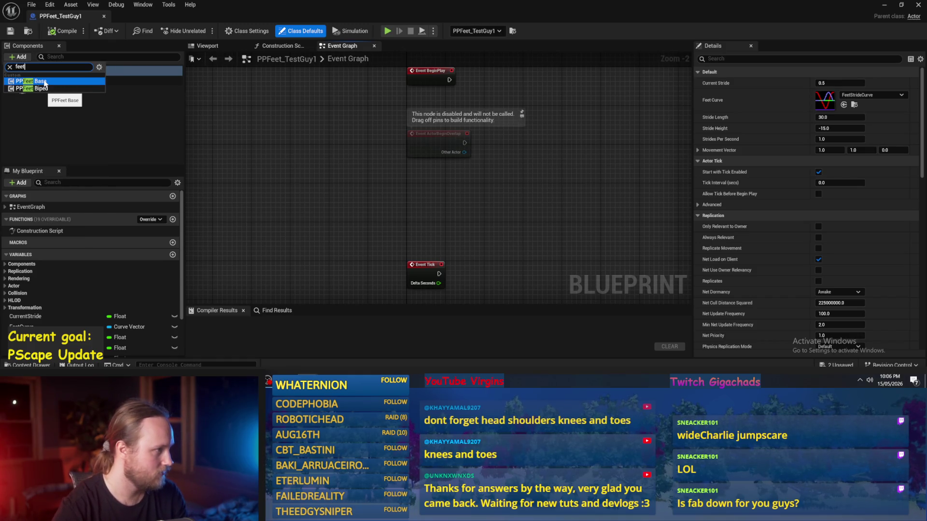
- Add a PPFeet_Base component to PPFeet_TestGuy1, compile, and inspect its settings
{"action": "left_click", "coordinate": [44, 82]}
{"action": "left_click", "coordinate": [52, 33]}
{"action": "left_click", "coordinate": [35, 100]}
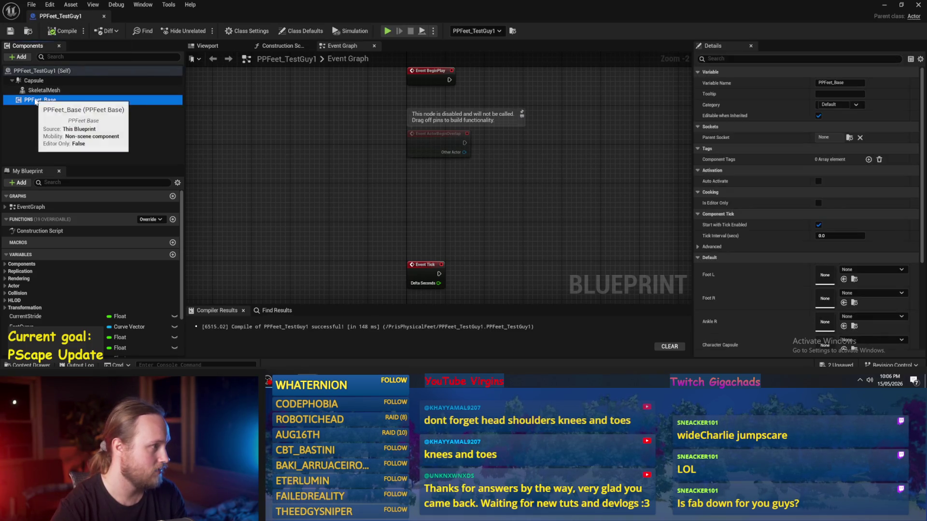
- Play-test the level twice with the updated character
{"action": "left_click", "coordinate": [900, 9]}
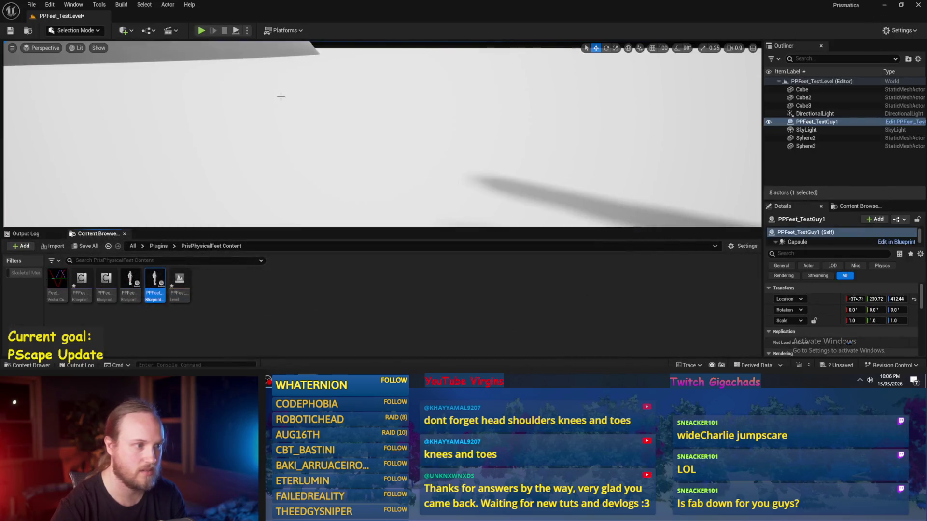
{"action": "left_click", "coordinate": [201, 30]}
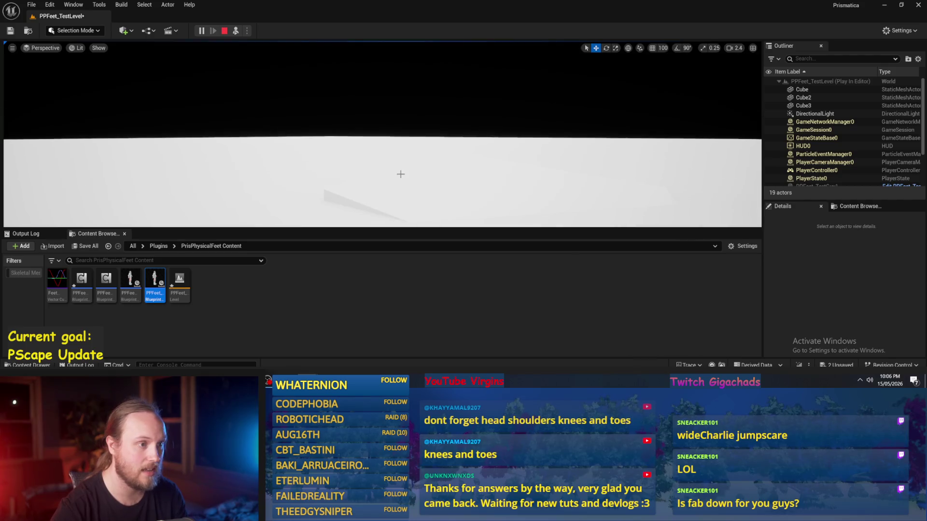
{"action": "key", "text": "Escape"}
{"action": "left_click", "coordinate": [237, 32]}
{"action": "key", "text": "Escape"}
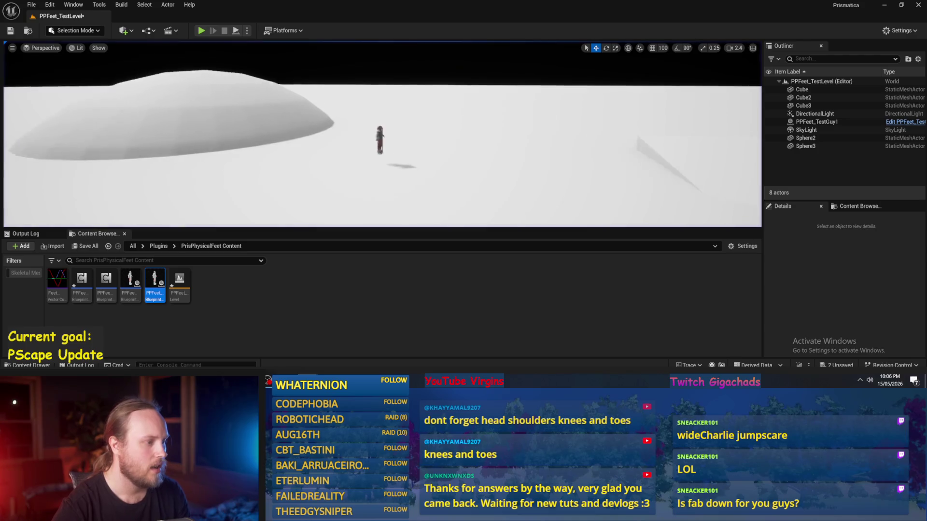
- Check the blueprint's viewport preview and construction script, then minimize the blueprint editor
{"action": "scroll", "coordinate": [377, 153], "scroll_direction": "up", "scroll_amount": 5}
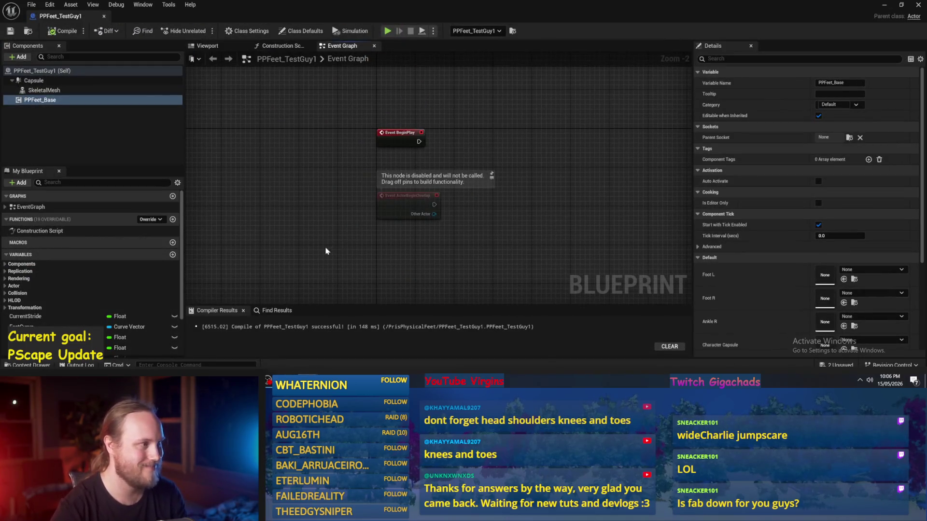
{"action": "left_click", "coordinate": [224, 47]}
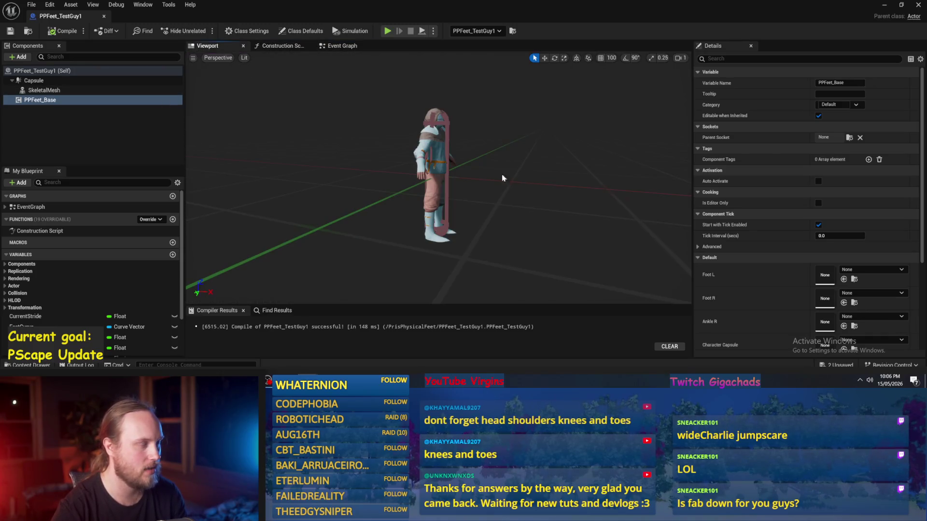
{"action": "left_click", "coordinate": [271, 49]}
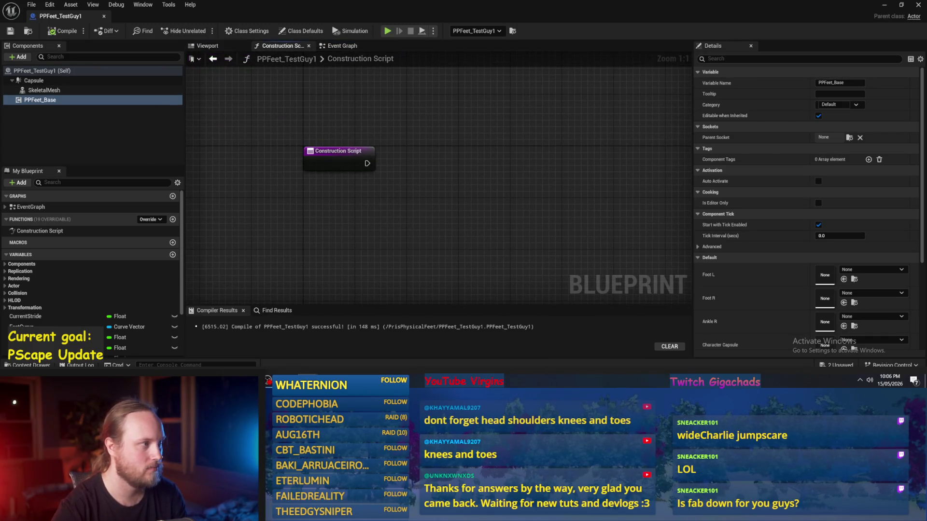
{"action": "left_click", "coordinate": [884, 5]}
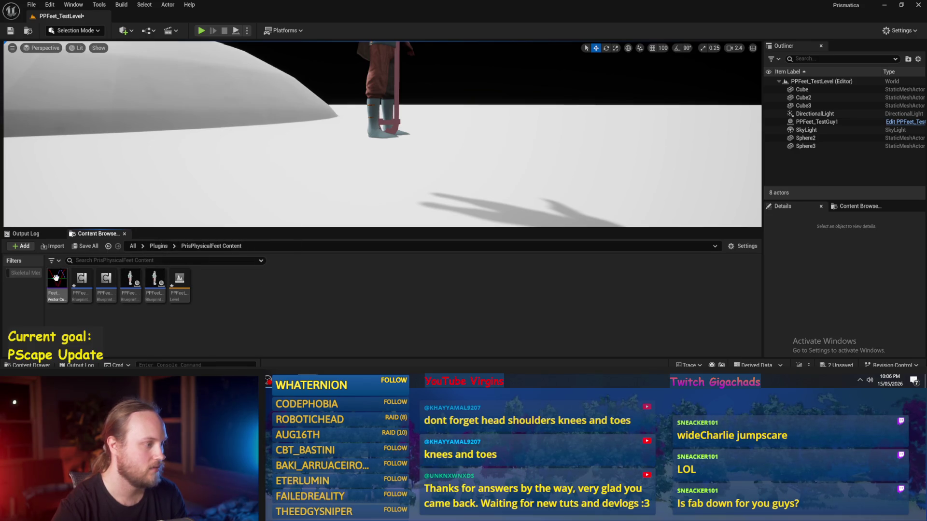
- Open the PPFeet_Base blueprint and compile it
{"action": "double_click", "coordinate": [81, 279]}
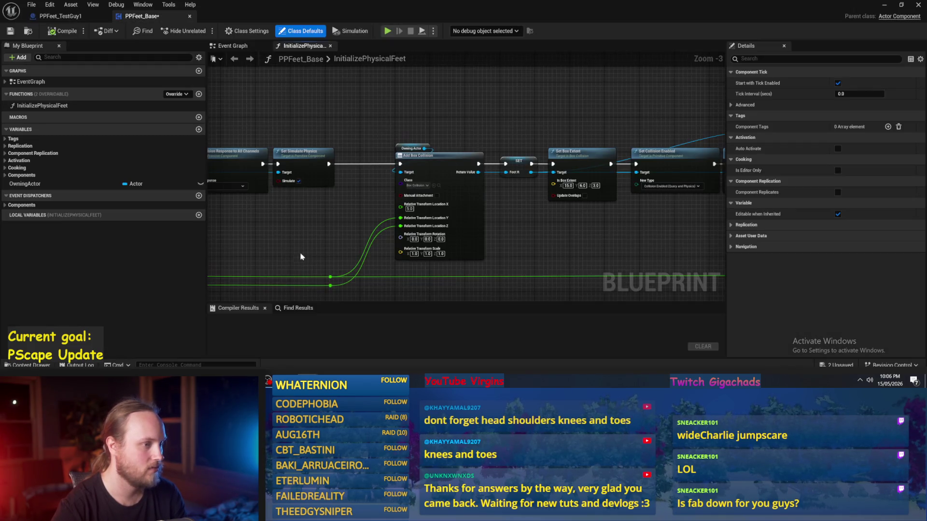
{"action": "scroll", "coordinate": [502, 221], "scroll_direction": "down", "scroll_amount": 3}
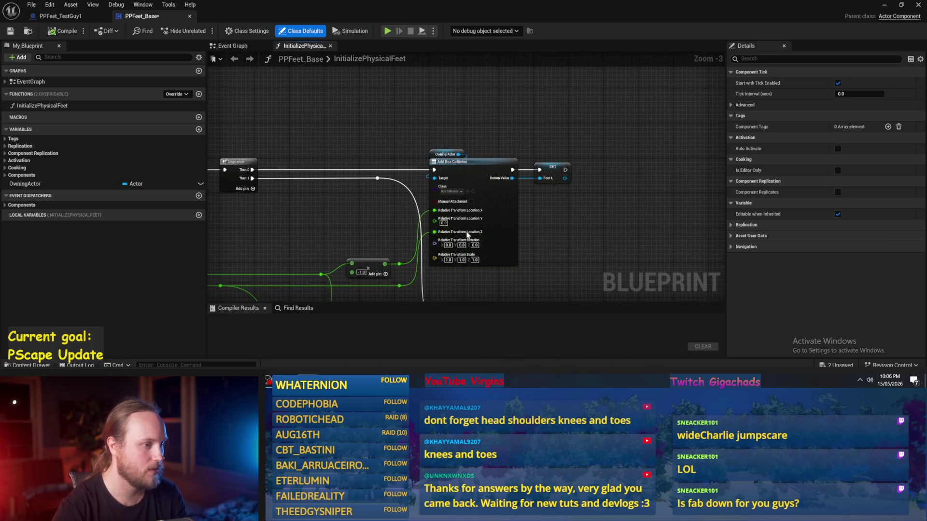
{"action": "left_click", "coordinate": [57, 29]}
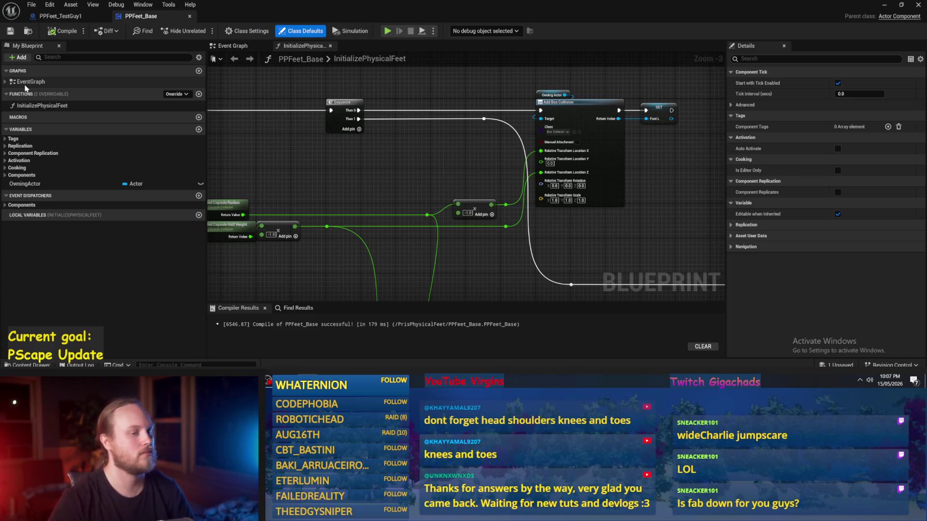
- Survey the InitializePhysicalFeet graph's box and sphere collision chains up to the entry nodes
{"action": "left_click_drag", "start_coordinate": [718, 172], "coordinate": [631, 145]}
{"action": "mouse_move", "coordinate": [645, 89]}
{"action": "left_mouse_down"}
{"action": "mouse_move", "coordinate": [507, 137]}
{"action": "mouse_move", "coordinate": [615, 186]}
{"action": "mouse_move", "coordinate": [537, 145]}
{"action": "mouse_move", "coordinate": [419, 148]}
{"action": "mouse_move", "coordinate": [493, 217]}
{"action": "left_mouse_up"}
{"action": "left_click_drag", "start_coordinate": [509, 165], "coordinate": [390, 126]}
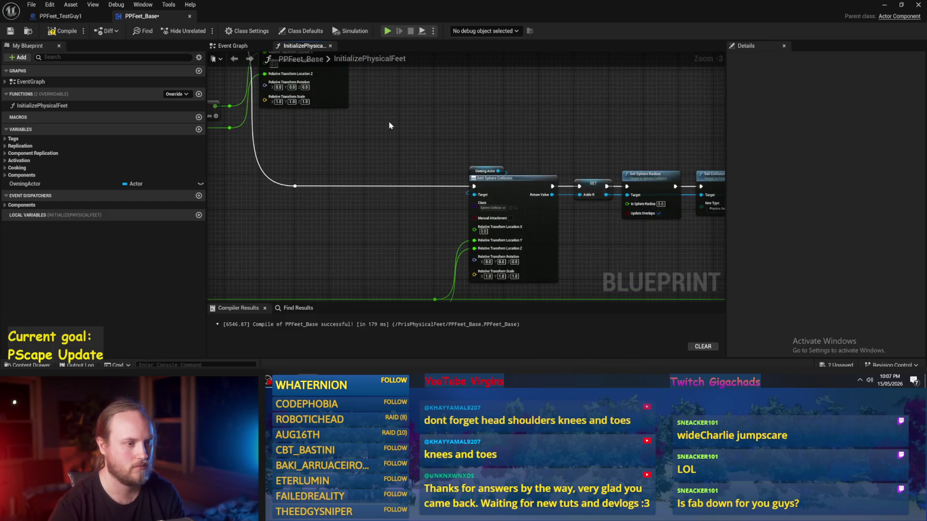
{"action": "left_click_drag", "start_coordinate": [440, 143], "coordinate": [411, 104]}
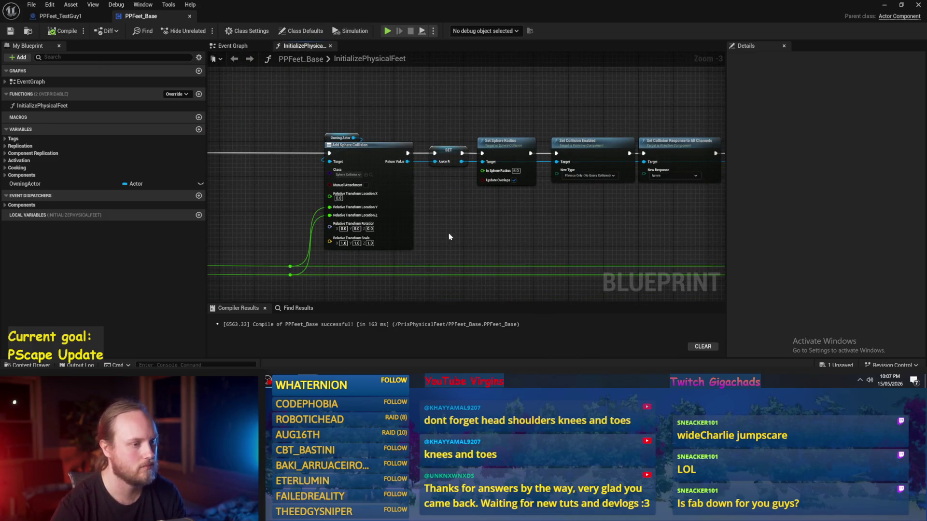
{"action": "left_click_drag", "start_coordinate": [449, 237], "coordinate": [338, 199]}
{"action": "left_click_drag", "start_coordinate": [522, 196], "coordinate": [285, 195]}
{"action": "mouse_move", "coordinate": [588, 221]}
{"action": "left_mouse_down"}
{"action": "mouse_move", "coordinate": [490, 207]}
{"action": "mouse_move", "coordinate": [356, 213]}
{"action": "mouse_move", "coordinate": [248, 198]}
{"action": "mouse_move", "coordinate": [466, 222]}
{"action": "mouse_move", "coordinate": [402, 251]}
{"action": "mouse_move", "coordinate": [508, 236]}
{"action": "mouse_move", "coordinate": [472, 226]}
{"action": "left_mouse_up"}
{"action": "scroll", "coordinate": [443, 207], "scroll_direction": "down", "scroll_amount": 1}
{"action": "mouse_move", "coordinate": [394, 223]}
{"action": "left_mouse_down"}
{"action": "mouse_move", "coordinate": [316, 199]}
{"action": "mouse_move", "coordinate": [376, 219]}
{"action": "left_mouse_up"}
{"action": "scroll", "coordinate": [376, 222], "scroll_direction": "up", "scroll_amount": 2}
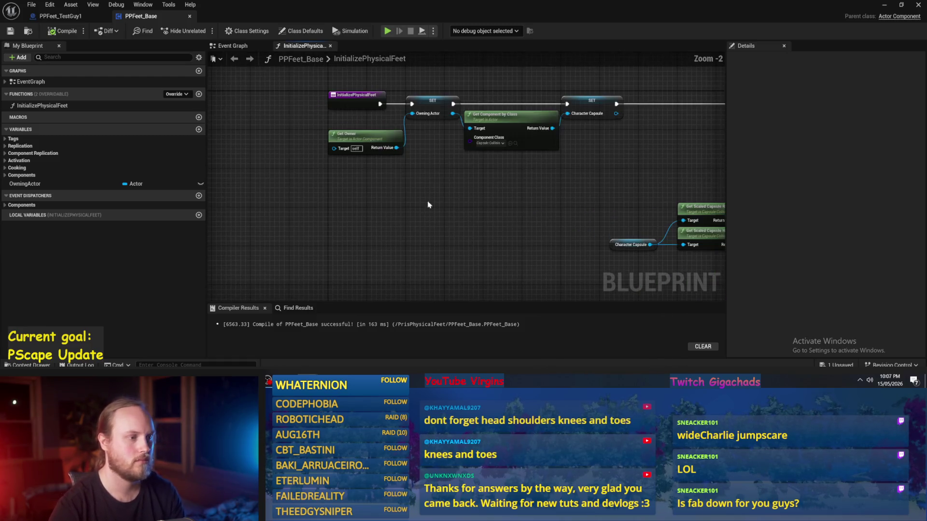
{"action": "scroll", "coordinate": [404, 153], "scroll_direction": "up", "scroll_amount": 2}
- Compile and save PPFeet_Base, then bring the Sequence node into view
{"action": "left_click", "coordinate": [370, 151]}
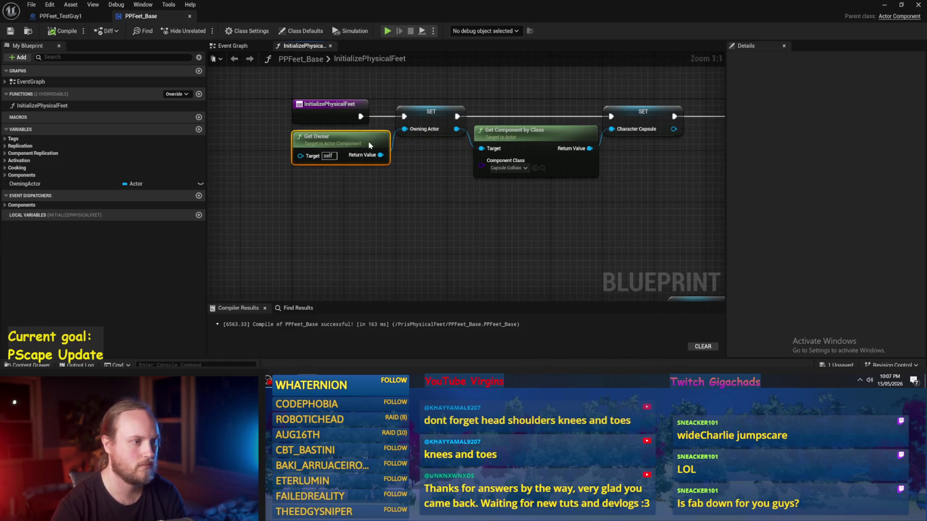
{"action": "left_click", "coordinate": [270, 111]}
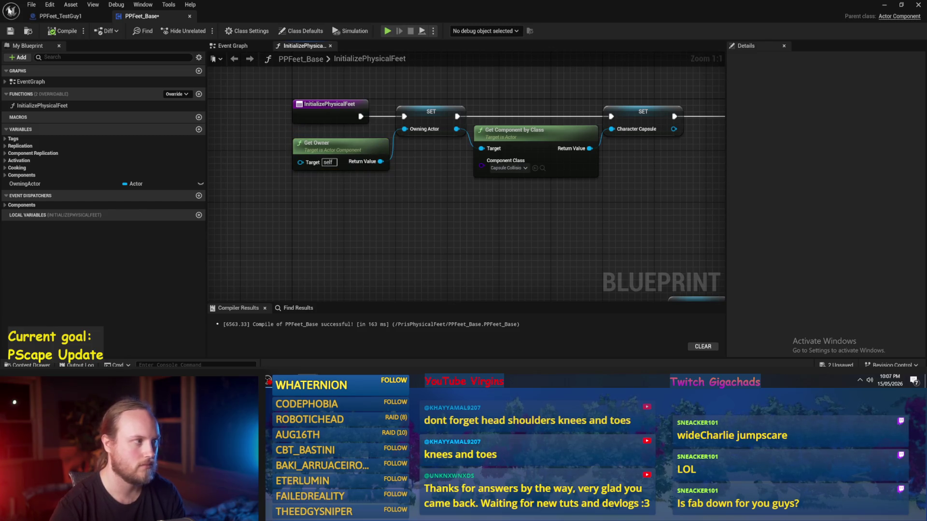
{"action": "left_click", "coordinate": [55, 33]}
{"action": "scroll", "coordinate": [420, 232], "scroll_direction": "down", "scroll_amount": 1}
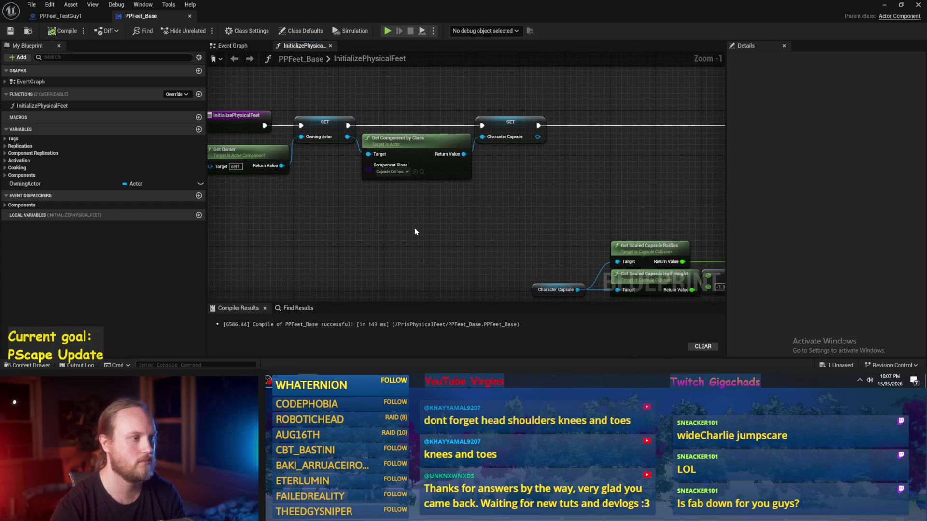
{"action": "left_click_drag", "start_coordinate": [409, 230], "coordinate": [459, 227]}
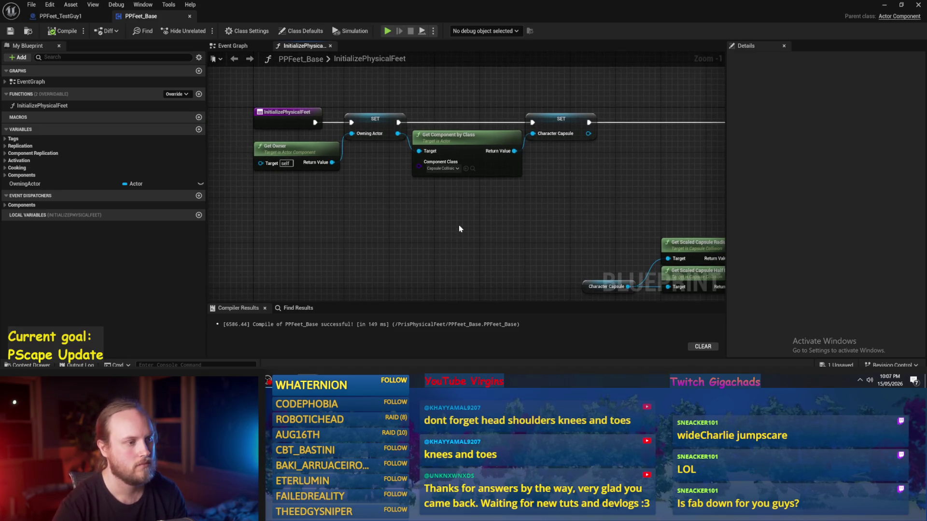
{"action": "mouse_move", "coordinate": [563, 201]}
{"action": "left_mouse_down"}
{"action": "mouse_move", "coordinate": [374, 185]}
{"action": "mouse_move", "coordinate": [449, 196]}
{"action": "left_mouse_up"}
{"action": "scroll", "coordinate": [374, 184], "scroll_direction": "up", "scroll_amount": 1}
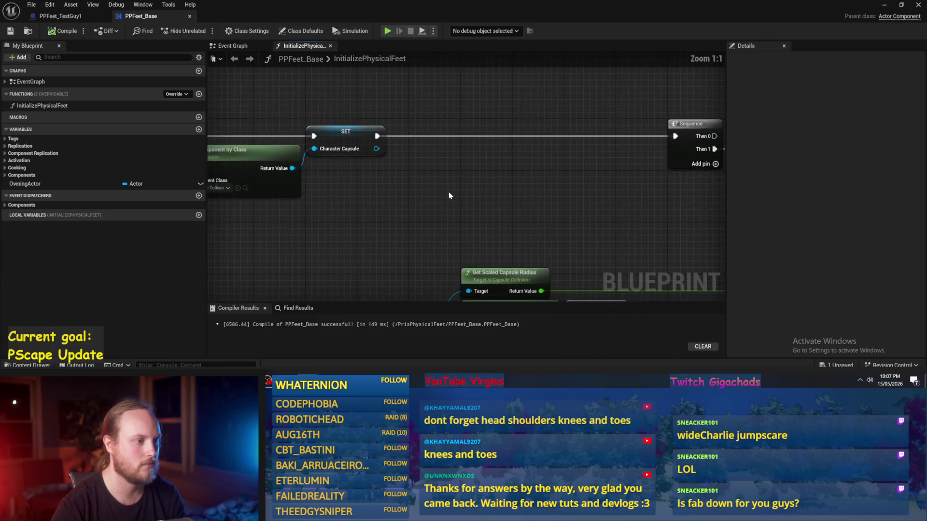
{"action": "scroll", "coordinate": [378, 149], "scroll_direction": "down", "scroll_amount": 3}
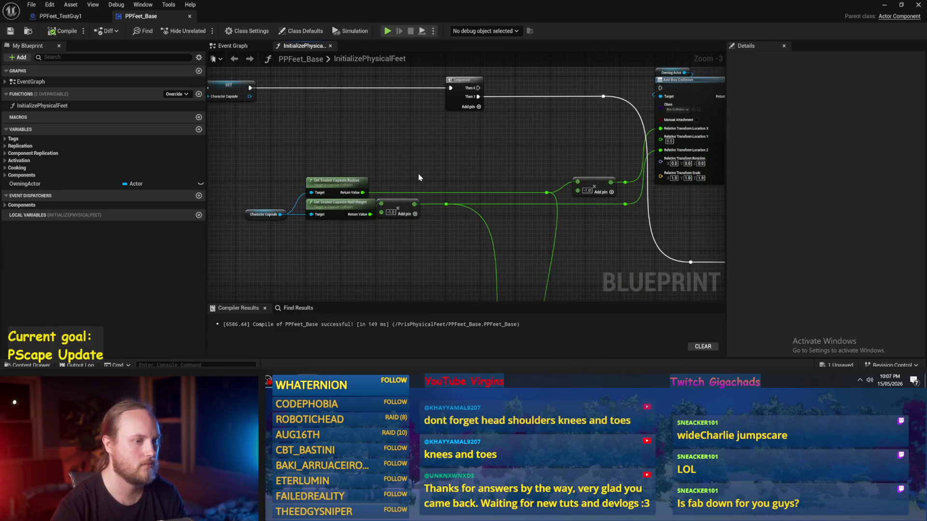
- Move Character Capsule, Get Scaled Capsule Radius and Half Height nodes up toward the SET chain
{"action": "left_click_drag", "start_coordinate": [452, 170], "coordinate": [304, 228]}
{"action": "left_click_drag", "start_coordinate": [301, 174], "coordinate": [426, 270]}
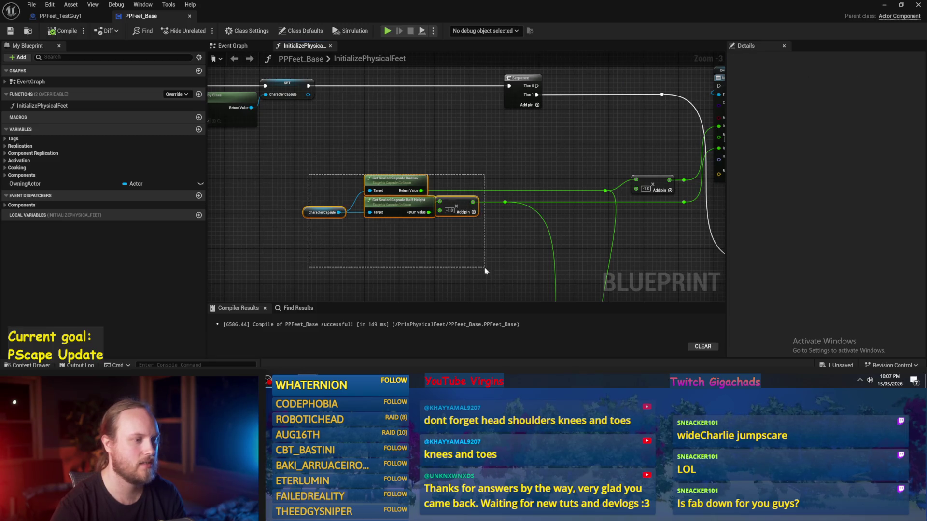
{"action": "scroll", "coordinate": [440, 261], "scroll_direction": "up", "scroll_amount": 1}
{"action": "left_click_drag", "start_coordinate": [435, 194], "coordinate": [333, 271]}
{"action": "mouse_move", "coordinate": [424, 220]}
{"action": "left_mouse_down"}
{"action": "mouse_move", "coordinate": [362, 162]}
{"action": "mouse_move", "coordinate": [323, 172]}
{"action": "left_mouse_up"}
{"action": "left_click", "coordinate": [428, 177]}
{"action": "scroll", "coordinate": [428, 178], "scroll_direction": "up", "scroll_amount": 1}
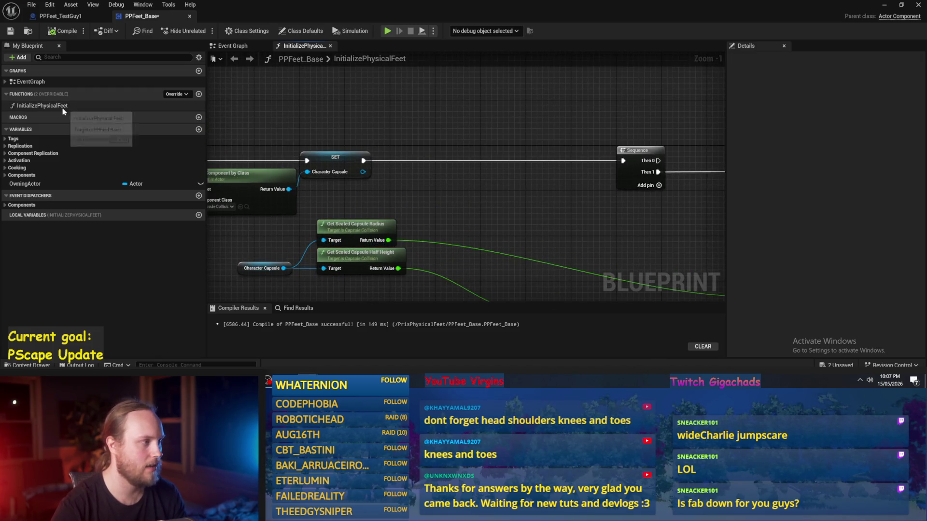
{"action": "right_click", "coordinate": [389, 240]}
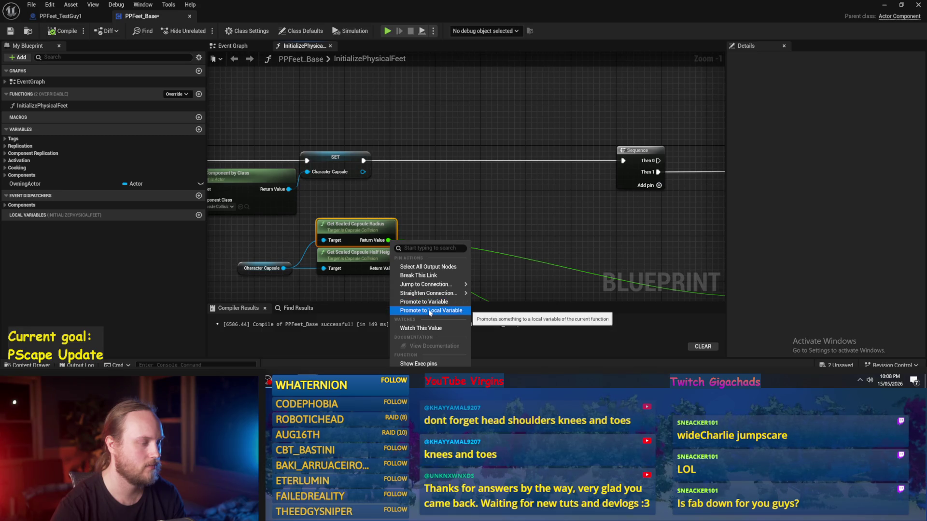
- Promote the scaled capsule radius to local variable InitialCapsuleRadius, placing its SET on the execution line
{"action": "left_click", "coordinate": [430, 311]}
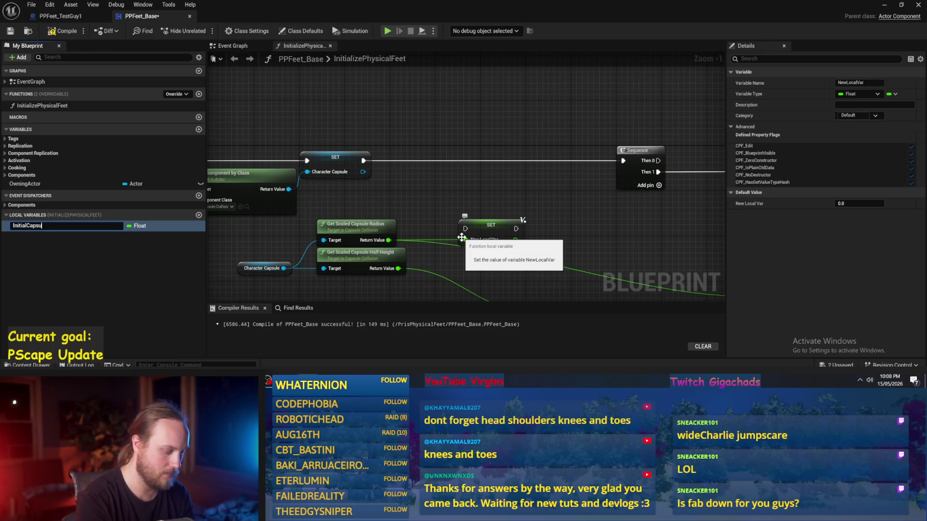
{"action": "scroll", "coordinate": [462, 237], "scroll_direction": "up", "scroll_amount": 1}
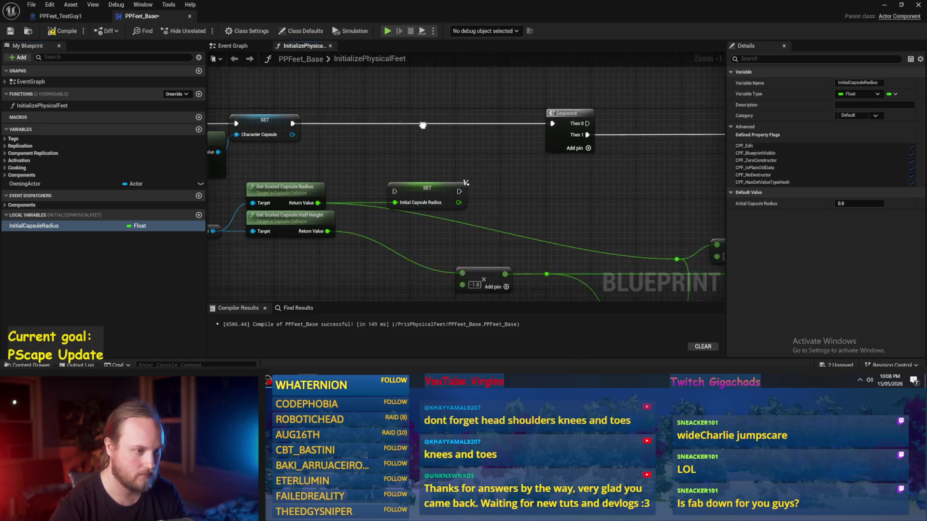
{"action": "mouse_move", "coordinate": [442, 207]}
{"action": "left_mouse_down"}
{"action": "mouse_move", "coordinate": [358, 128]}
{"action": "mouse_move", "coordinate": [372, 129]}
{"action": "left_mouse_up"}
{"action": "left_click", "coordinate": [359, 162]}
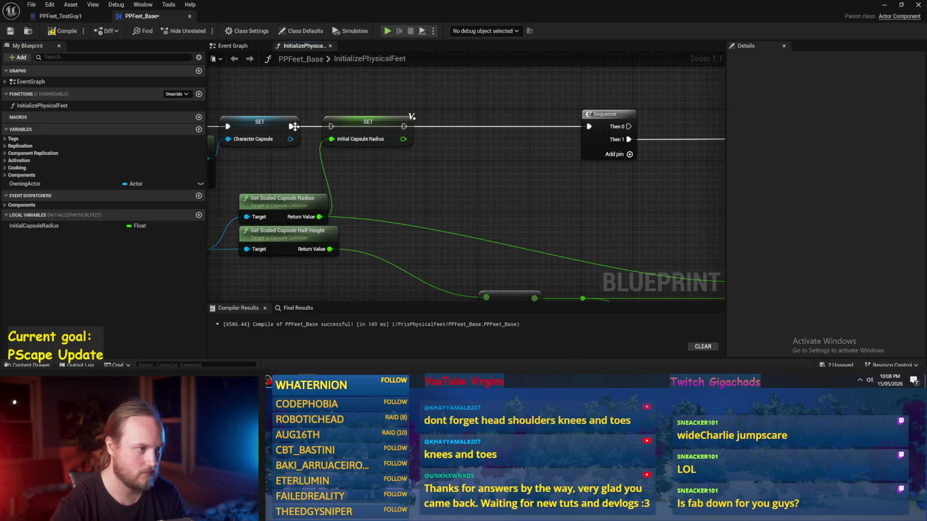
- Promote the half height to local variable InitialCapsuleHalfHeight, chaining its SET after the radius SET into Sequence
{"action": "right_click", "coordinate": [338, 247]}
{"action": "right_click", "coordinate": [330, 249]}
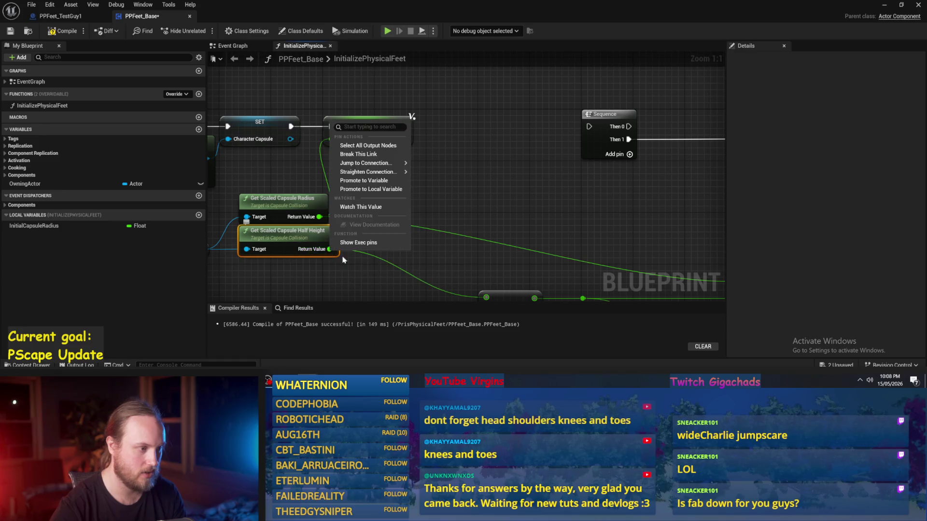
{"action": "left_click", "coordinate": [367, 192]}
{"action": "type", "text": "InitialCapsuleHalfHeight"}
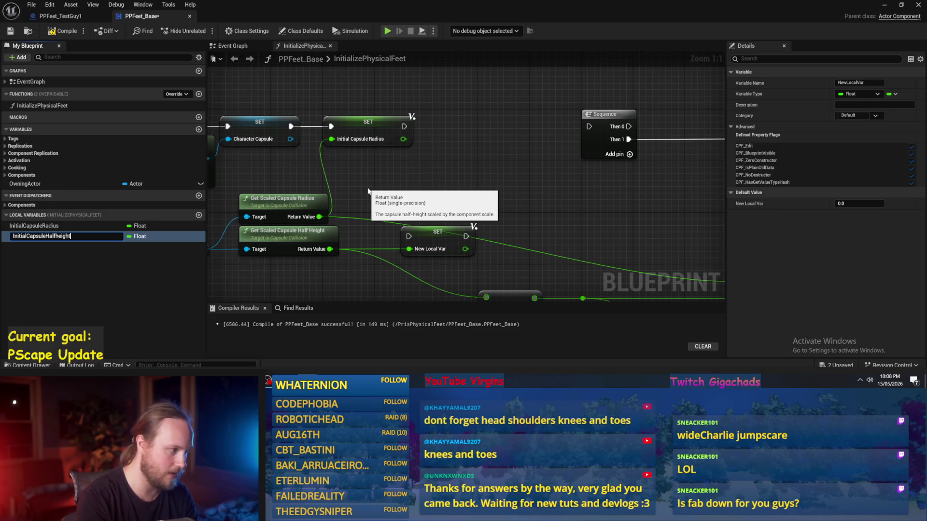
{"action": "key", "text": "Return"}
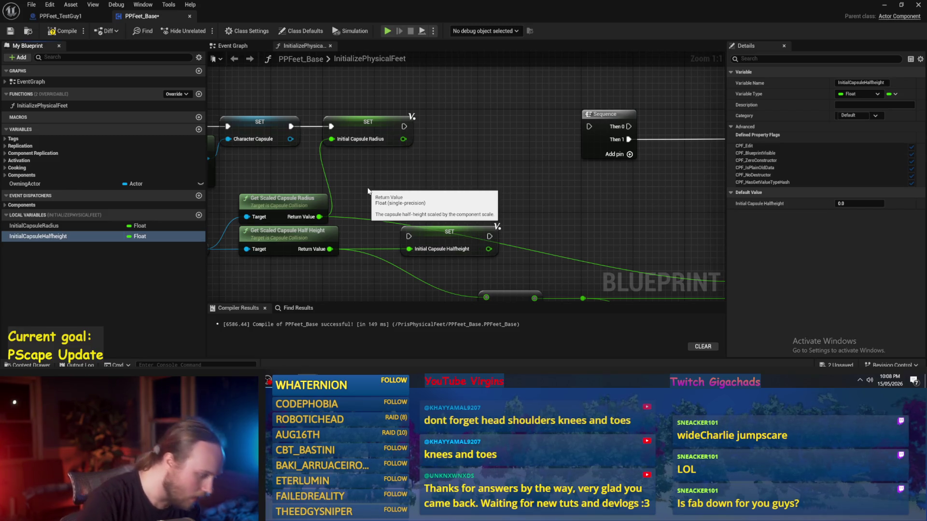
{"action": "left_click", "coordinate": [55, 236]}
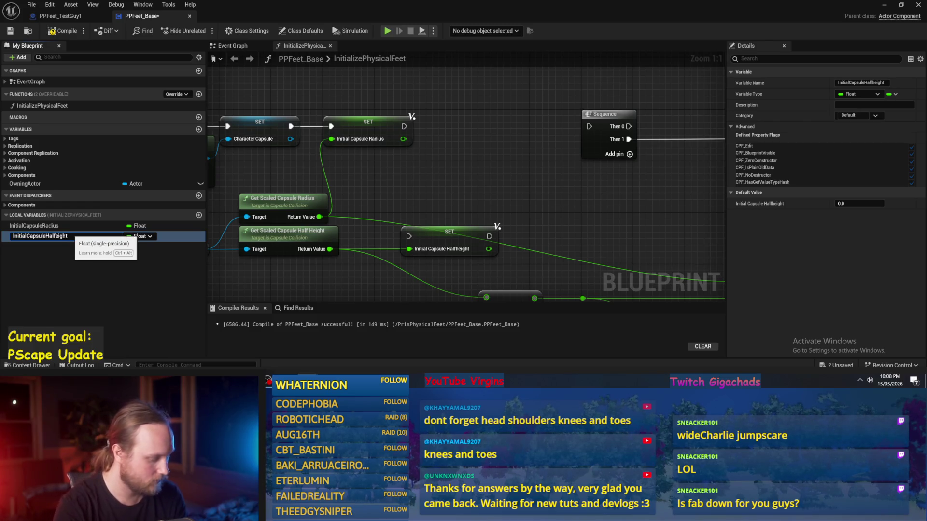
{"action": "type", "text": "H"}
{"action": "key", "text": "Return"}
{"action": "mouse_move", "coordinate": [455, 245]}
{"action": "left_mouse_down"}
{"action": "mouse_move", "coordinate": [474, 135]}
{"action": "mouse_move", "coordinate": [404, 151]}
{"action": "mouse_move", "coordinate": [488, 146]}
{"action": "left_mouse_up"}
{"action": "left_click", "coordinate": [462, 85]}
{"action": "scroll", "coordinate": [463, 171], "scroll_direction": "down", "scroll_amount": 3}
{"action": "left_click_drag", "start_coordinate": [438, 197], "coordinate": [418, 144]}
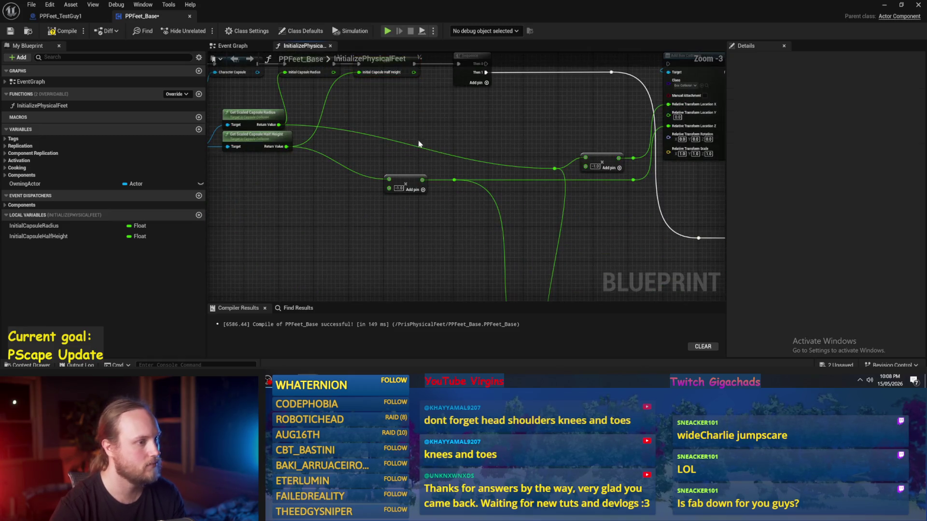
{"action": "scroll", "coordinate": [386, 106], "scroll_direction": "up", "scroll_amount": 1}
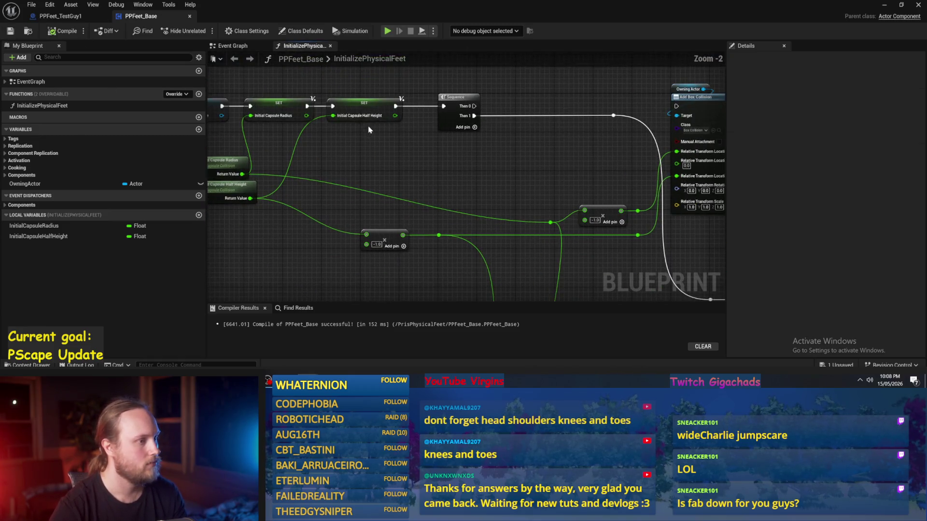
- Compile and move the Sequence node further right, bringing the multiply nodes into view
{"action": "left_click", "coordinate": [387, 106]}
{"action": "left_click_drag", "start_coordinate": [460, 99], "coordinate": [499, 100]}
{"action": "left_click_drag", "start_coordinate": [517, 166], "coordinate": [413, 171]}
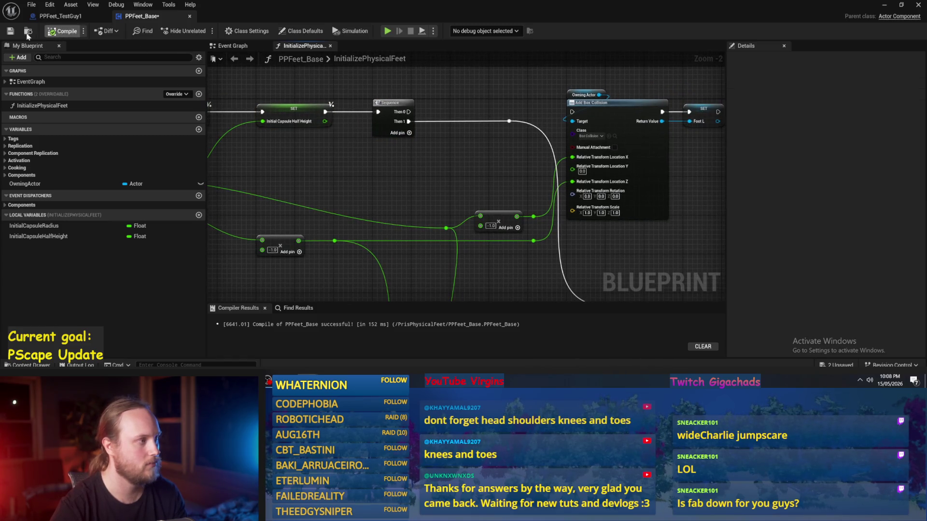
{"action": "mouse_move", "coordinate": [364, 204]}
{"action": "left_mouse_down"}
{"action": "mouse_move", "coordinate": [442, 157]}
{"action": "mouse_move", "coordinate": [416, 252]}
{"action": "mouse_move", "coordinate": [375, 249]}
{"action": "left_mouse_up"}
{"action": "left_click_drag", "start_coordinate": [388, 166], "coordinate": [453, 167]}
{"action": "mouse_move", "coordinate": [479, 216]}
{"action": "left_mouse_down"}
{"action": "mouse_move", "coordinate": [540, 153]}
{"action": "mouse_move", "coordinate": [616, 166]}
{"action": "left_mouse_up"}
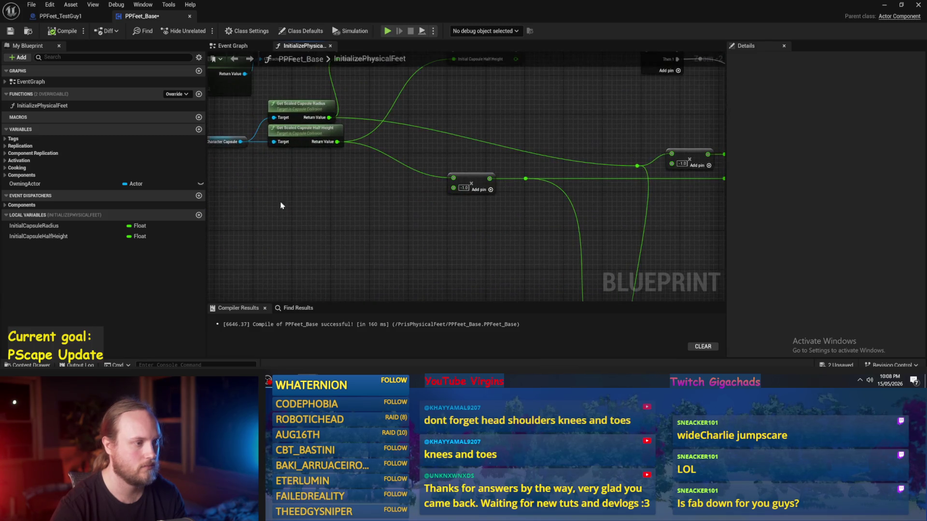
{"action": "left_click_drag", "start_coordinate": [270, 237], "coordinate": [171, 150]}
- Add InitialCapsuleRadius and InitialCapsuleHalfHeight getter nodes beside their multiply nodes
{"action": "mouse_move", "coordinate": [33, 225]}
{"action": "left_mouse_down"}
{"action": "mouse_move", "coordinate": [329, 149]}
{"action": "mouse_move", "coordinate": [421, 153]}
{"action": "left_mouse_up"}
{"action": "left_click", "coordinate": [443, 156]}
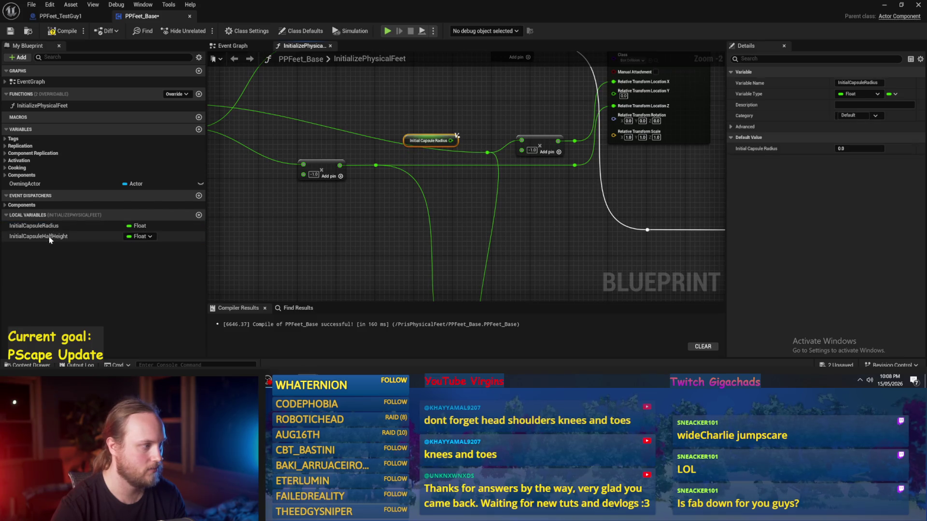
{"action": "left_click_drag", "start_coordinate": [48, 237], "coordinate": [333, 227]}
{"action": "key", "text": "Escape"}
{"action": "scroll", "coordinate": [334, 235], "scroll_direction": "up", "scroll_amount": 1}
{"action": "mouse_move", "coordinate": [457, 246]}
{"action": "left_mouse_down"}
{"action": "mouse_move", "coordinate": [352, 213]}
{"action": "mouse_move", "coordinate": [457, 184]}
{"action": "left_mouse_up"}
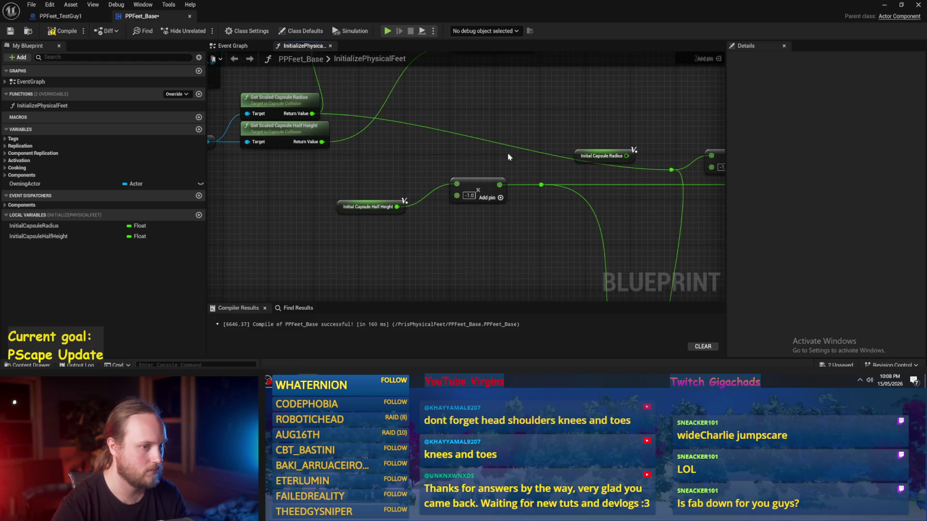
{"action": "key", "text": "Home"}
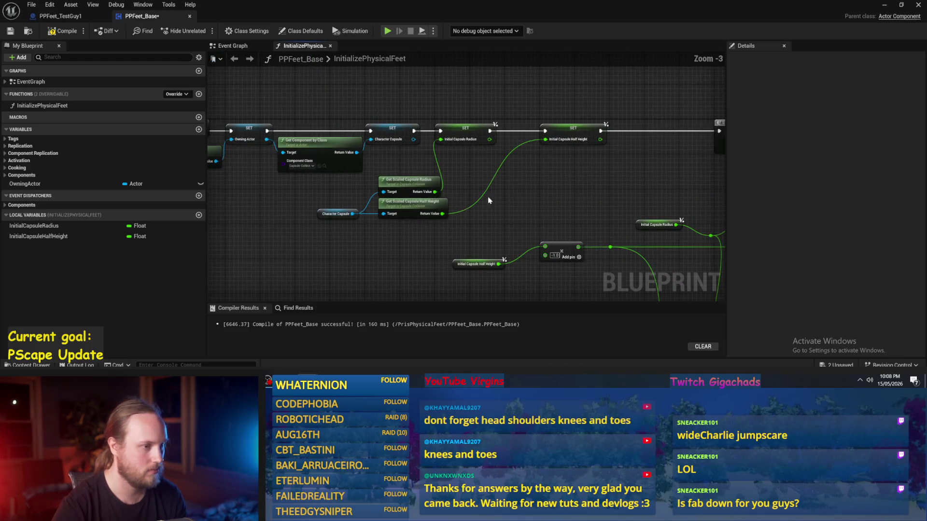
- Reposition the capsule getter nodes above the SET nodes and shift the Sequence/box collision group right
{"action": "left_click_drag", "start_coordinate": [414, 170], "coordinate": [360, 224]}
{"action": "mouse_move", "coordinate": [397, 195]}
{"action": "left_mouse_down"}
{"action": "mouse_move", "coordinate": [497, 127]}
{"action": "mouse_move", "coordinate": [604, 112]}
{"action": "left_mouse_up"}
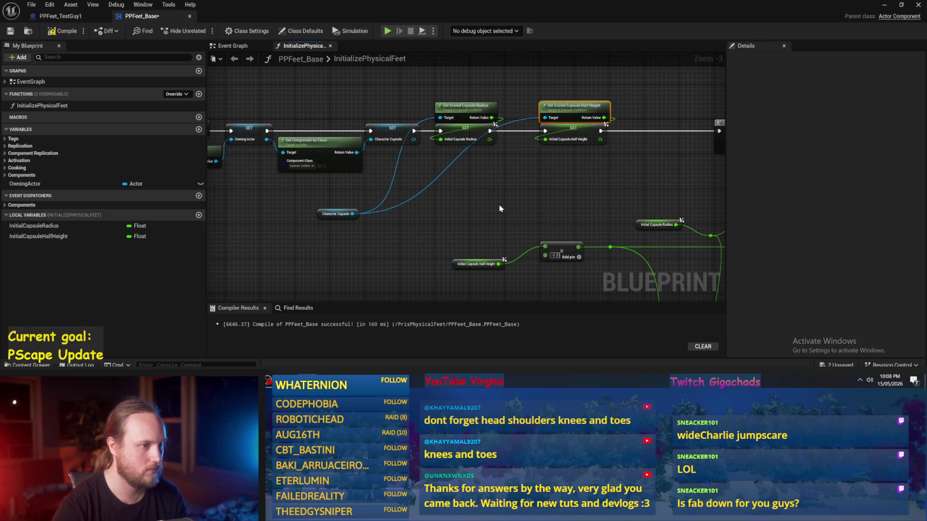
{"action": "mouse_move", "coordinate": [322, 218]}
{"action": "left_mouse_down"}
{"action": "mouse_move", "coordinate": [442, 70]}
{"action": "mouse_move", "coordinate": [442, 119]}
{"action": "left_mouse_up"}
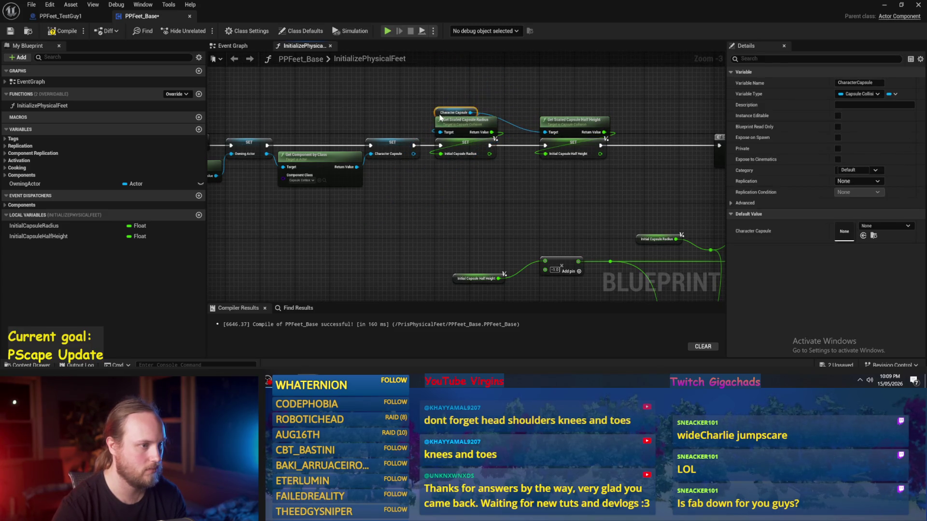
{"action": "left_click", "coordinate": [482, 108]}
{"action": "scroll", "coordinate": [483, 108], "scroll_direction": "up", "scroll_amount": 2}
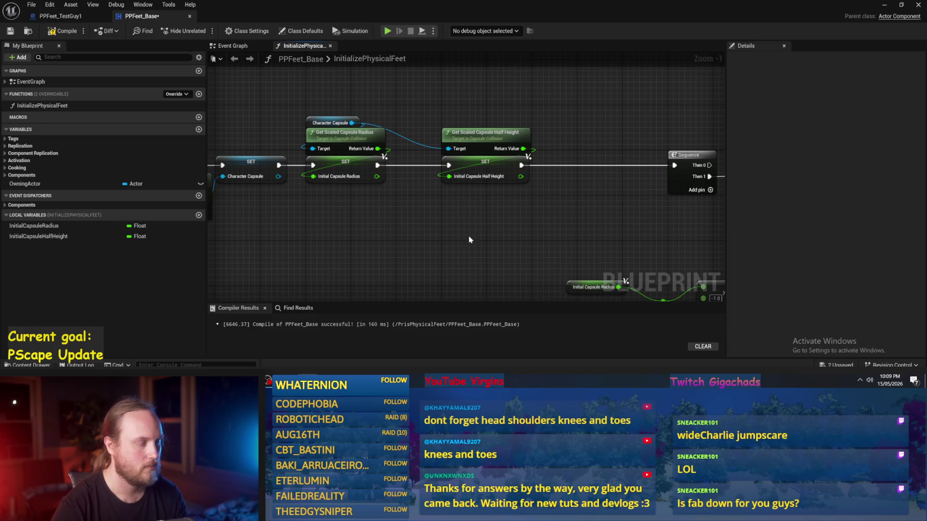
{"action": "scroll", "coordinate": [469, 239], "scroll_direction": "down", "scroll_amount": 3}
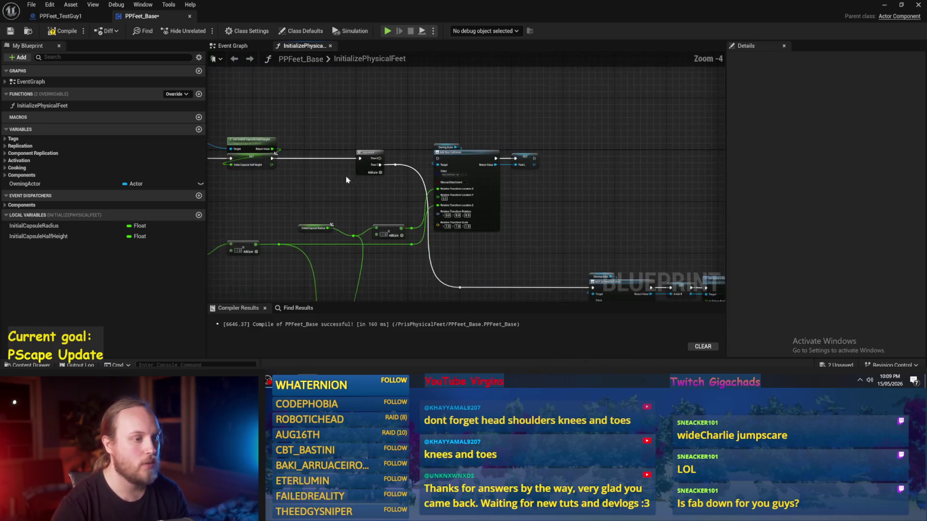
{"action": "scroll", "coordinate": [485, 145], "scroll_direction": "down", "scroll_amount": 2}
{"action": "scroll", "coordinate": [502, 131], "scroll_direction": "up", "scroll_amount": 2}
{"action": "left_click_drag", "start_coordinate": [512, 118], "coordinate": [381, 268]}
{"action": "scroll", "coordinate": [420, 202], "scroll_direction": "up", "scroll_amount": 1}
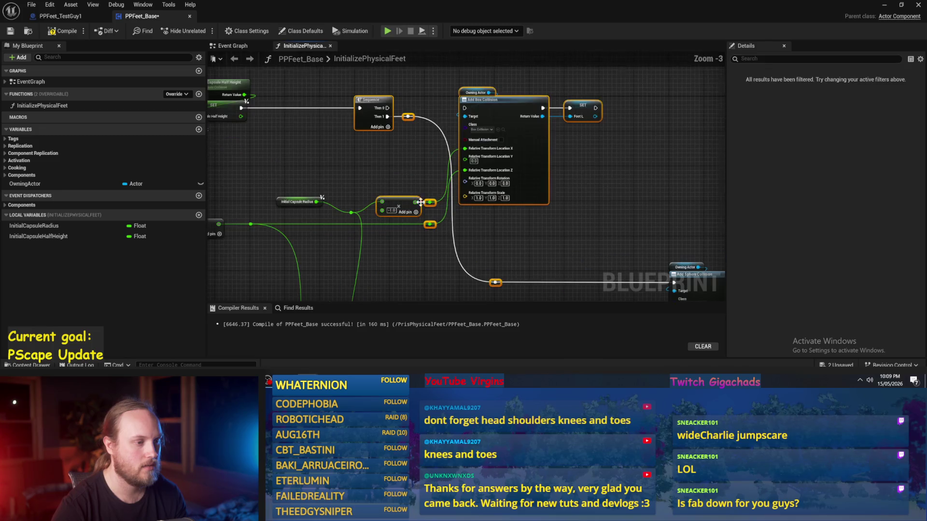
{"action": "left_click_drag", "start_coordinate": [364, 126], "coordinate": [433, 125]}
{"action": "left_click", "coordinate": [374, 169]}
- Align the multiply node with its reroute node using Straighten Connections
{"action": "left_click_drag", "start_coordinate": [456, 211], "coordinate": [434, 219]}
{"action": "left_click", "coordinate": [446, 193]}
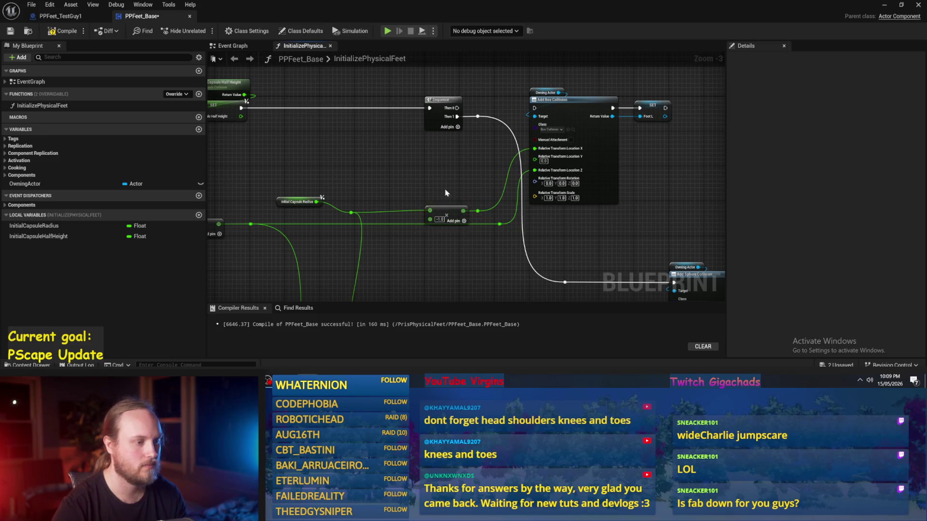
{"action": "left_click", "coordinate": [444, 213]}
{"action": "scroll", "coordinate": [364, 212], "scroll_direction": "up", "scroll_amount": 3}
{"action": "left_click", "coordinate": [347, 213], "text": "shift"}
{"action": "key", "text": "q"}
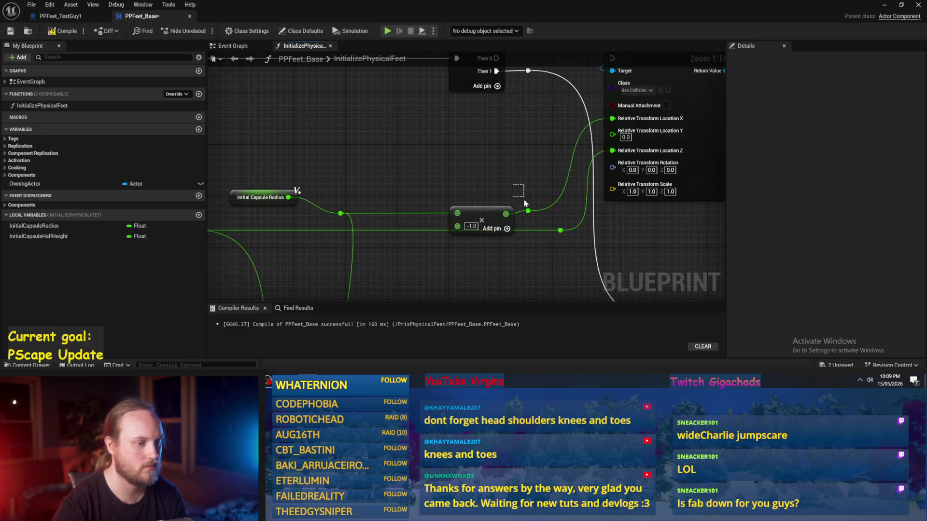
- Add a Set Capsule Half Height node from Character Capsule, executed after the half-height SET
{"action": "left_click_drag", "start_coordinate": [383, 149], "coordinate": [398, 210]}
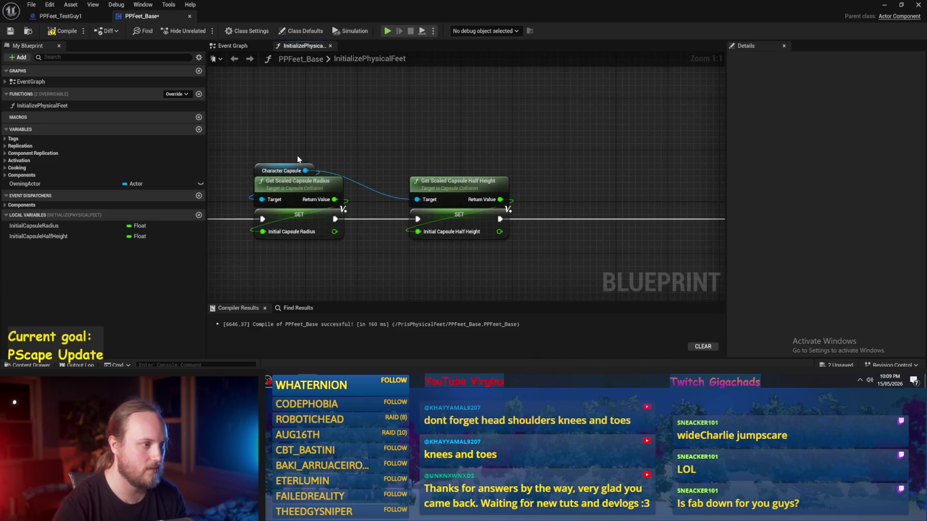
{"action": "left_click_drag", "start_coordinate": [307, 171], "coordinate": [474, 145]}
{"action": "type", "text": "set"}
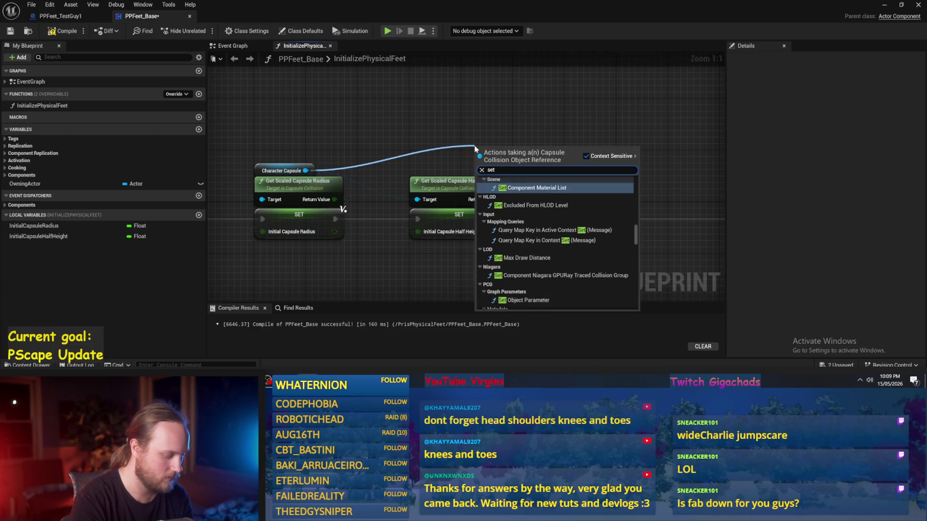
{"action": "type", "text": " half"}
{"action": "key", "text": "Return"}
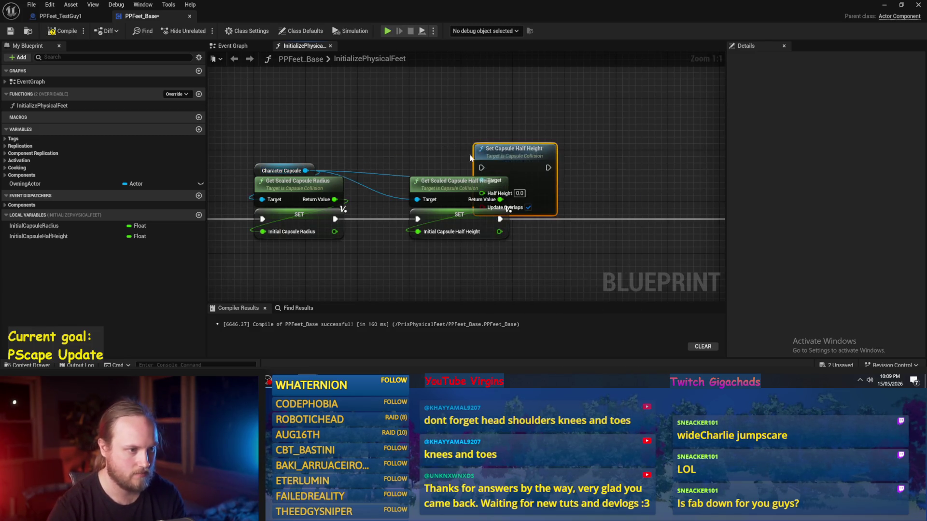
{"action": "mouse_move", "coordinate": [504, 158]}
{"action": "left_mouse_down"}
{"action": "mouse_move", "coordinate": [523, 157]}
{"action": "mouse_move", "coordinate": [523, 196]}
{"action": "left_mouse_up"}
{"action": "left_click_drag", "start_coordinate": [416, 206], "coordinate": [661, 183]}
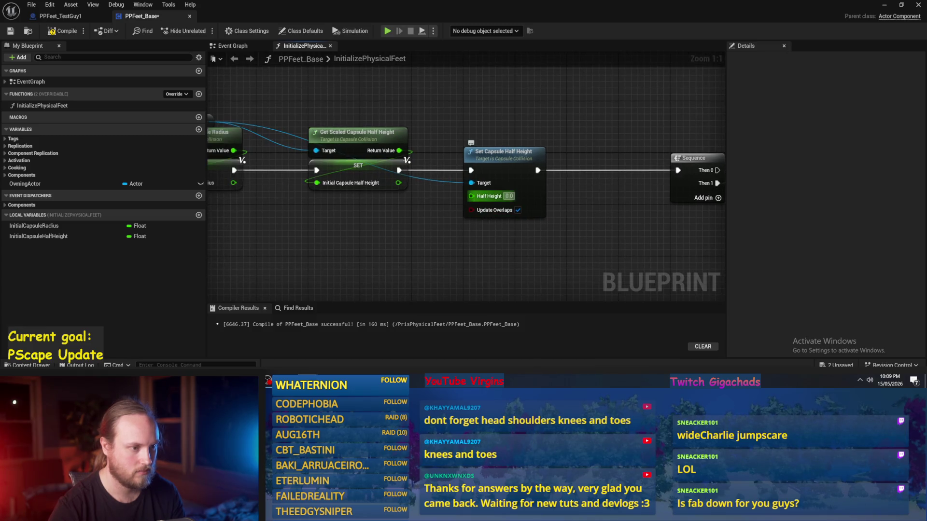
{"action": "scroll", "coordinate": [494, 233], "scroll_direction": "down", "scroll_amount": 1}
{"action": "left_click_drag", "start_coordinate": [455, 169], "coordinate": [518, 166]}
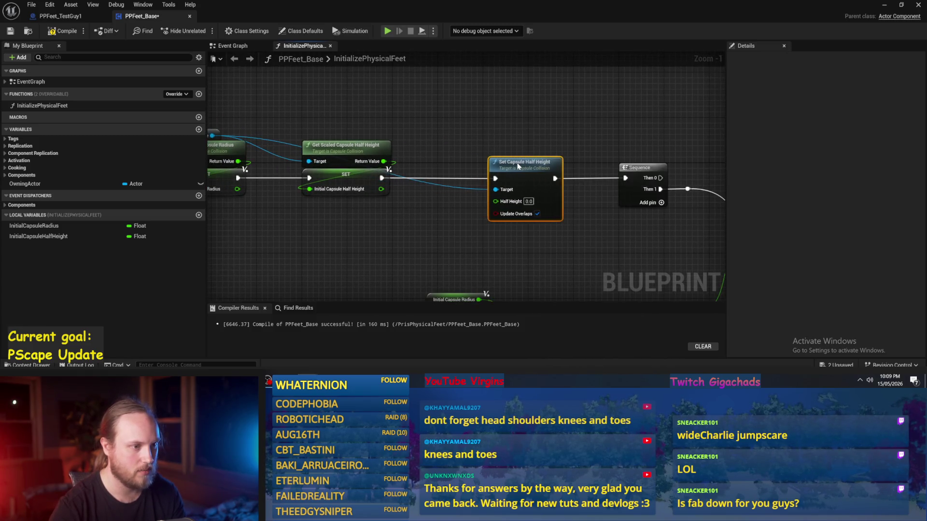
- Compile and save PPFeet_Base, then minimize the blueprint editor to show the level
{"action": "left_click", "coordinate": [63, 31]}
{"action": "left_click", "coordinate": [10, 31]}
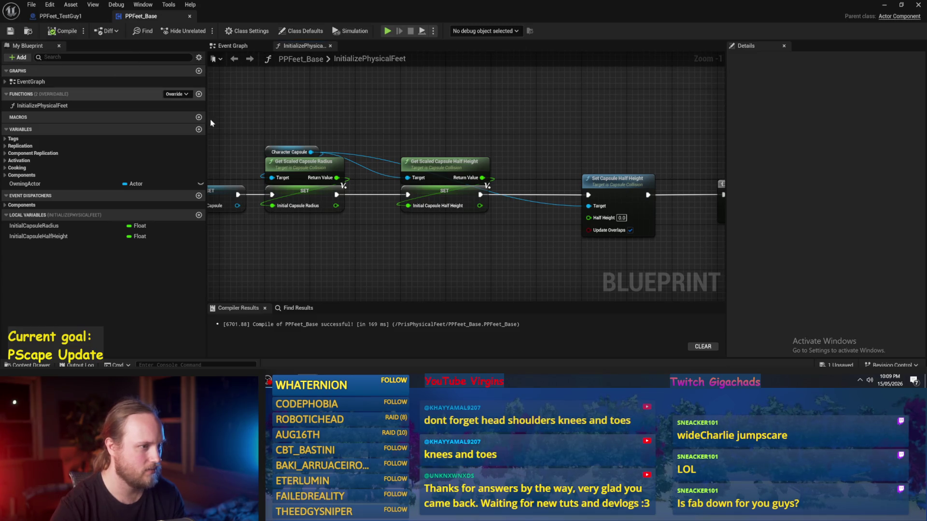
{"action": "left_click", "coordinate": [884, 6]}
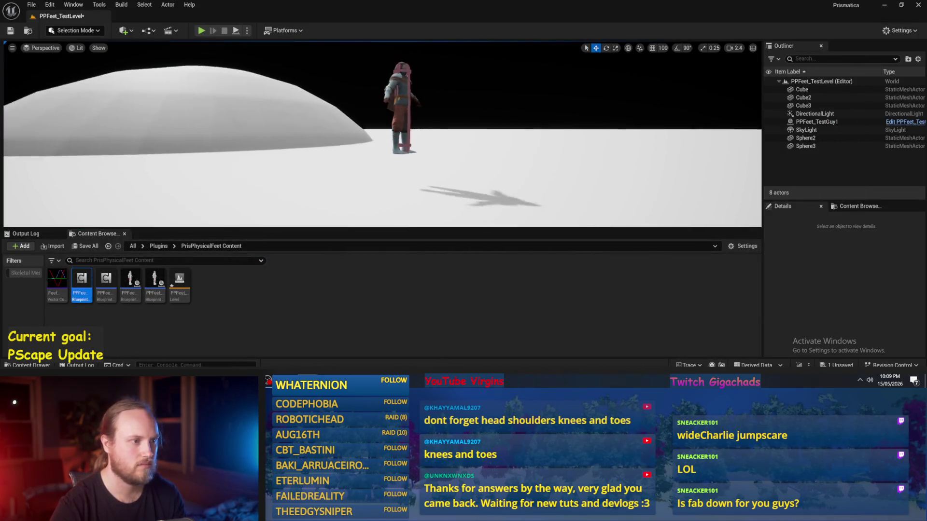
{"action": "scroll", "coordinate": [386, 124], "scroll_direction": "up", "scroll_amount": 5}
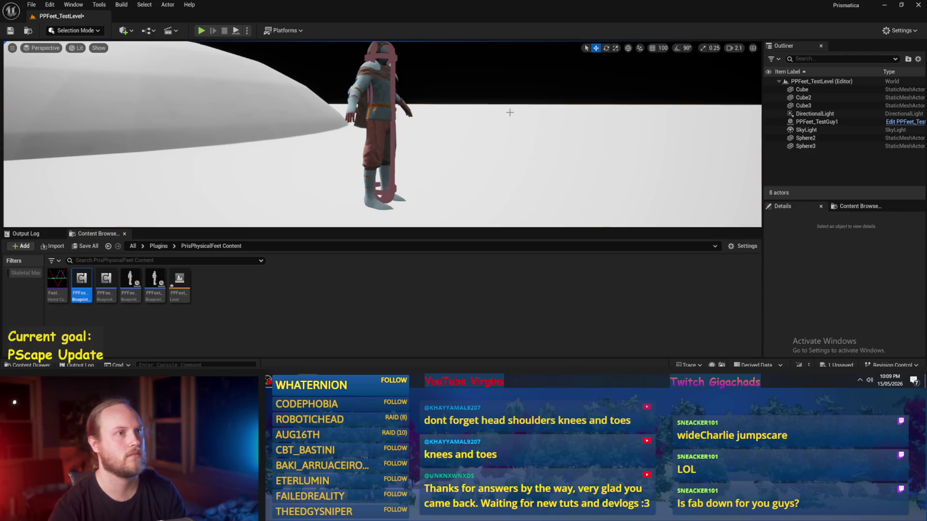
{"action": "left_click", "coordinate": [545, 162]}
{"action": "mouse_move", "coordinate": [545, 162]}
{"action": "left_mouse_down"}
{"action": "mouse_move", "coordinate": [511, 152]}
{"action": "mouse_move", "coordinate": [536, 150]}
{"action": "left_mouse_up"}
{"action": "left_click_drag", "start_coordinate": [342, 135], "coordinate": [343, 144]}
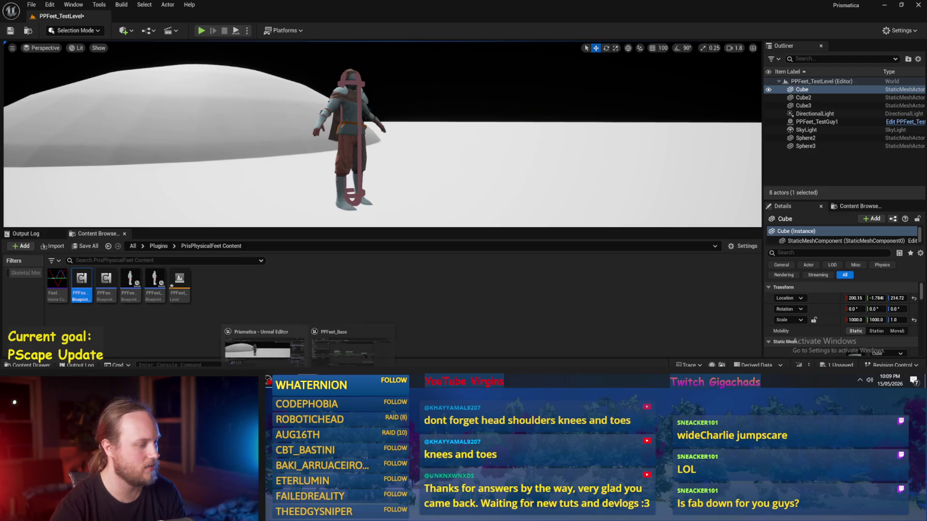
{"action": "left_click", "coordinate": [321, 332]}
- Insert a Multiply node scaling Initial Capsule Half Height by 2/3 into Set Capsule Half Height
{"action": "left_click_drag", "start_coordinate": [461, 243], "coordinate": [395, 216]}
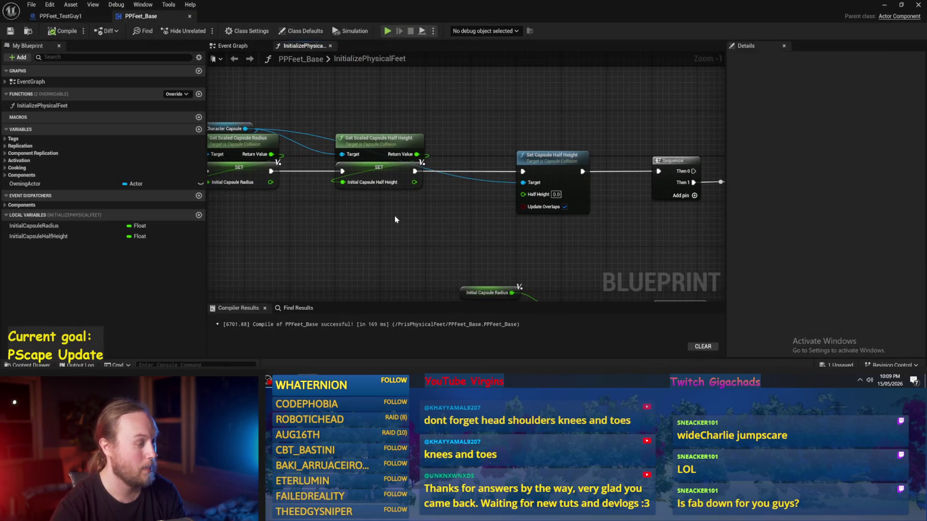
{"action": "scroll", "coordinate": [442, 220], "scroll_direction": "up", "scroll_amount": 1}
{"action": "mouse_move", "coordinate": [478, 196]}
{"action": "left_mouse_down"}
{"action": "mouse_move", "coordinate": [494, 243]}
{"action": "mouse_move", "coordinate": [502, 222]}
{"action": "mouse_move", "coordinate": [415, 189]}
{"action": "mouse_move", "coordinate": [461, 224]}
{"action": "left_mouse_up"}
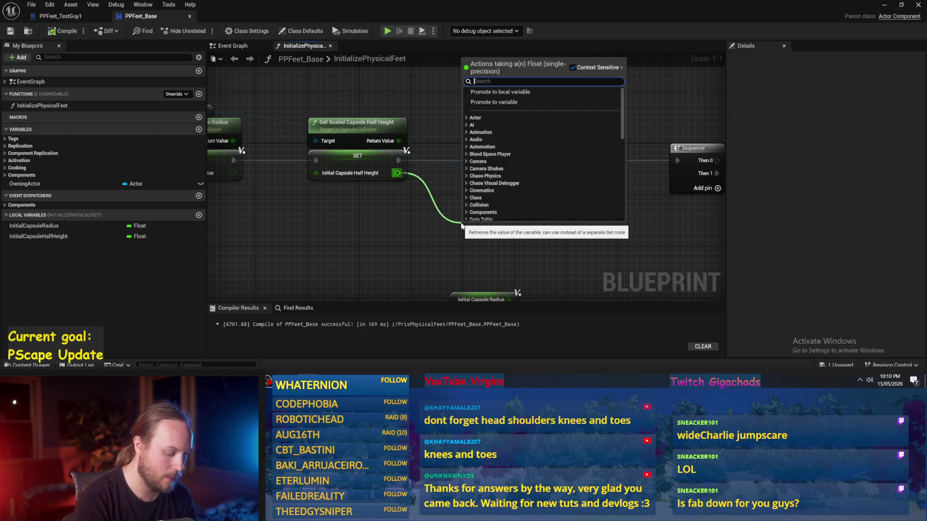
{"action": "type", "text": "/"}
{"action": "key", "text": "BackSpace"}
{"action": "type", "text": "*"}
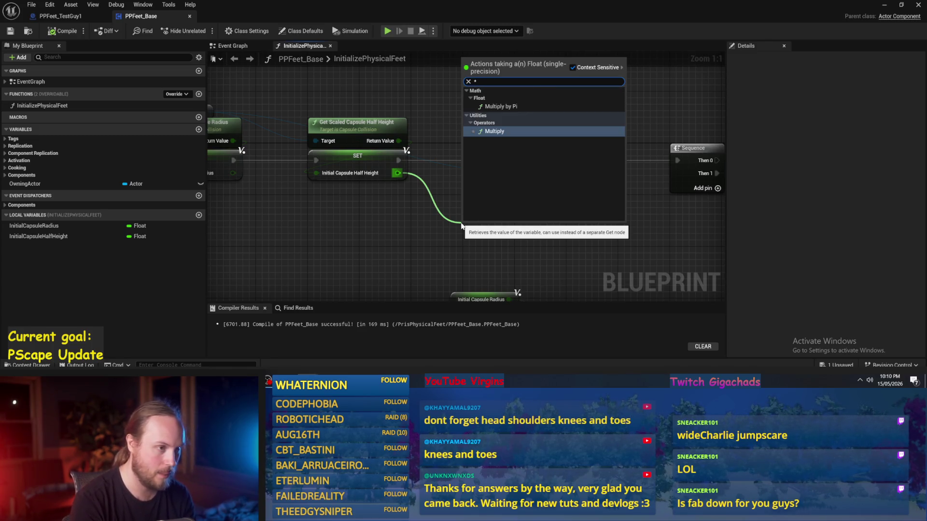
{"action": "key", "text": "Return"}
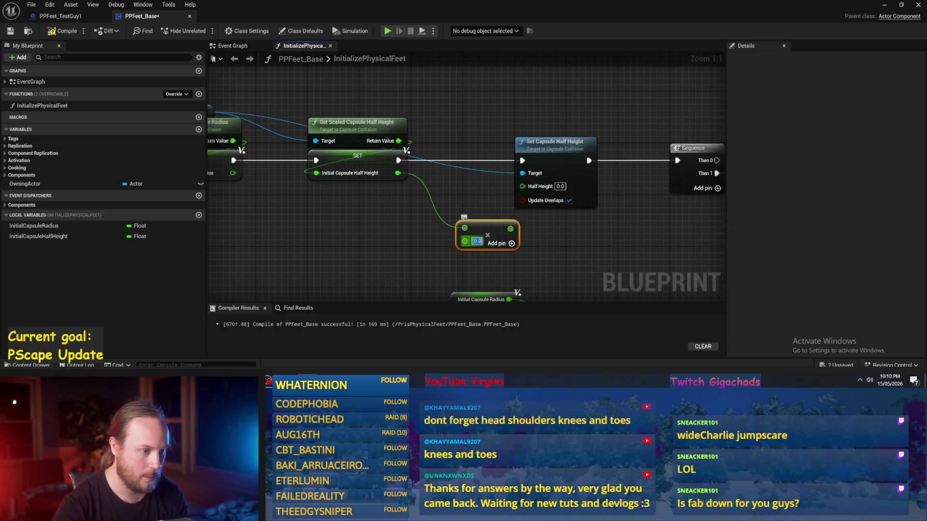
{"action": "type", "text": "2/3"}
{"action": "key", "text": "Return"}
- Move the Multiply node beside Set Capsule Half Height, then compile and save PPFeet_Base
{"action": "mouse_move", "coordinate": [667, 263]}
{"action": "left_mouse_down"}
{"action": "mouse_move", "coordinate": [479, 212]}
{"action": "mouse_move", "coordinate": [429, 160]}
{"action": "left_mouse_up"}
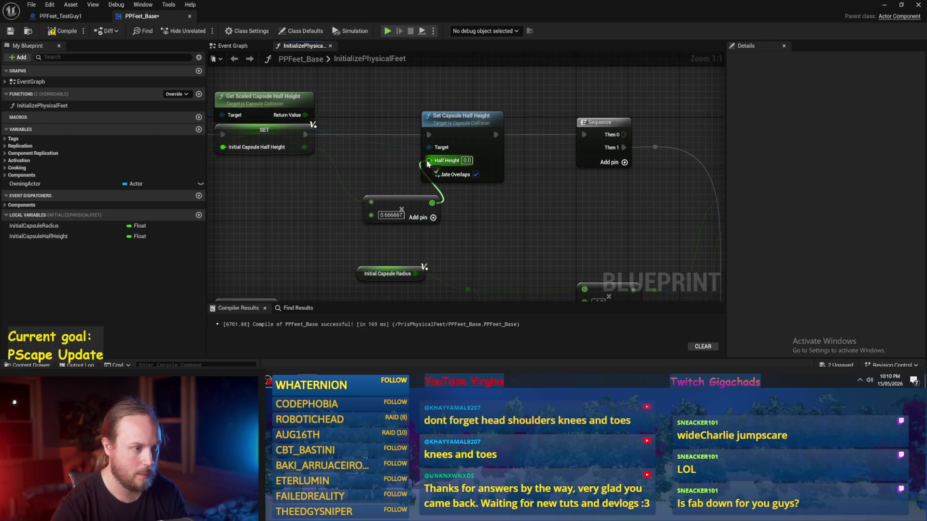
{"action": "left_click_drag", "start_coordinate": [388, 206], "coordinate": [350, 167]}
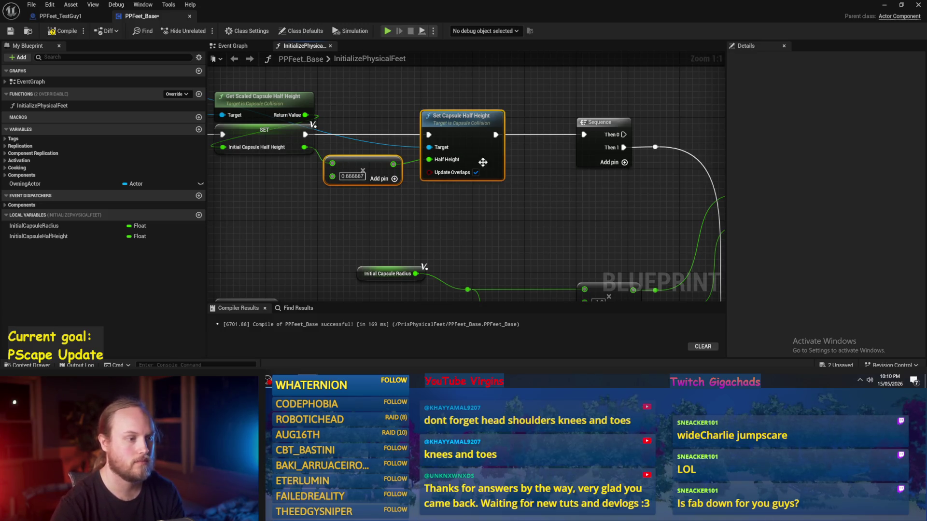
{"action": "left_click_drag", "start_coordinate": [481, 159], "coordinate": [401, 171]}
{"action": "left_click", "coordinate": [10, 31]}
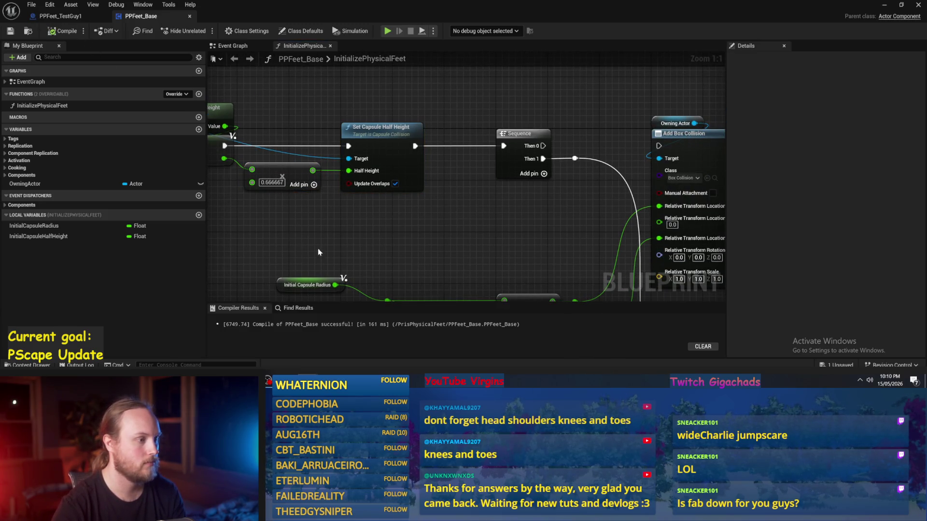
{"action": "scroll", "coordinate": [415, 240], "scroll_direction": "down", "scroll_amount": 1}
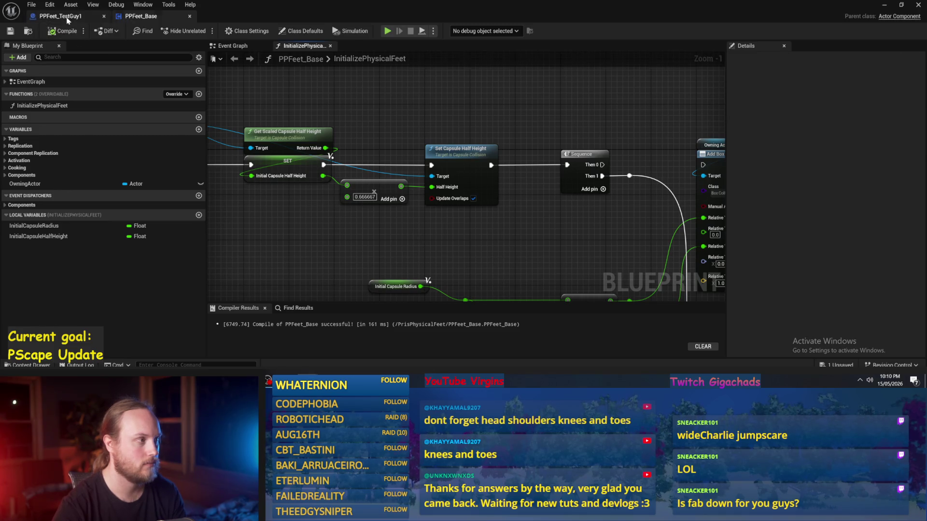
{"action": "left_click", "coordinate": [61, 16]}
- Select PPFeet_TestGuy1's Capsule in the viewport and reduce its Capsule Half Height to 57.333332
{"action": "left_click", "coordinate": [208, 46]}
{"action": "left_click_drag", "start_coordinate": [373, 193], "coordinate": [372, 152]}
{"action": "left_click", "coordinate": [372, 152]}
{"action": "key", "text": "f"}
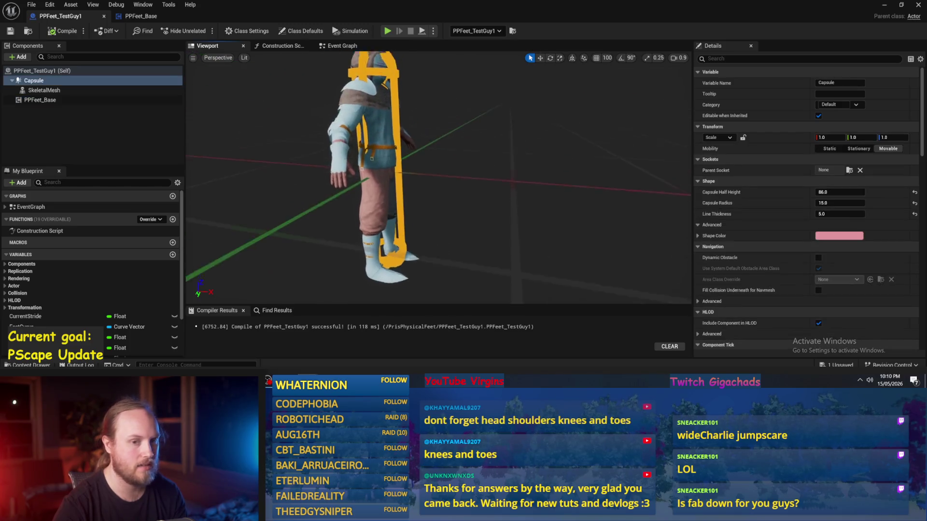
{"action": "left_click", "coordinate": [823, 192]}
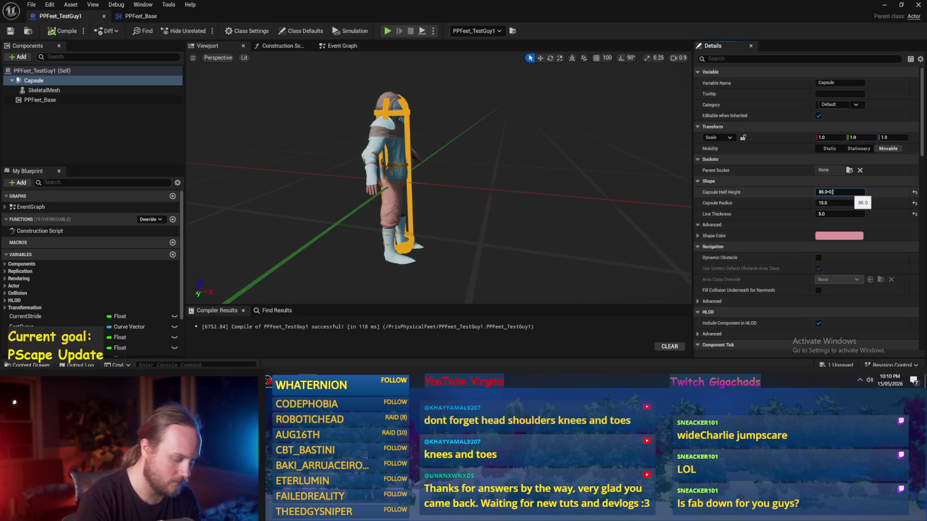
{"action": "type", "text": ".56"}
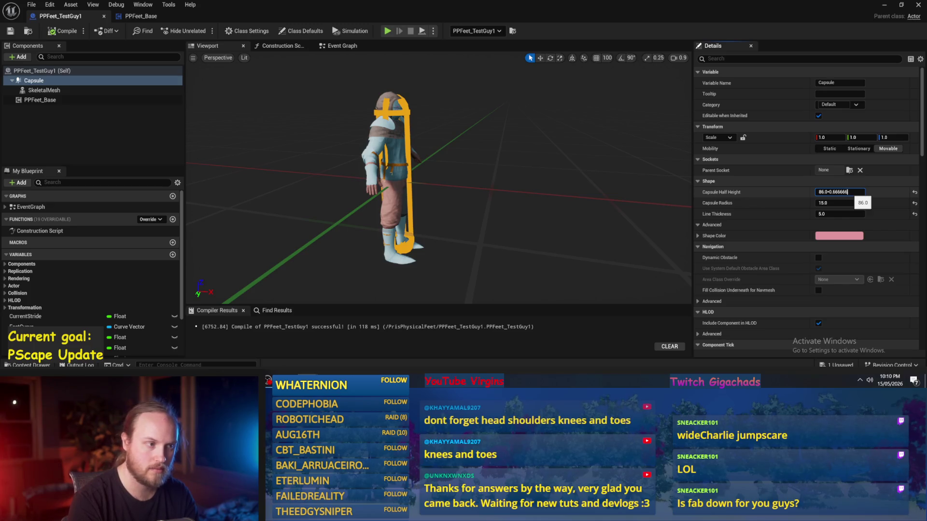
{"action": "key", "text": "Return"}
{"action": "key", "text": "f"}
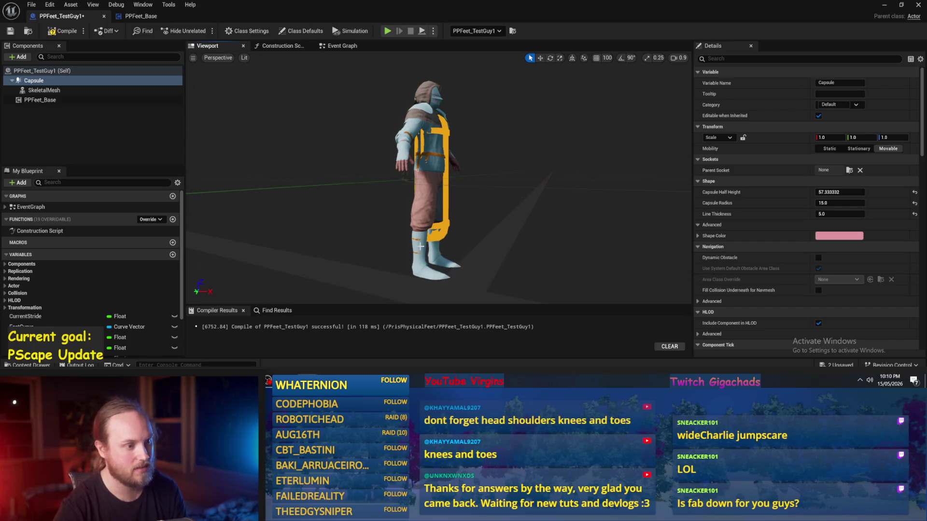
- Try lowering the SkeletalMesh, undo that move, and save PPFeet_TestGuy1
{"action": "left_click", "coordinate": [420, 247]}
{"action": "left_click_drag", "start_coordinate": [434, 267], "coordinate": [432, 287]}
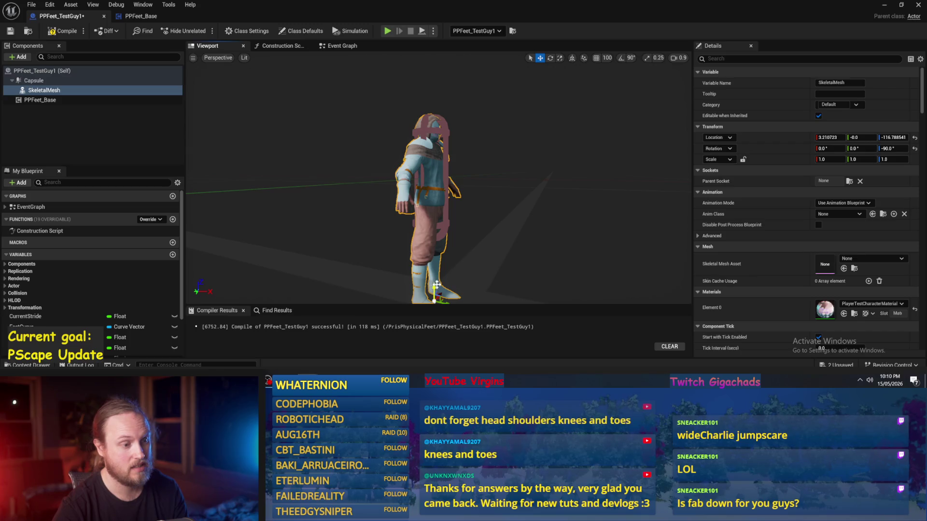
{"action": "key", "text": "ctrl+z"}
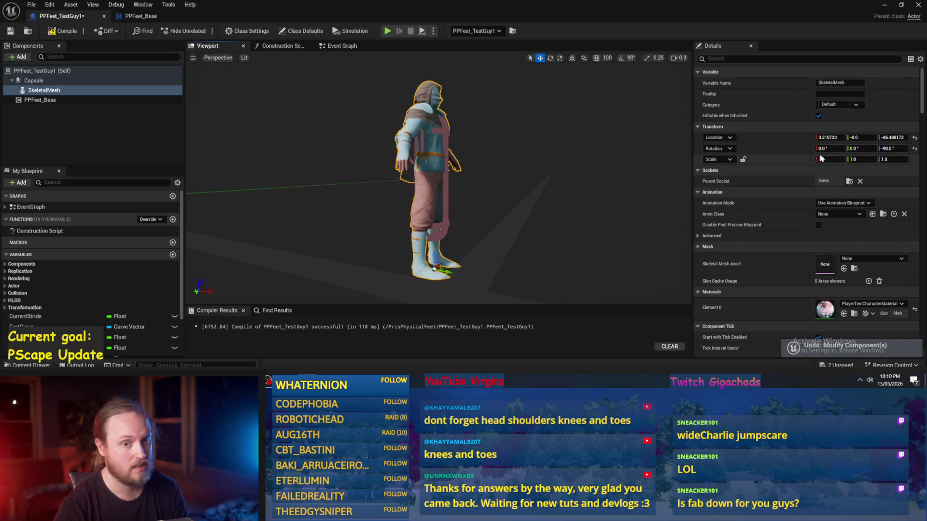
{"action": "key", "text": "ctrl+s"}
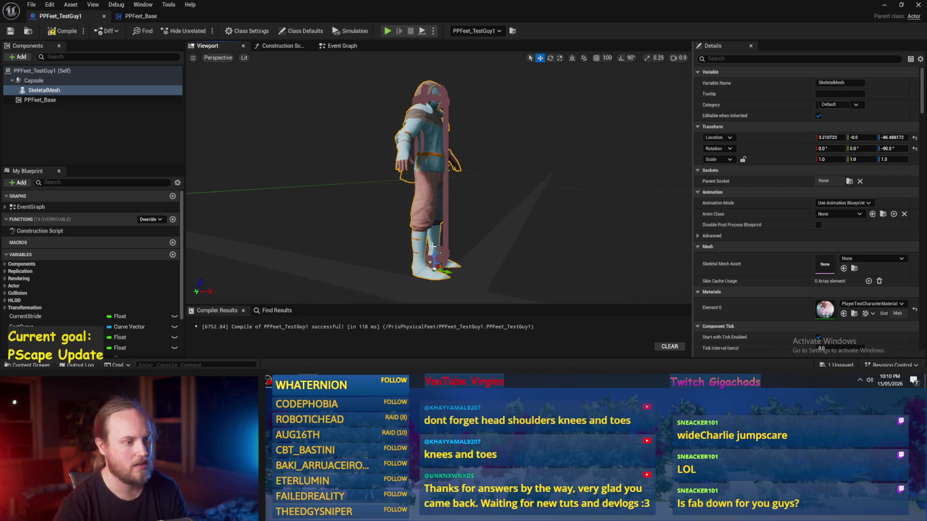
{"action": "key", "text": "ctrl+z"}
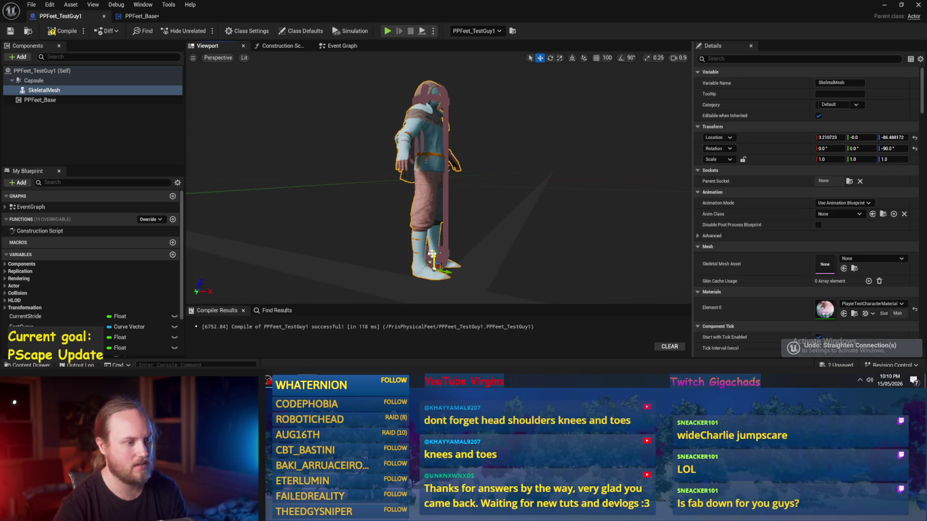
- Add a second Multiply node in PPFeet_Base: Initial Capsule Half Height times 1/6 (0.166666)
{"action": "left_click", "coordinate": [139, 17]}
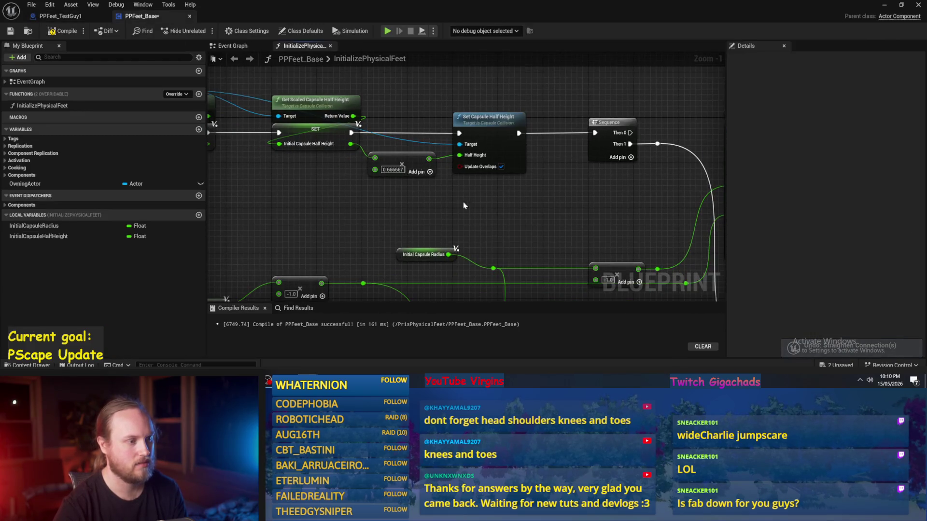
{"action": "left_click_drag", "start_coordinate": [350, 144], "coordinate": [363, 190]}
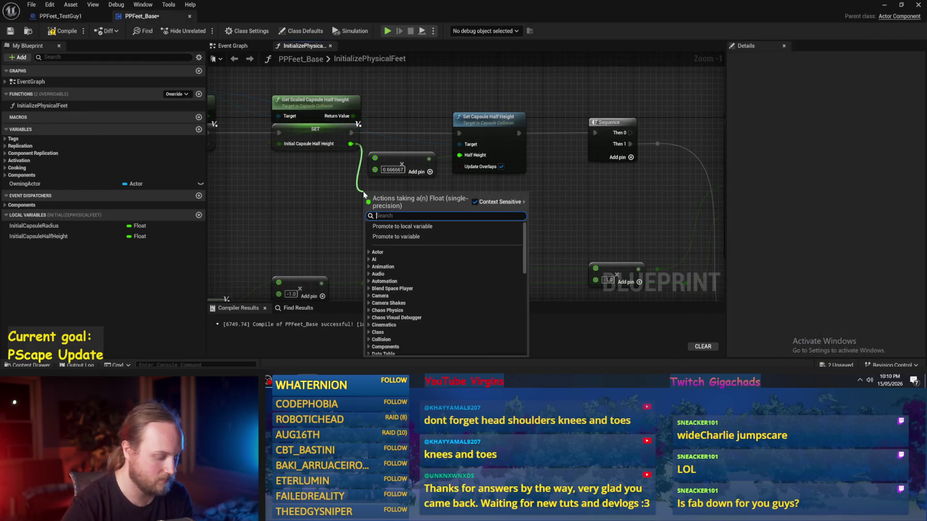
{"action": "type", "text": "*"}
{"action": "key", "text": "Return"}
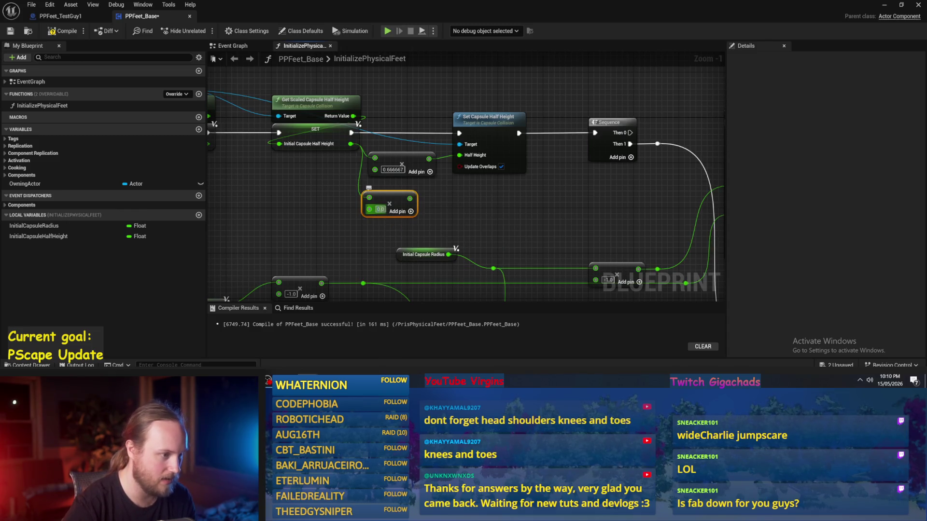
{"action": "left_click", "coordinate": [380, 209]}
{"action": "type", "text": "1/3"}
{"action": "key", "text": "Return"}
{"action": "type", "text": "1/6"}
{"action": "key", "text": "Return"}
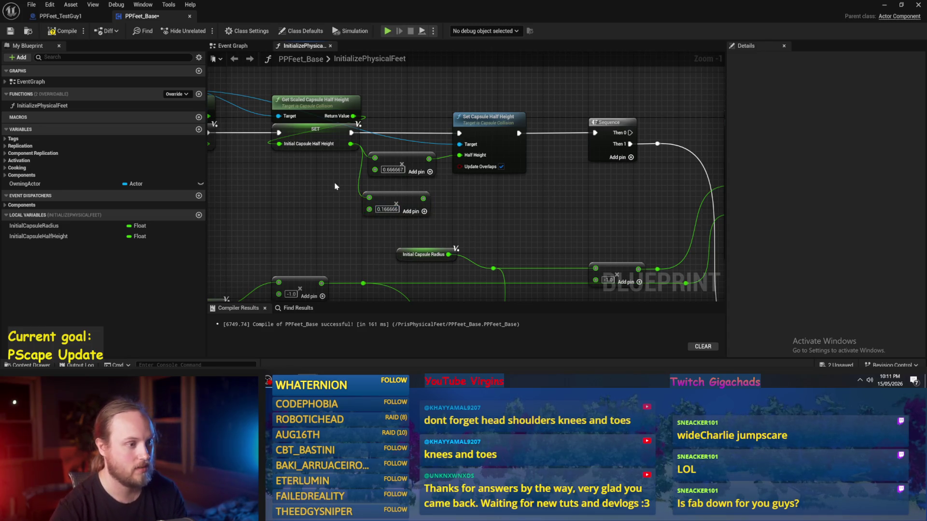
{"action": "left_click_drag", "start_coordinate": [406, 199], "coordinate": [412, 195]}
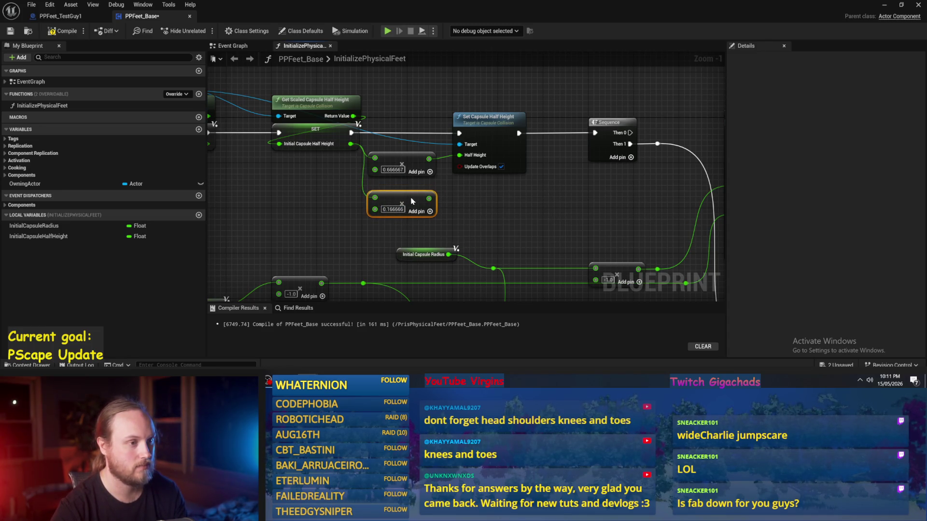
- Nudge the Initial Capsule Radius getter down and try straightening the node layout, then undo it
{"action": "scroll", "coordinate": [411, 201], "scroll_direction": "down", "scroll_amount": 4}
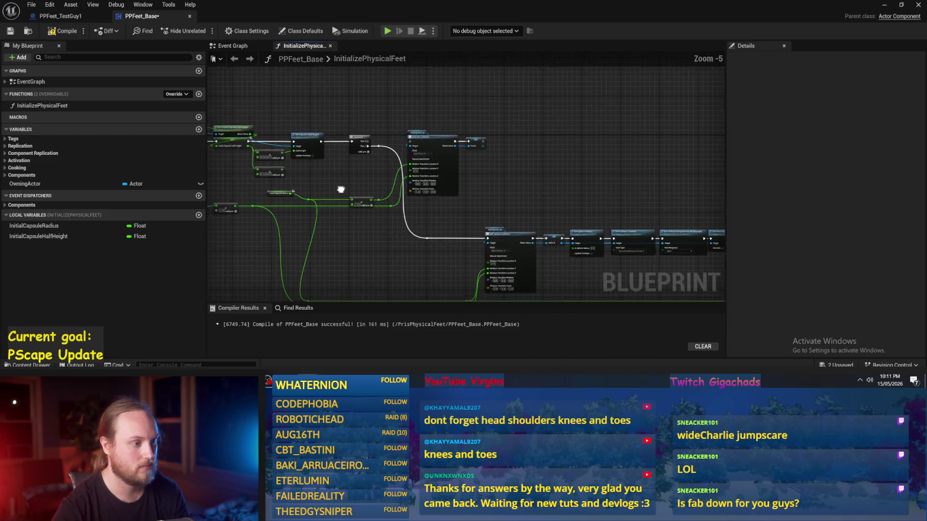
{"action": "scroll", "coordinate": [454, 186], "scroll_direction": "up", "scroll_amount": 2}
{"action": "left_click_drag", "start_coordinate": [409, 161], "coordinate": [395, 177]}
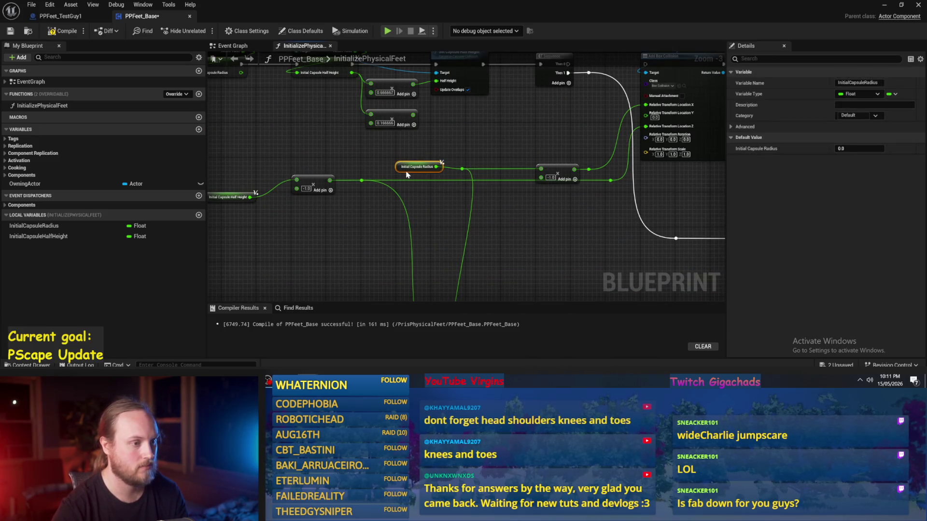
{"action": "left_click", "coordinate": [460, 169]}
{"action": "scroll", "coordinate": [434, 135], "scroll_direction": "down", "scroll_amount": 1}
{"action": "scroll", "coordinate": [530, 178], "scroll_direction": "up", "scroll_amount": 1}
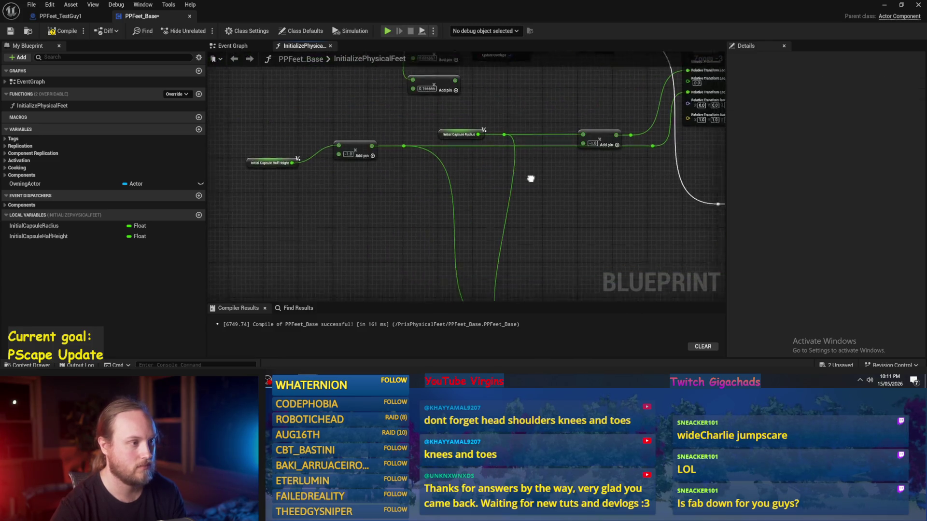
{"action": "mouse_move", "coordinate": [541, 281]}
{"action": "left_mouse_down"}
{"action": "mouse_move", "coordinate": [497, 178]}
{"action": "mouse_move", "coordinate": [451, 207]}
{"action": "mouse_move", "coordinate": [420, 203]}
{"action": "mouse_move", "coordinate": [544, 223]}
{"action": "mouse_move", "coordinate": [596, 269]}
{"action": "left_mouse_up"}
{"action": "left_click_drag", "start_coordinate": [395, 184], "coordinate": [420, 234]}
{"action": "left_click_drag", "start_coordinate": [351, 191], "coordinate": [403, 187]}
{"action": "scroll", "coordinate": [448, 165], "scroll_direction": "down", "scroll_amount": 4}
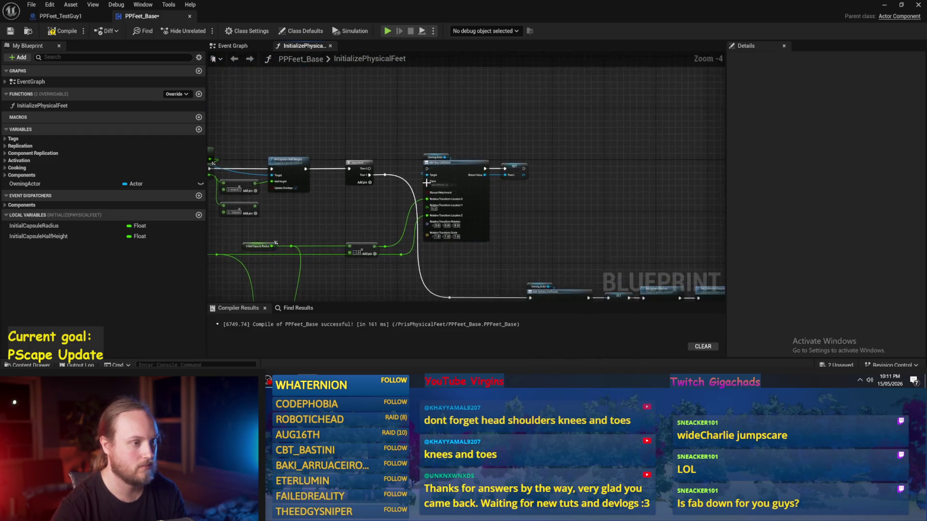
{"action": "left_click_drag", "start_coordinate": [475, 137], "coordinate": [391, 215]}
{"action": "key", "text": "f"}
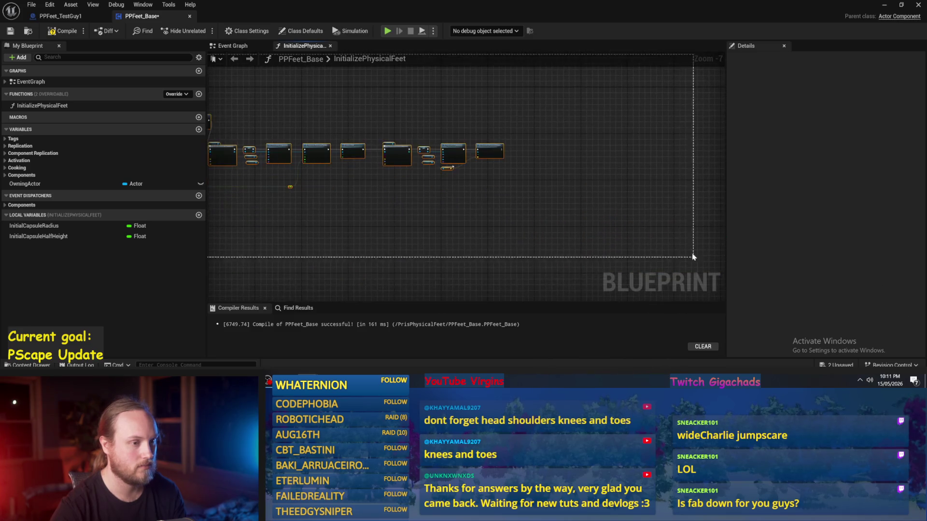
{"action": "key", "text": "ctrl+z"}
- Pan to the Sequence node and drag a new wire off Character Capsule
{"action": "scroll", "coordinate": [497, 192], "scroll_direction": "up", "scroll_amount": 2}
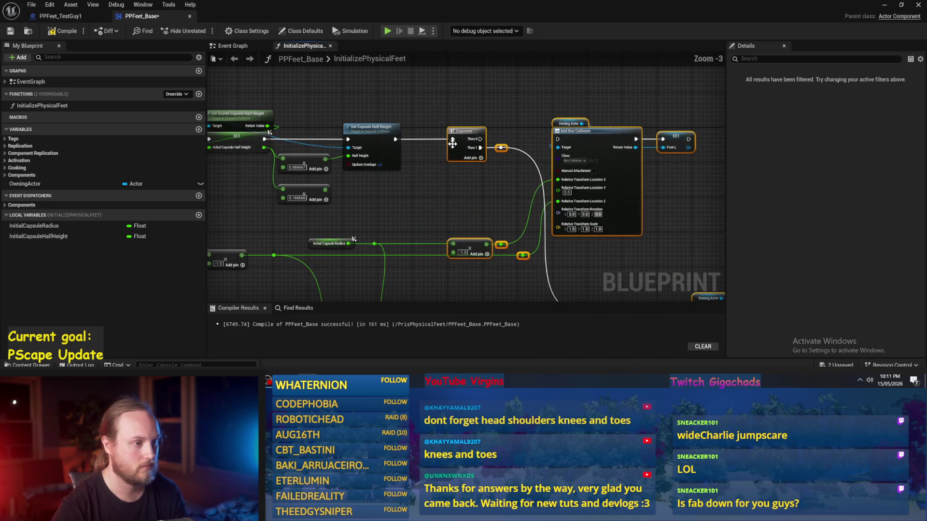
{"action": "left_click_drag", "start_coordinate": [436, 118], "coordinate": [607, 134]}
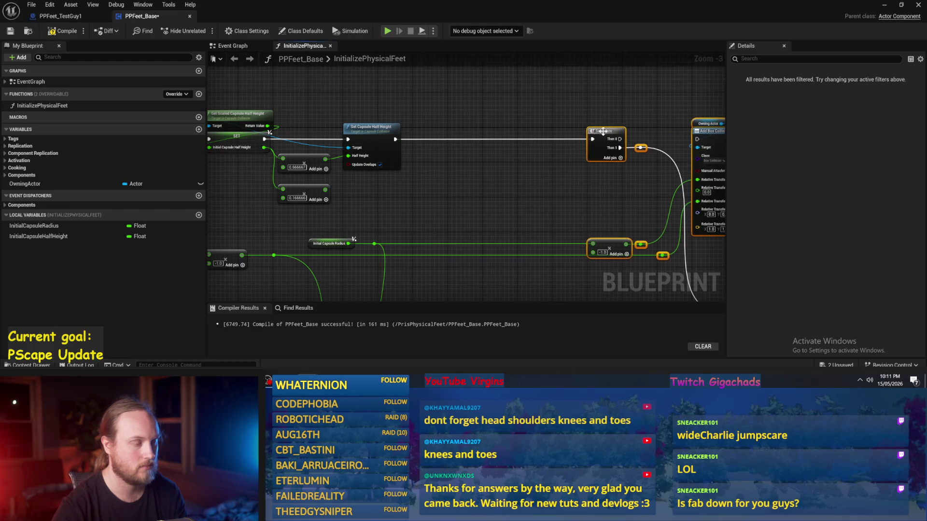
{"action": "left_click", "coordinate": [483, 211]}
{"action": "left_click_drag", "start_coordinate": [482, 211], "coordinate": [464, 181]}
{"action": "left_click_drag", "start_coordinate": [368, 187], "coordinate": [457, 223]}
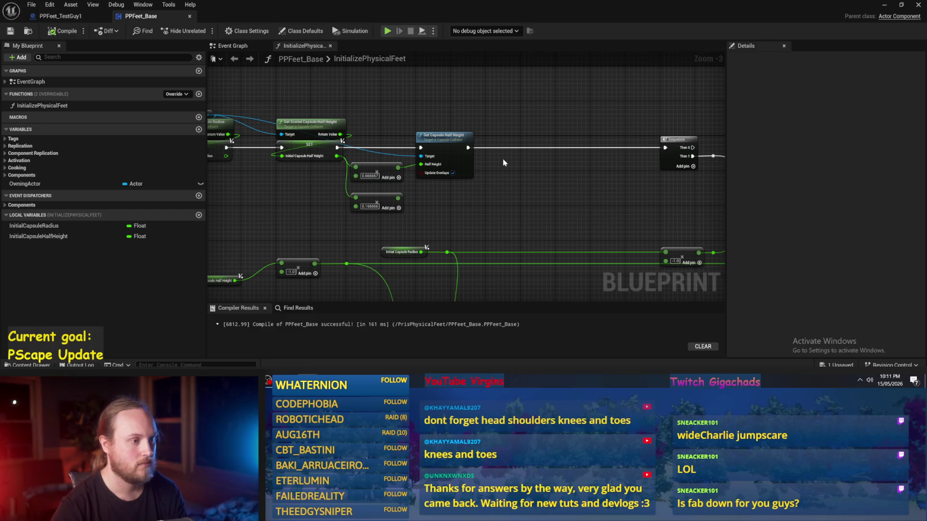
{"action": "scroll", "coordinate": [471, 155], "scroll_direction": "up", "scroll_amount": 2}
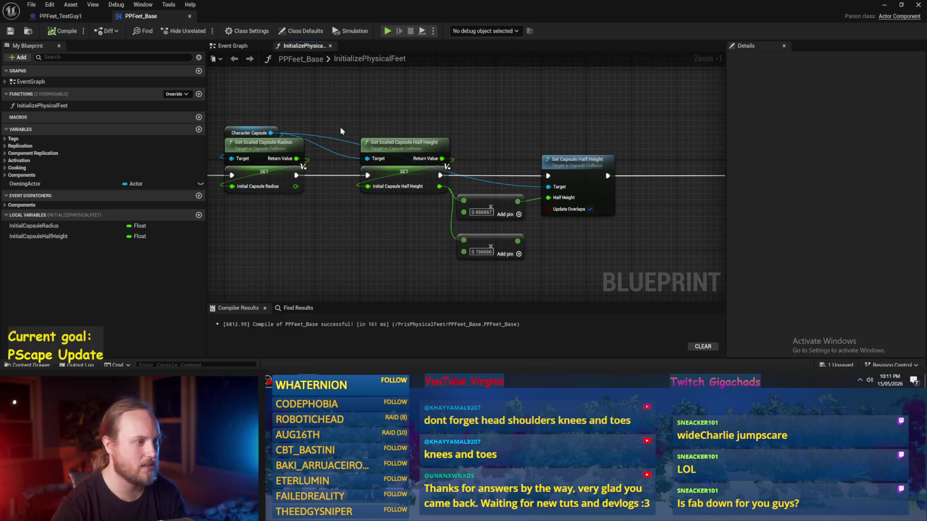
{"action": "left_click_drag", "start_coordinate": [274, 132], "coordinate": [621, 152]}
- Add a Set Relative Location node for Character Capsule with Z location 20
{"action": "type", "text": "set location"}
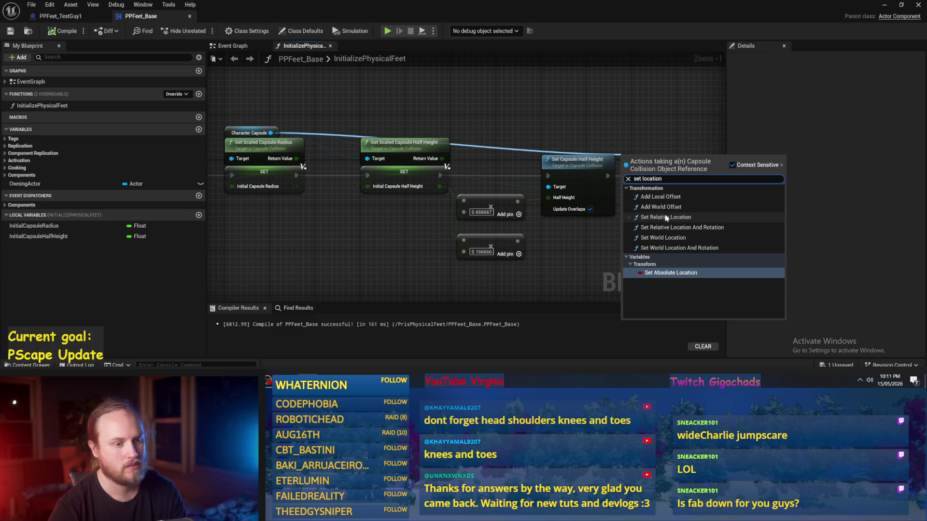
{"action": "left_click", "coordinate": [665, 217]}
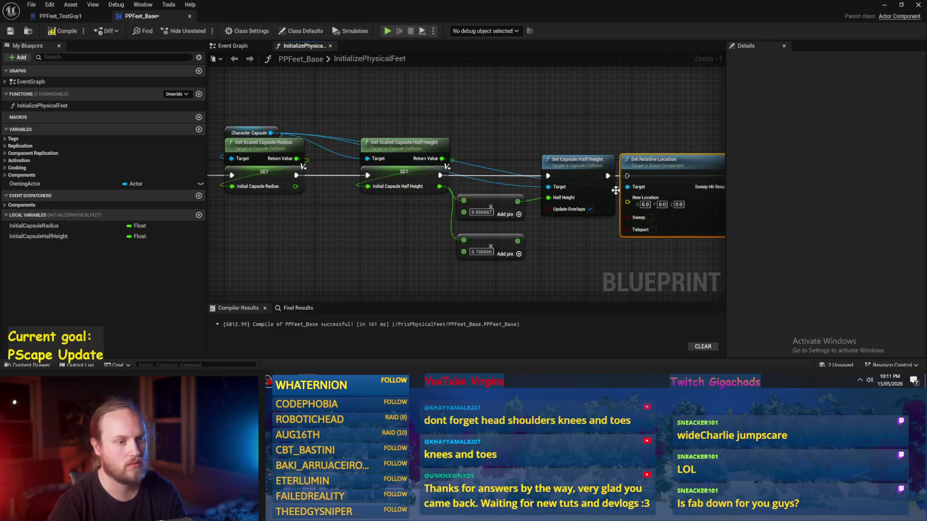
{"action": "mouse_move", "coordinate": [664, 179]}
{"action": "left_mouse_down"}
{"action": "mouse_move", "coordinate": [588, 144]}
{"action": "mouse_move", "coordinate": [573, 121]}
{"action": "left_mouse_up"}
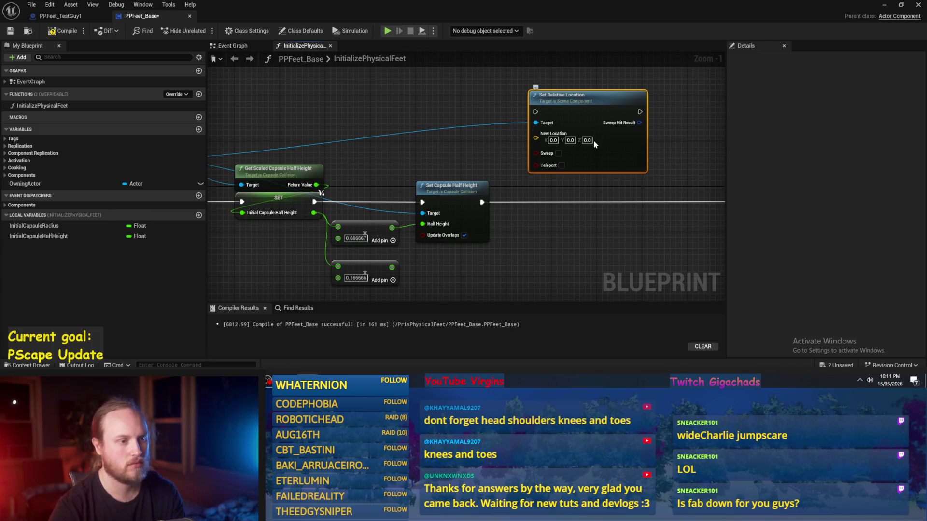
{"action": "type", "text": "20"}
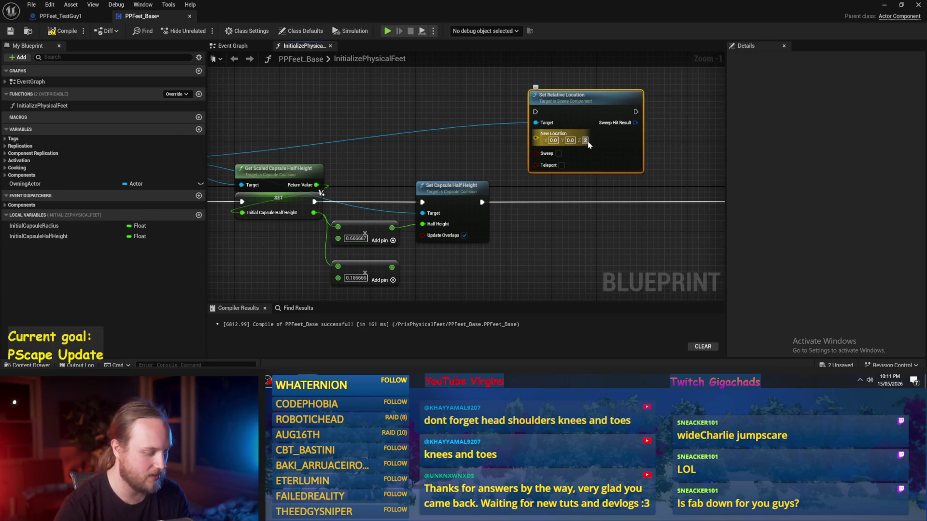
{"action": "key", "text": "Return"}
- Run execution through Set Relative Location after Set Capsule Half Height, split New Location, and compile
{"action": "left_click", "coordinate": [610, 213]}
{"action": "scroll", "coordinate": [471, 196], "scroll_direction": "down", "scroll_amount": 2}
{"action": "mouse_move", "coordinate": [480, 200]}
{"action": "left_mouse_down"}
{"action": "mouse_move", "coordinate": [520, 131]}
{"action": "mouse_move", "coordinate": [506, 137]}
{"action": "mouse_move", "coordinate": [585, 201]}
{"action": "mouse_move", "coordinate": [576, 200]}
{"action": "left_mouse_up"}
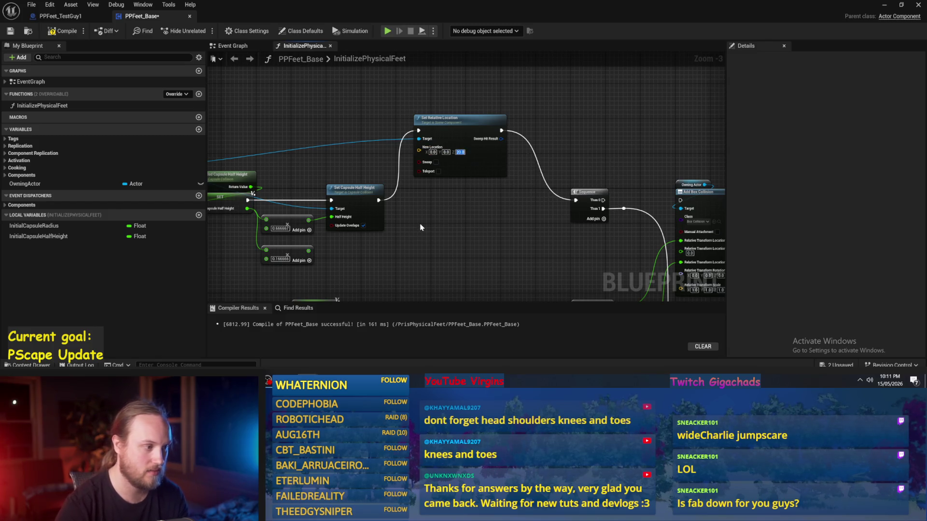
{"action": "left_click_drag", "start_coordinate": [397, 244], "coordinate": [353, 224]}
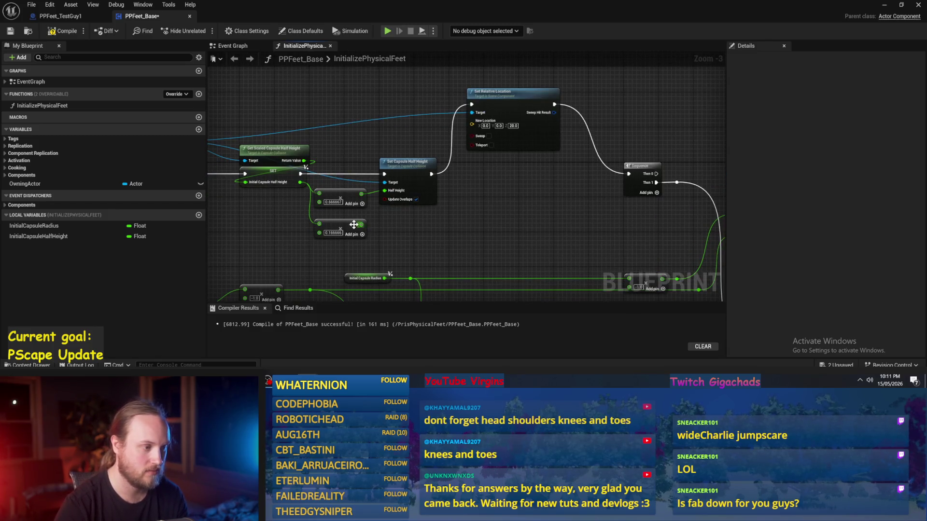
{"action": "right_click", "coordinate": [472, 125]}
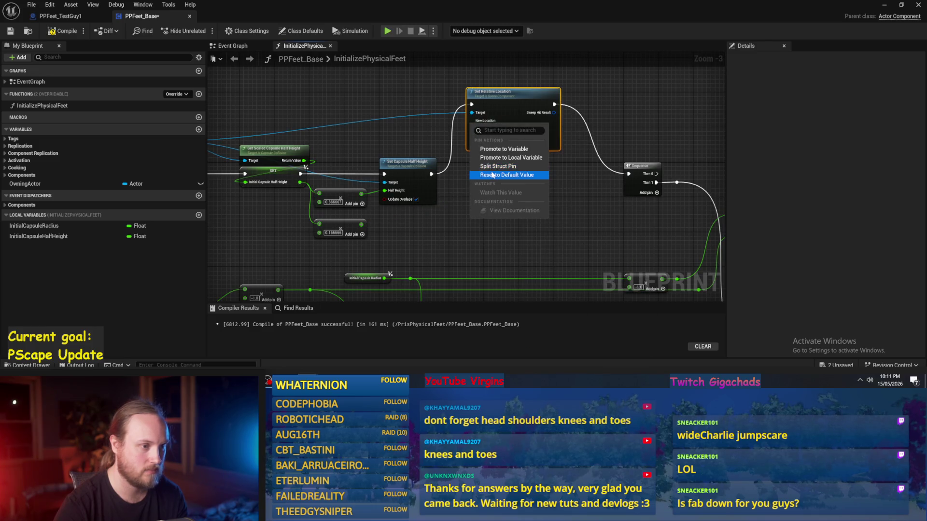
{"action": "left_click", "coordinate": [498, 166]}
{"action": "scroll", "coordinate": [383, 223], "scroll_direction": "up", "scroll_amount": 3}
{"action": "scroll", "coordinate": [351, 234], "scroll_direction": "down", "scroll_amount": 4}
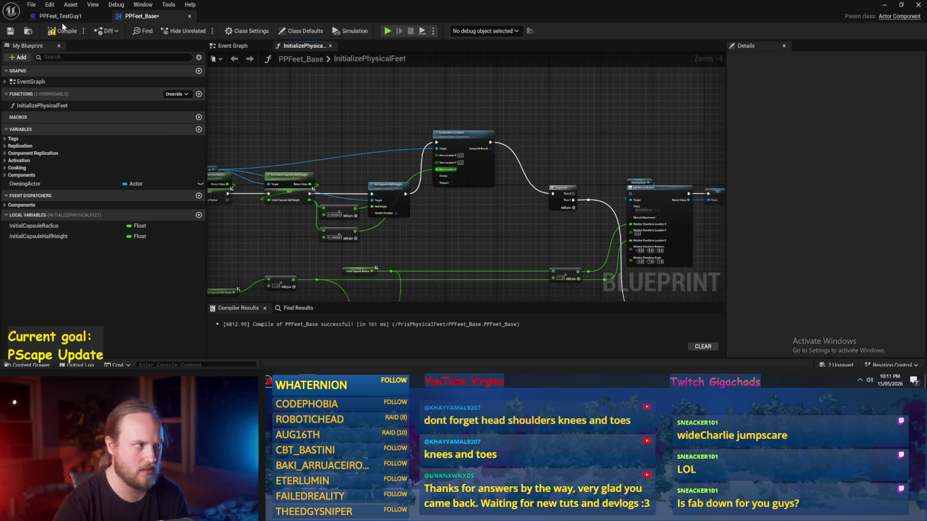
{"action": "left_click", "coordinate": [67, 31]}
- Minimize the blueprint editor to watch the play-test, then return to PPFeet_Base's capsule half height nodes
{"action": "left_click", "coordinate": [884, 5]}
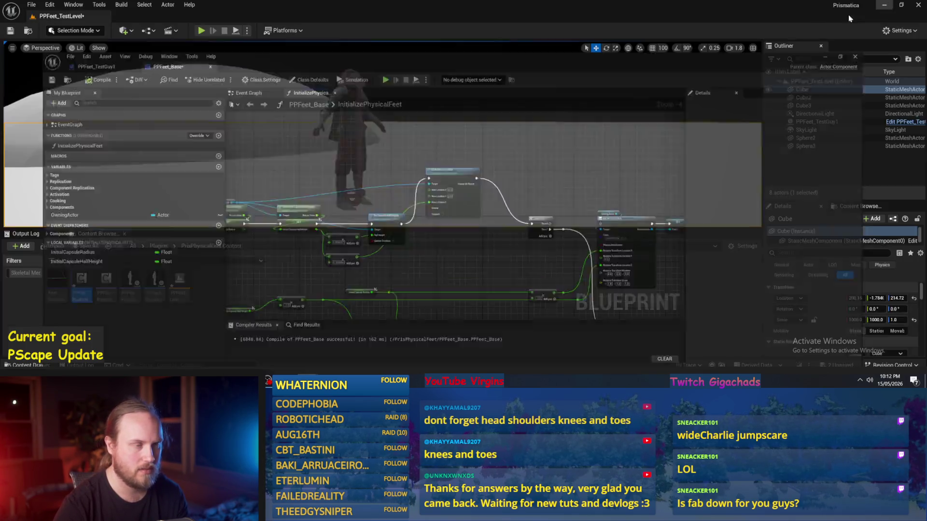
{"action": "scroll", "coordinate": [405, 155], "scroll_direction": "down", "scroll_amount": 10}
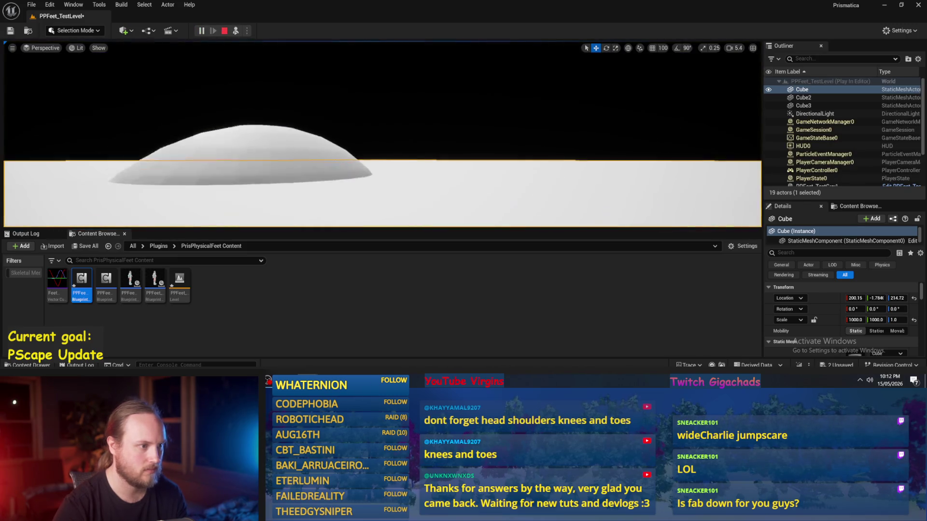
{"action": "scroll", "coordinate": [406, 155], "scroll_direction": "up", "scroll_amount": 5}
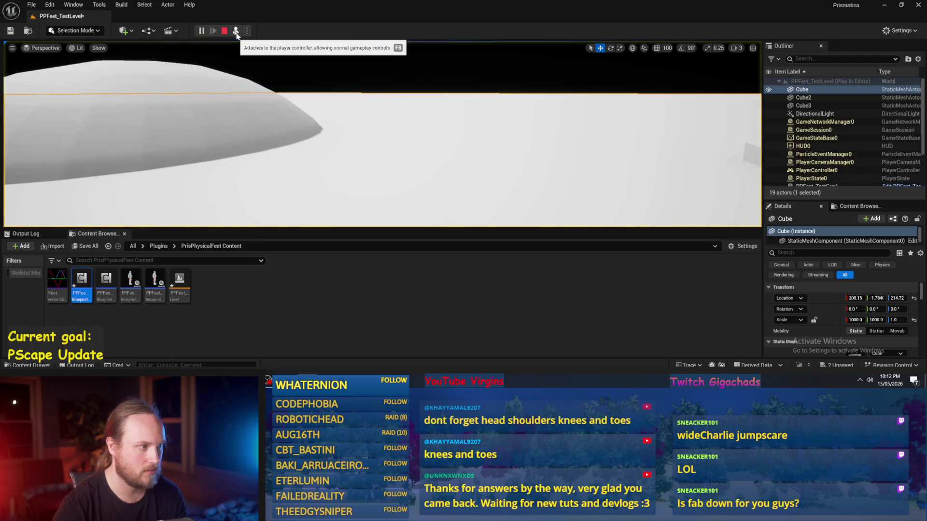
{"action": "mouse_move", "coordinate": [314, 363]}
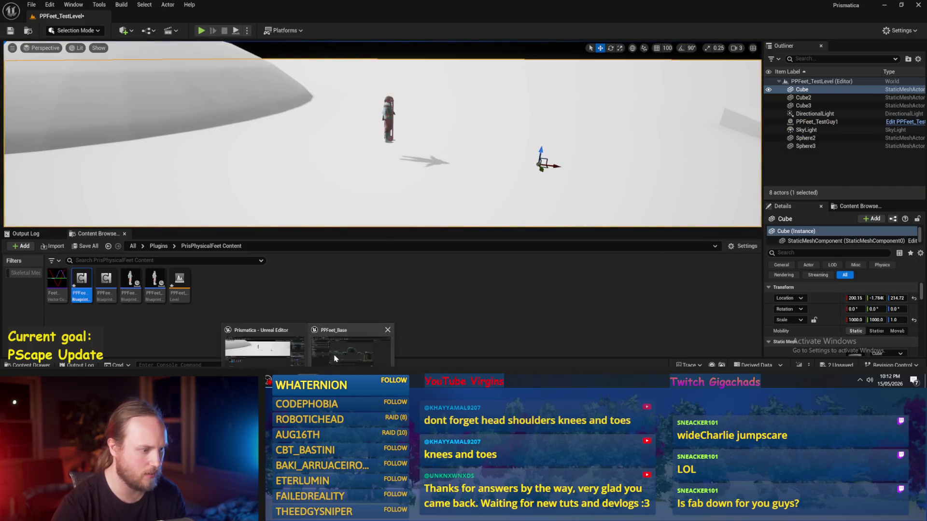
{"action": "left_click", "coordinate": [353, 350]}
{"action": "mouse_move", "coordinate": [471, 207]}
{"action": "left_mouse_down"}
{"action": "mouse_move", "coordinate": [532, 186]}
{"action": "mouse_move", "coordinate": [473, 177]}
{"action": "left_mouse_up"}
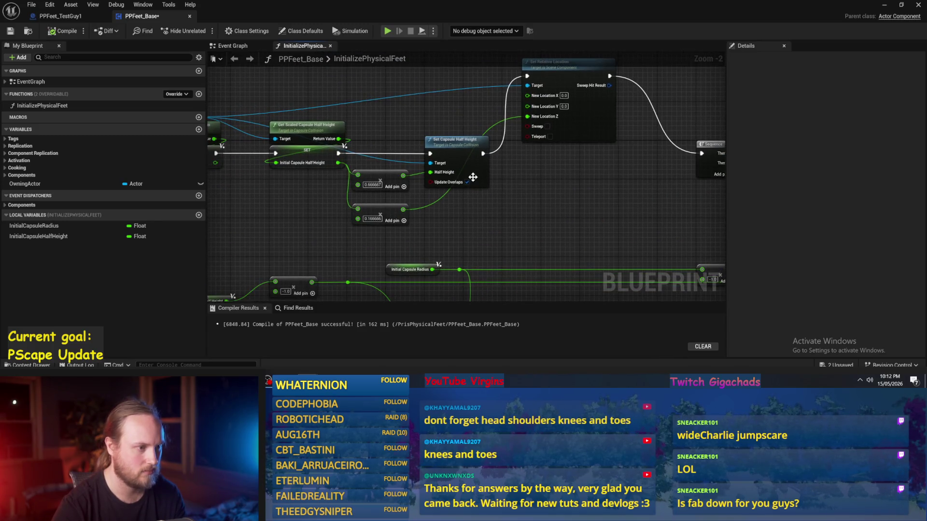
- Turn off Update Overlaps on Set Capsule Half Height and set the box collision response to Ignore
{"action": "left_click", "coordinate": [467, 183]}
{"action": "scroll", "coordinate": [468, 184], "scroll_direction": "down", "scroll_amount": 1}
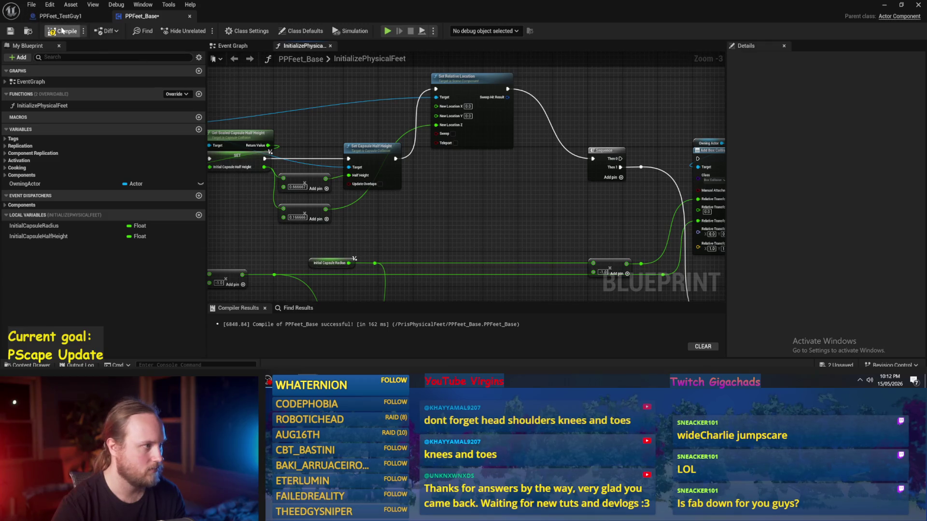
{"action": "left_click_drag", "start_coordinate": [554, 208], "coordinate": [400, 172]}
{"action": "left_click_drag", "start_coordinate": [676, 213], "coordinate": [514, 213]}
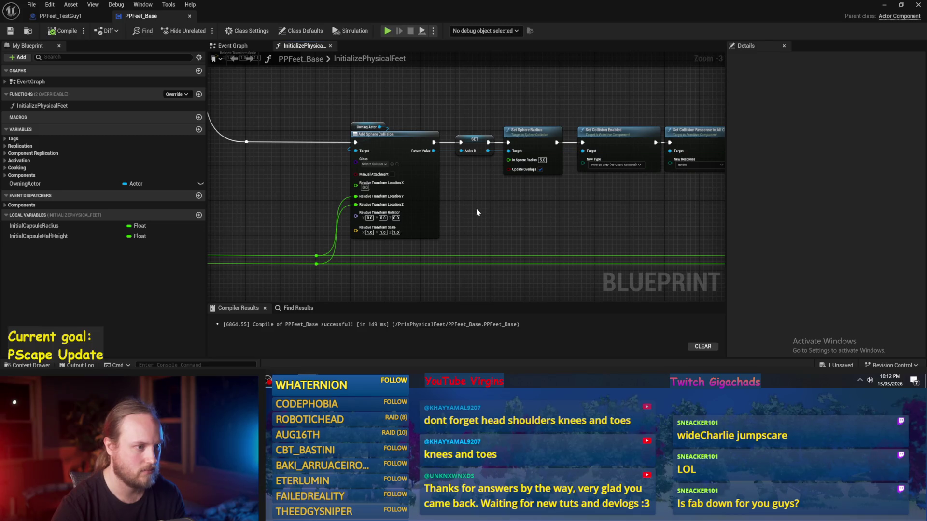
{"action": "left_click_drag", "start_coordinate": [583, 223], "coordinate": [443, 229]}
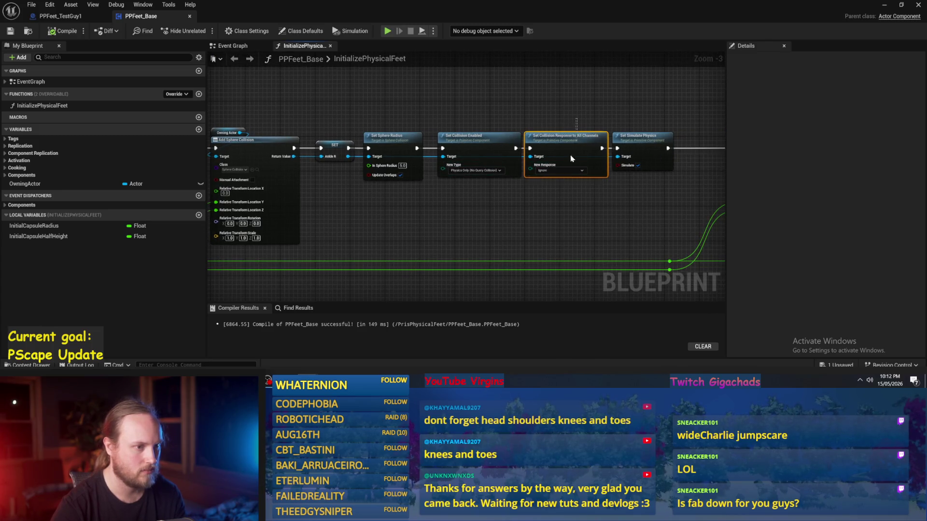
{"action": "left_click_drag", "start_coordinate": [634, 197], "coordinate": [317, 187]}
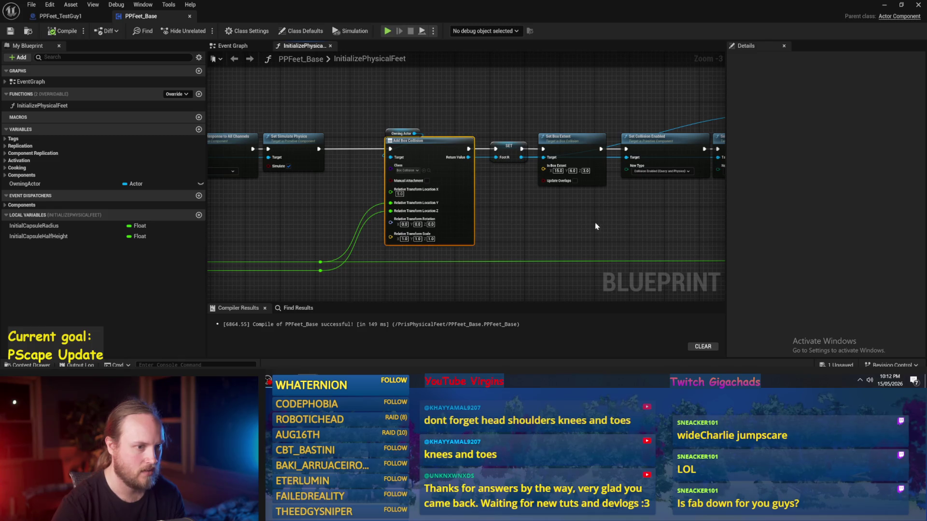
{"action": "left_click_drag", "start_coordinate": [600, 221], "coordinate": [349, 223]}
{"action": "left_click", "coordinate": [481, 179]}
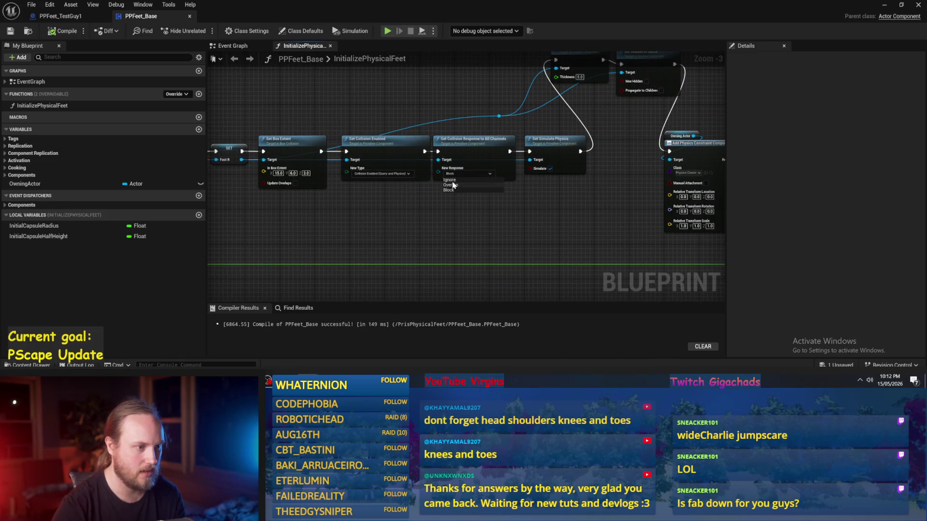
{"action": "left_click", "coordinate": [10, 30]}
- Pan to the physics constraint nodes, play-test the level, and switch back to the editor
{"action": "mouse_move", "coordinate": [441, 129]}
{"action": "left_mouse_down"}
{"action": "mouse_move", "coordinate": [442, 158]}
{"action": "mouse_move", "coordinate": [292, 136]}
{"action": "left_mouse_up"}
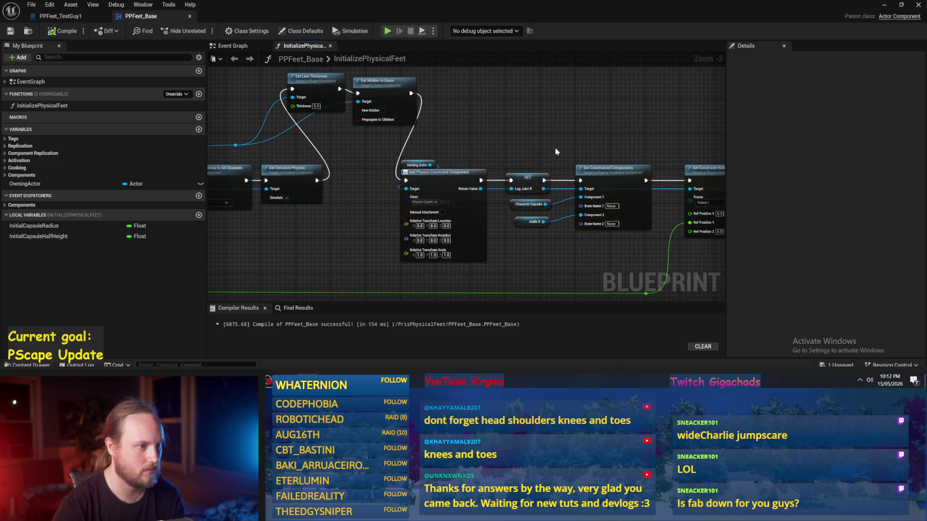
{"action": "left_click_drag", "start_coordinate": [556, 151], "coordinate": [507, 151]}
{"action": "left_click", "coordinate": [884, 5]}
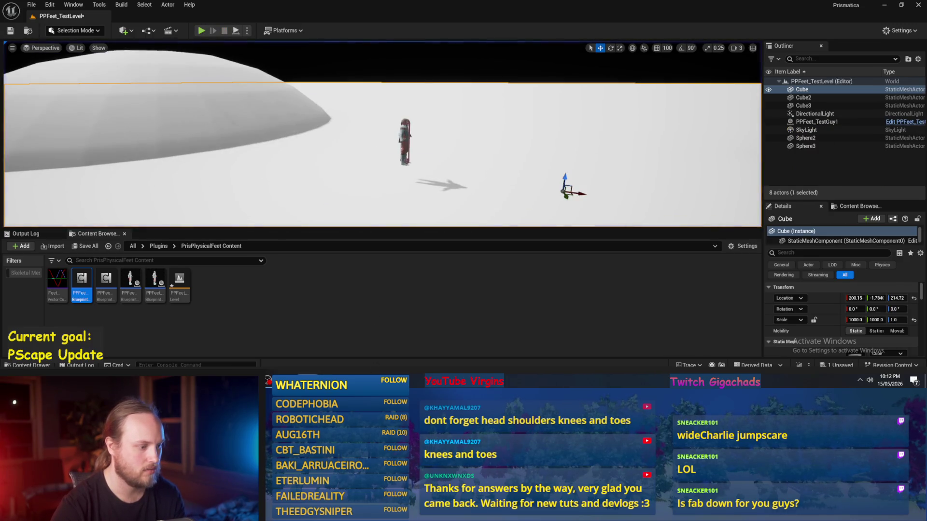
{"action": "key", "text": "alt+Tab"}
{"action": "left_click_drag", "start_coordinate": [411, 239], "coordinate": [408, 235]}
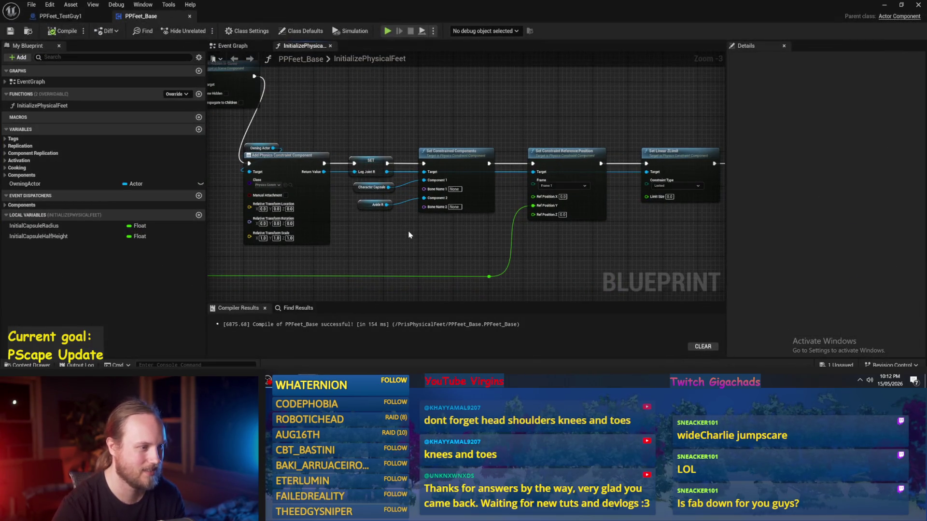
- Pan and zoom across the leg and foot constraint chains to inspect Set Constraint Reference Position
{"action": "scroll", "coordinate": [407, 235], "scroll_direction": "up", "scroll_amount": 1}
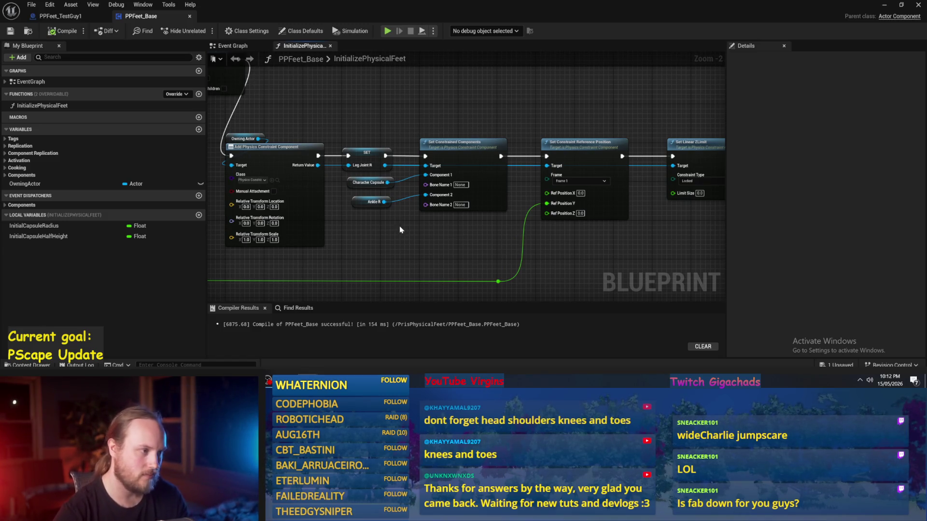
{"action": "mouse_move", "coordinate": [395, 245]}
{"action": "left_mouse_down"}
{"action": "mouse_move", "coordinate": [370, 235]}
{"action": "mouse_move", "coordinate": [485, 234]}
{"action": "mouse_move", "coordinate": [423, 248]}
{"action": "mouse_move", "coordinate": [514, 254]}
{"action": "mouse_move", "coordinate": [436, 234]}
{"action": "mouse_move", "coordinate": [363, 240]}
{"action": "left_mouse_up"}
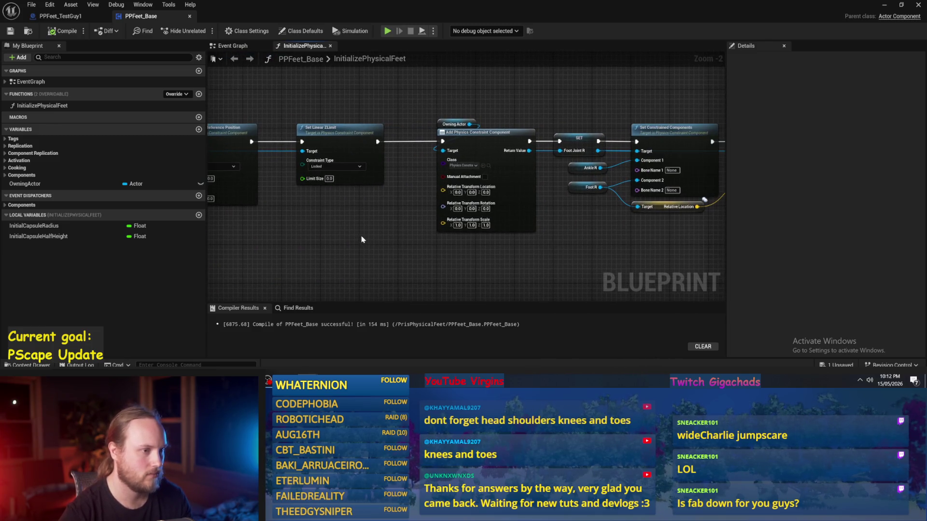
{"action": "scroll", "coordinate": [363, 236], "scroll_direction": "up", "scroll_amount": 1}
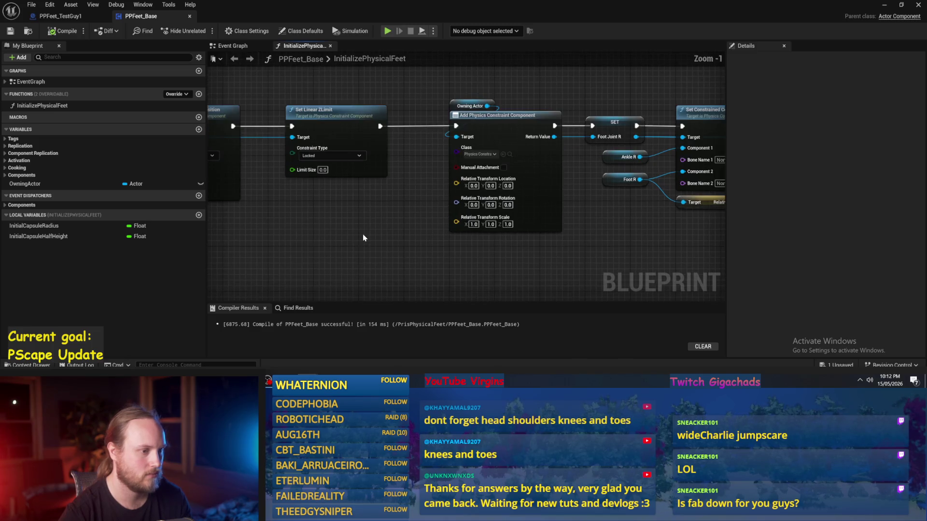
{"action": "scroll", "coordinate": [381, 235], "scroll_direction": "down", "scroll_amount": 1}
{"action": "left_click_drag", "start_coordinate": [433, 252], "coordinate": [269, 240]}
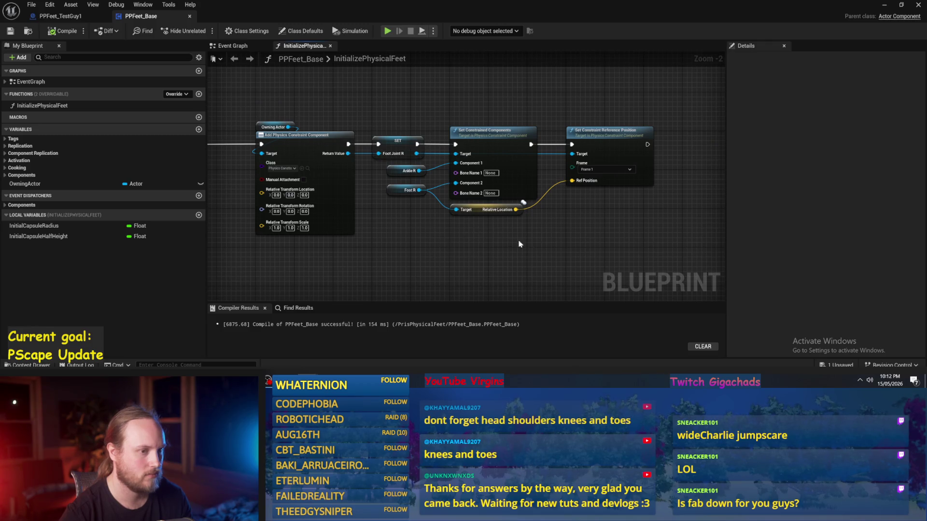
{"action": "scroll", "coordinate": [520, 244], "scroll_direction": "up", "scroll_amount": 2}
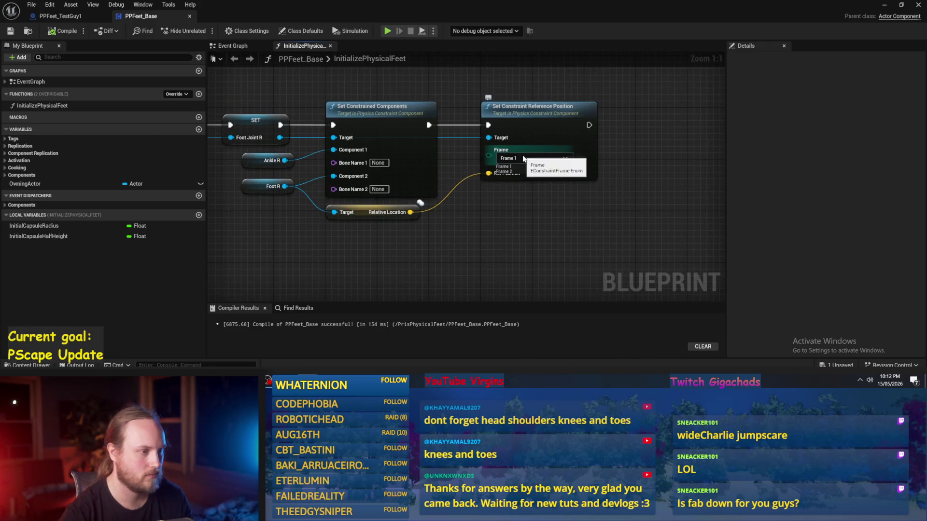
{"action": "scroll", "coordinate": [444, 247], "scroll_direction": "down", "scroll_amount": 2}
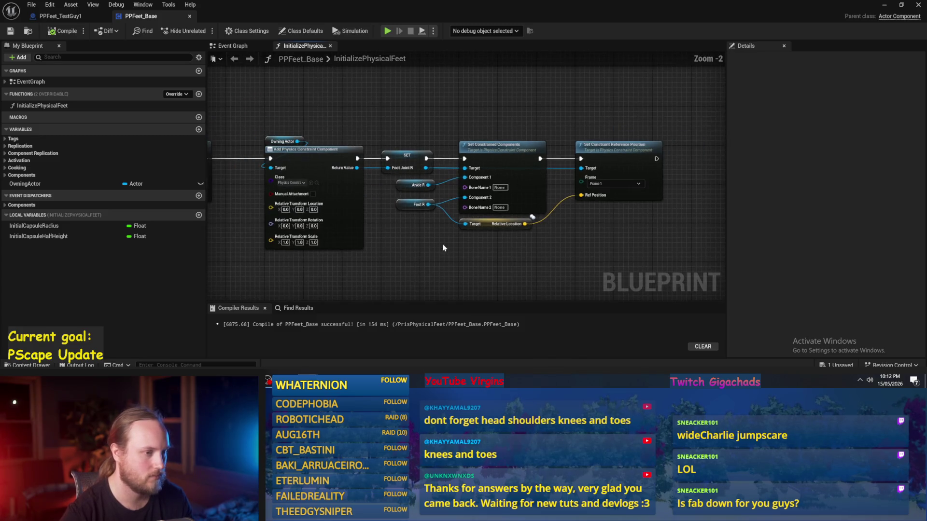
{"action": "scroll", "coordinate": [386, 247], "scroll_direction": "down", "scroll_amount": 2}
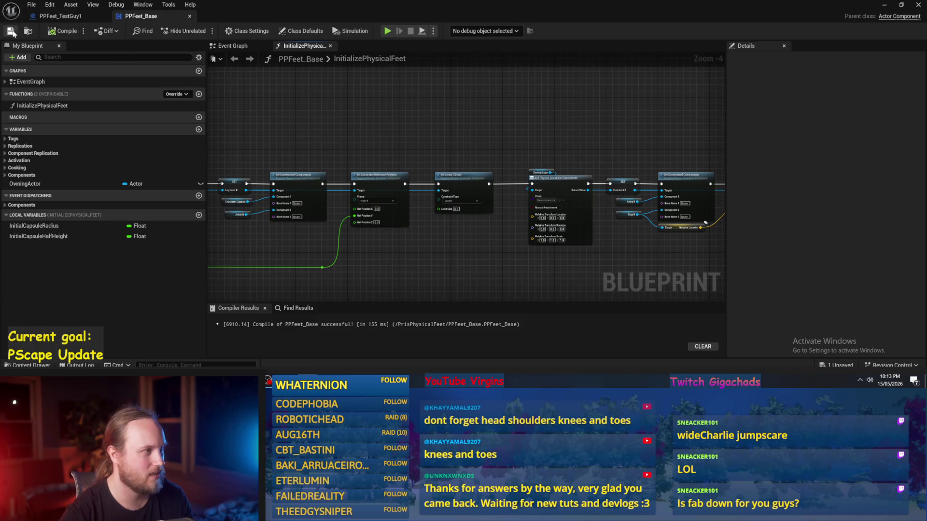
- Reposition the reroute knot on the blue wire and recompile PPFeet_Base
{"action": "scroll", "coordinate": [601, 147], "scroll_direction": "up", "scroll_amount": 1}
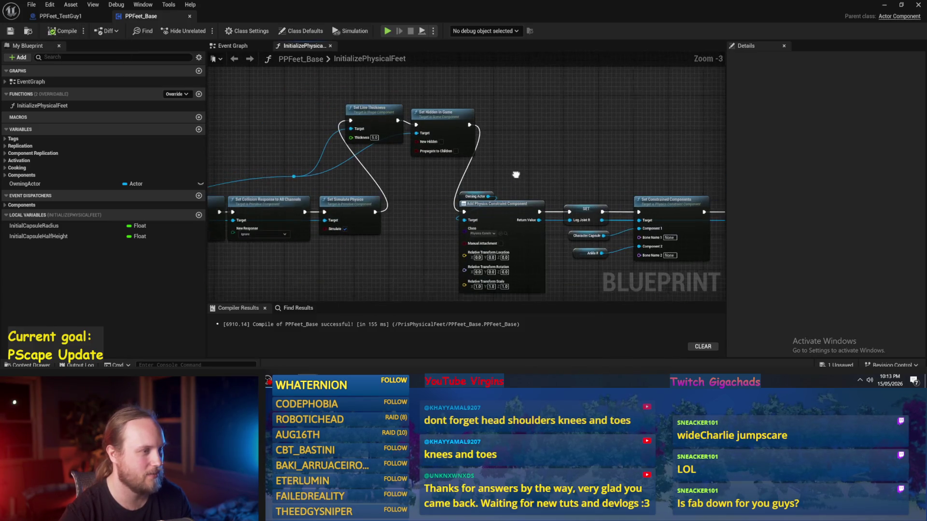
{"action": "scroll", "coordinate": [375, 161], "scroll_direction": "down", "scroll_amount": 1}
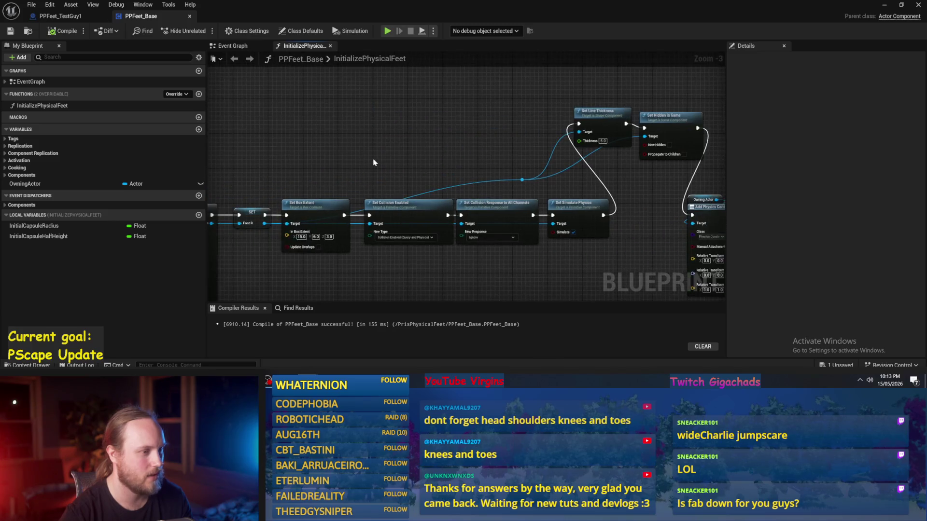
{"action": "left_click_drag", "start_coordinate": [539, 162], "coordinate": [487, 131]}
{"action": "left_click_drag", "start_coordinate": [561, 151], "coordinate": [542, 144]}
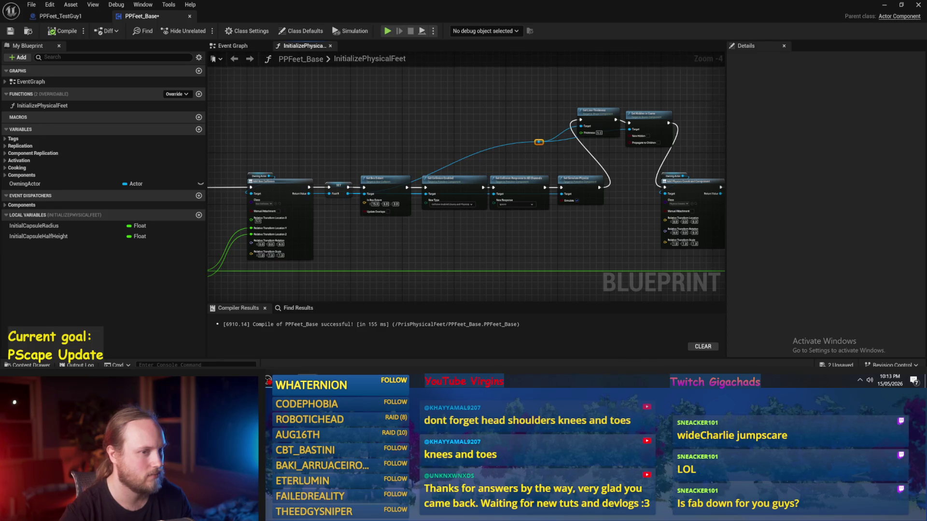
{"action": "scroll", "coordinate": [541, 141], "scroll_direction": "up", "scroll_amount": 2}
{"action": "left_click", "coordinate": [581, 124]}
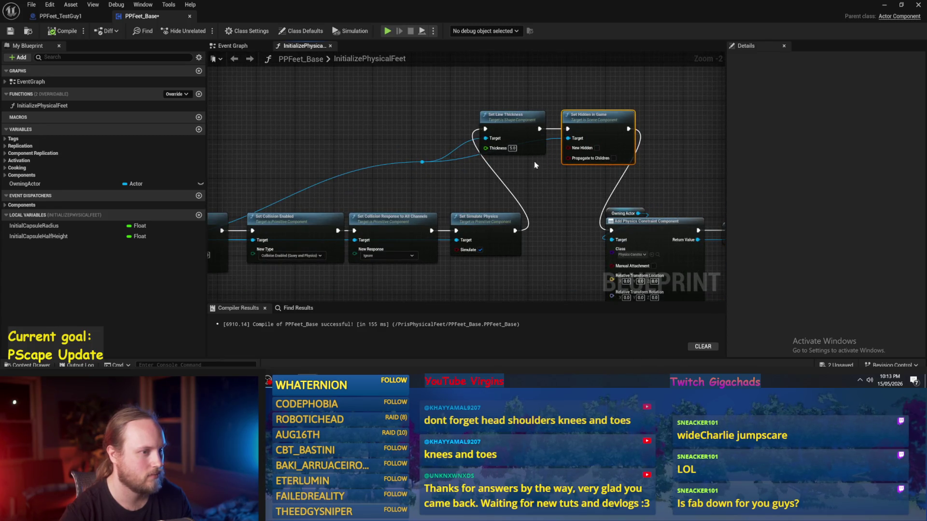
{"action": "left_click", "coordinate": [416, 107]}
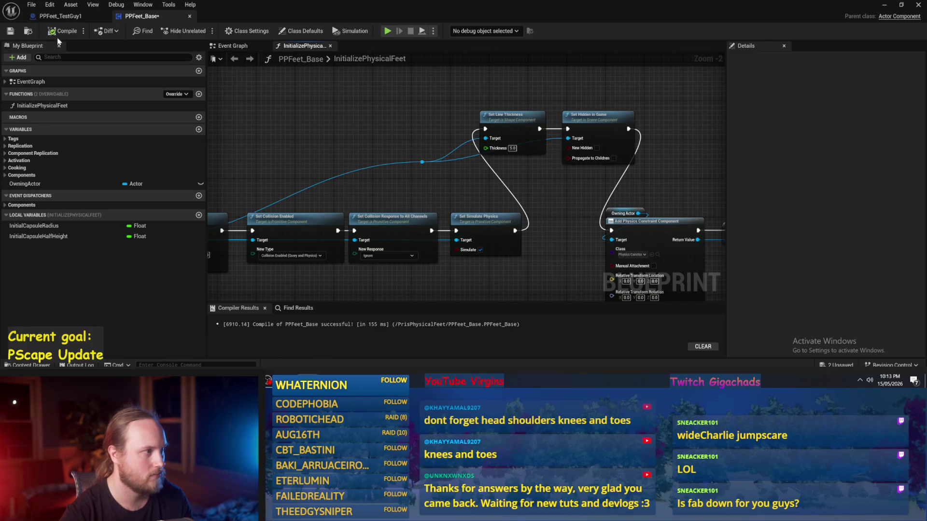
- Glance at the Event Graph and PPFeet_TestGuy1, then return to InitializePhysicalFeet in PPFeet_Base
{"action": "left_click", "coordinate": [241, 47]}
{"action": "double_click", "coordinate": [408, 164]}
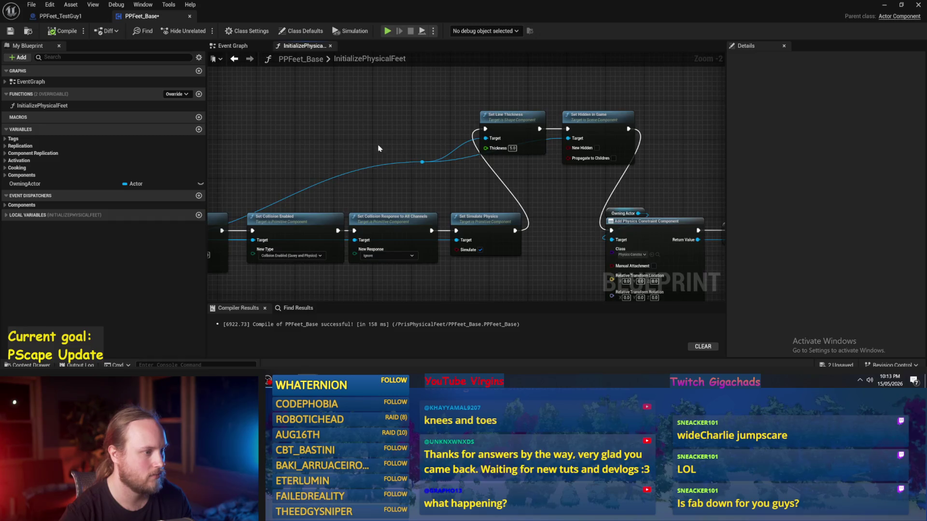
{"action": "scroll", "coordinate": [487, 147], "scroll_direction": "up", "scroll_amount": 2}
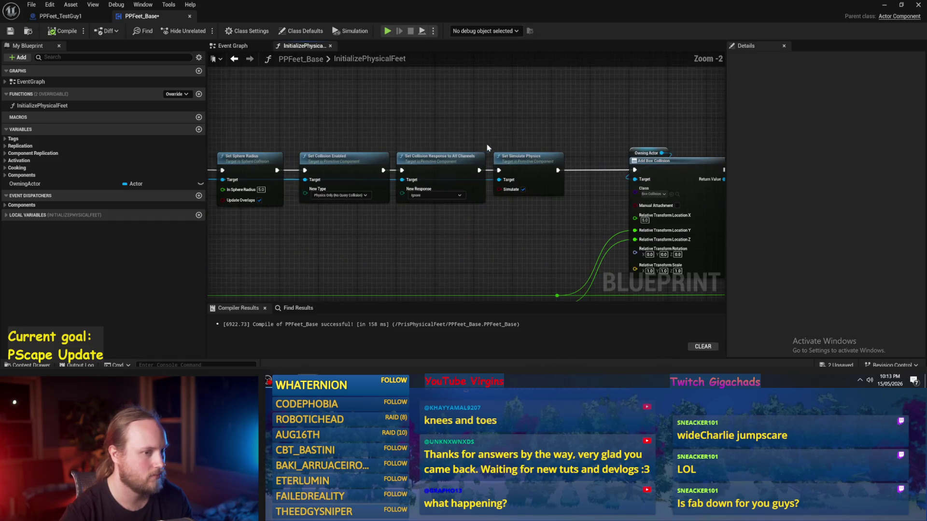
{"action": "scroll", "coordinate": [459, 144], "scroll_direction": "down", "scroll_amount": 2}
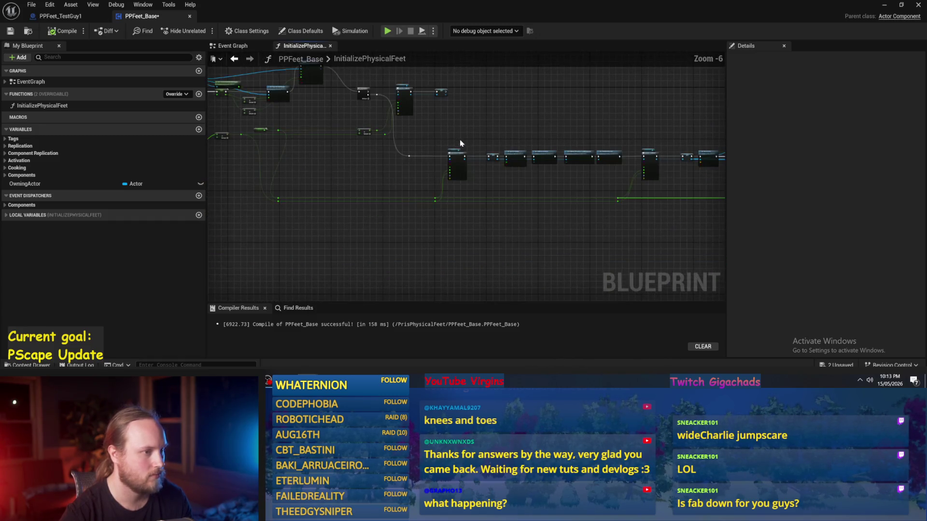
{"action": "scroll", "coordinate": [476, 139], "scroll_direction": "up", "scroll_amount": 1}
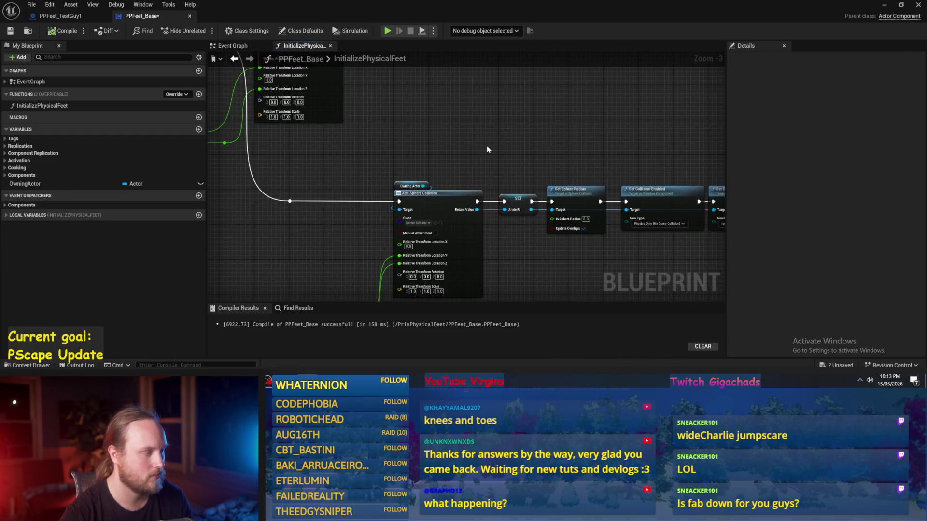
{"action": "left_click", "coordinate": [58, 16]}
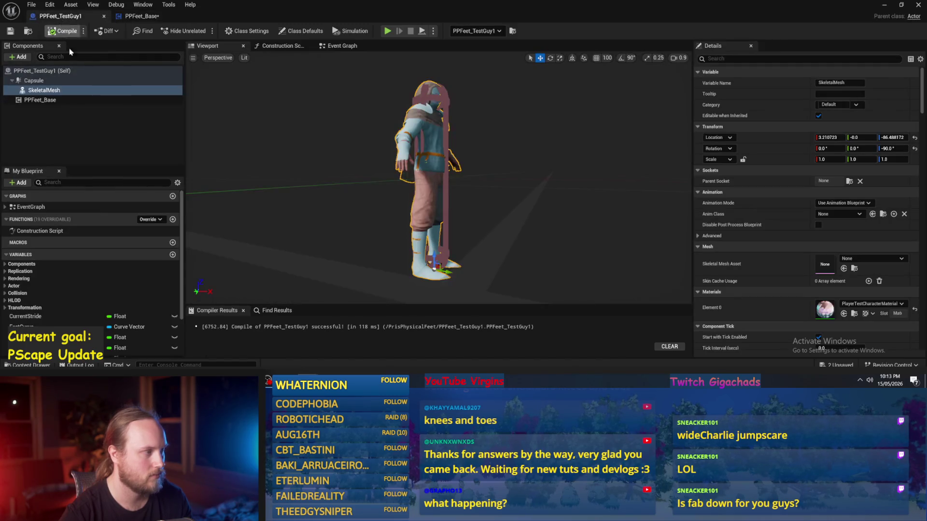
{"action": "left_click", "coordinate": [149, 19]}
{"action": "scroll", "coordinate": [441, 133], "scroll_direction": "down", "scroll_amount": 1}
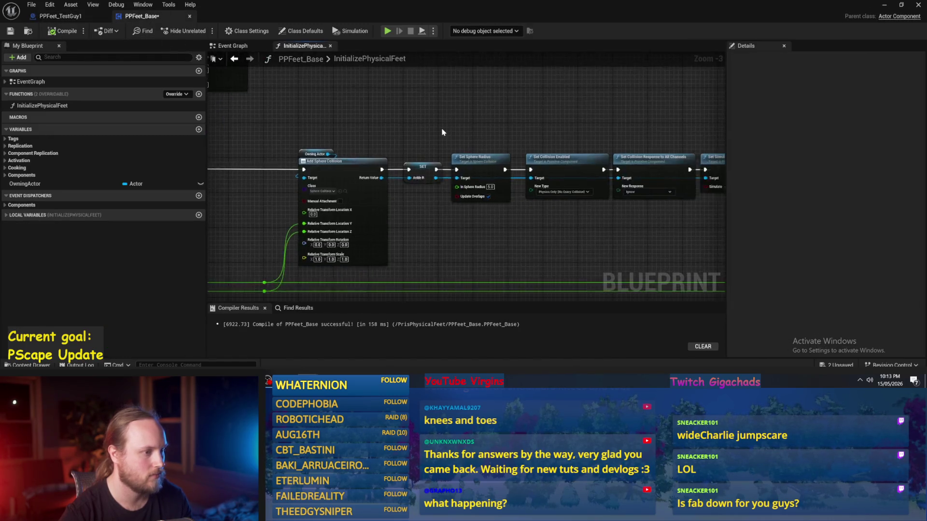
- Select the Owning Actor, Add Physics Constraint Component and SET nodes for copying
{"action": "scroll", "coordinate": [242, 141], "scroll_direction": "down", "scroll_amount": 1}
{"action": "mouse_move", "coordinate": [369, 136]}
{"action": "left_mouse_down"}
{"action": "mouse_move", "coordinate": [317, 141]}
{"action": "mouse_move", "coordinate": [493, 137]}
{"action": "mouse_move", "coordinate": [399, 122]}
{"action": "left_mouse_up"}
{"action": "scroll", "coordinate": [539, 127], "scroll_direction": "up", "scroll_amount": 3}
{"action": "mouse_move", "coordinate": [539, 127]}
{"action": "left_mouse_down"}
{"action": "mouse_move", "coordinate": [431, 140]}
{"action": "mouse_move", "coordinate": [585, 133]}
{"action": "left_mouse_up"}
{"action": "scroll", "coordinate": [551, 180], "scroll_direction": "down", "scroll_amount": 3}
{"action": "scroll", "coordinate": [478, 145], "scroll_direction": "up", "scroll_amount": 3}
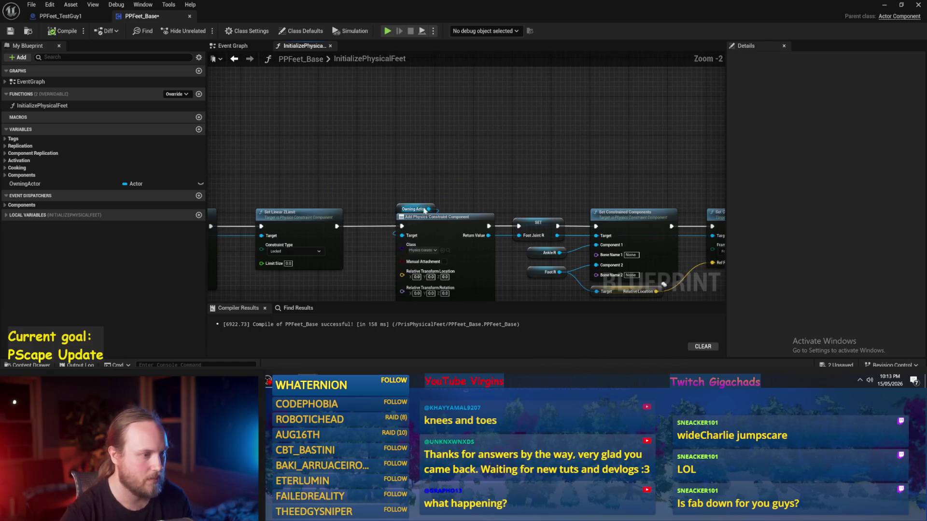
{"action": "left_click_drag", "start_coordinate": [404, 199], "coordinate": [498, 188]}
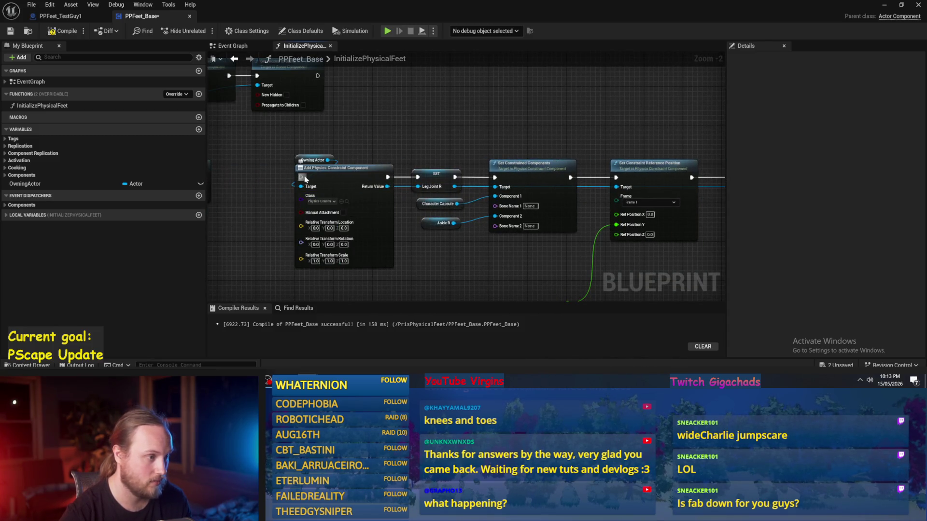
{"action": "mouse_move", "coordinate": [285, 156]}
{"action": "left_mouse_down"}
{"action": "mouse_move", "coordinate": [477, 216]}
{"action": "mouse_move", "coordinate": [475, 269]}
{"action": "mouse_move", "coordinate": [462, 273]}
{"action": "mouse_move", "coordinate": [440, 187]}
{"action": "left_mouse_up"}
{"action": "left_click", "coordinate": [477, 208]}
{"action": "left_click_drag", "start_coordinate": [495, 156], "coordinate": [475, 134]}
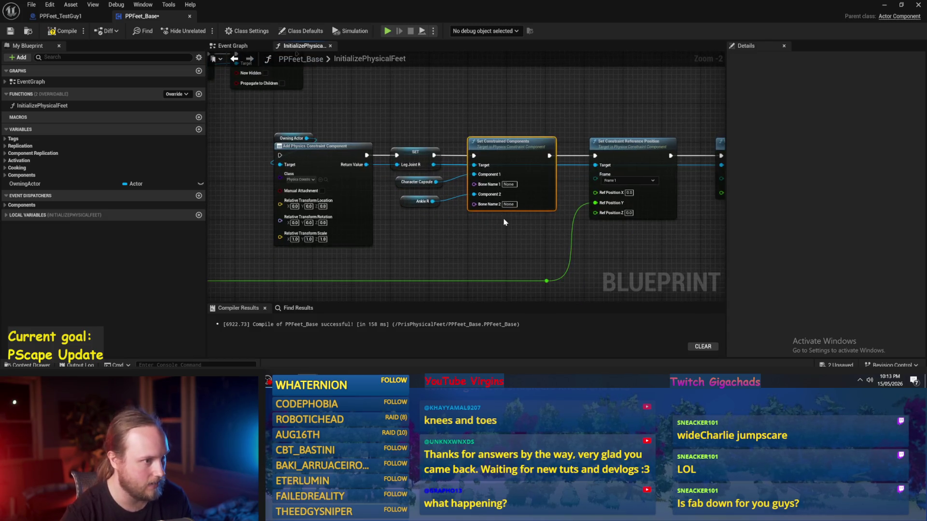
{"action": "mouse_move", "coordinate": [402, 132]}
{"action": "left_mouse_down"}
{"action": "mouse_move", "coordinate": [274, 244]}
{"action": "mouse_move", "coordinate": [338, 212]}
{"action": "left_mouse_up"}
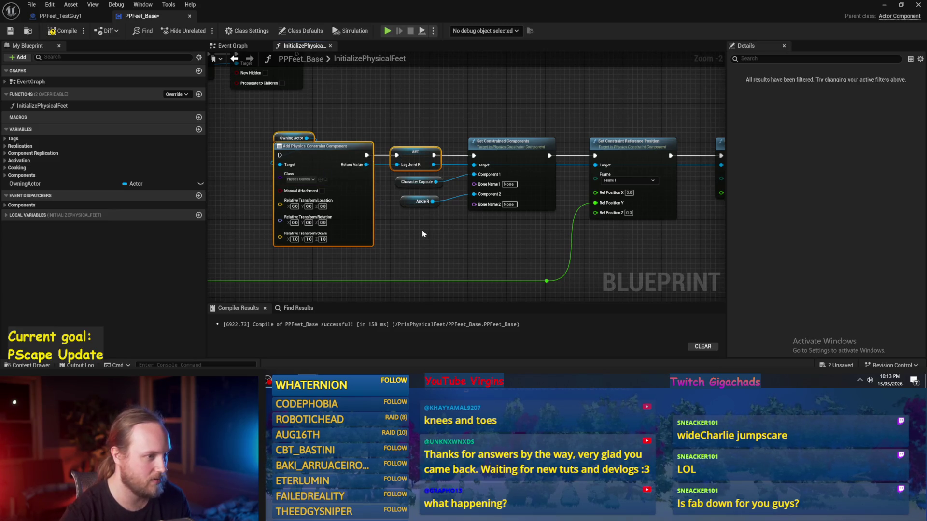
{"action": "left_click_drag", "start_coordinate": [422, 233], "coordinate": [637, 243]}
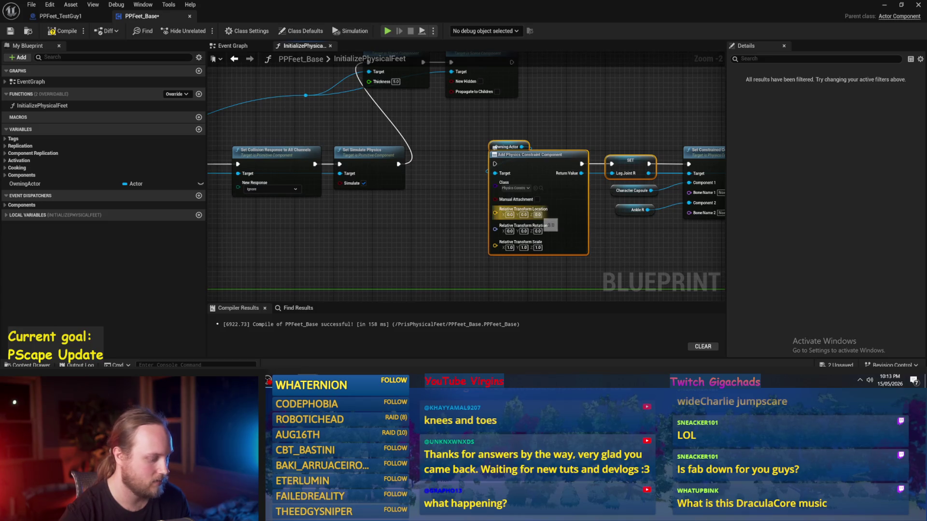
{"action": "left_click", "coordinate": [555, 207]}
{"action": "scroll", "coordinate": [369, 187], "scroll_direction": "down", "scroll_amount": 6}
{"action": "scroll", "coordinate": [440, 184], "scroll_direction": "up", "scroll_amount": 3}
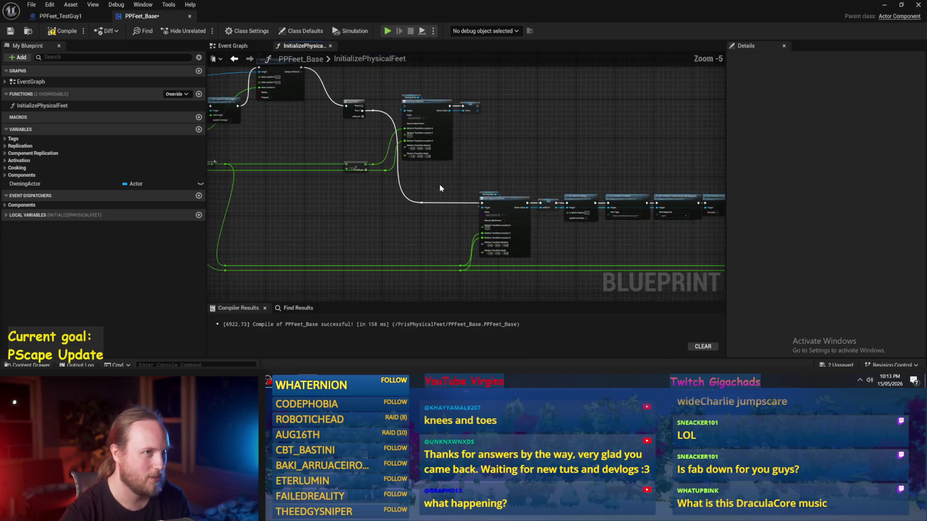
- Paste copies of the constraint and SET nodes and shift the downstream node row right
{"action": "key", "text": "ctrl+v"}
{"action": "scroll", "coordinate": [434, 193], "scroll_direction": "up", "scroll_amount": 3}
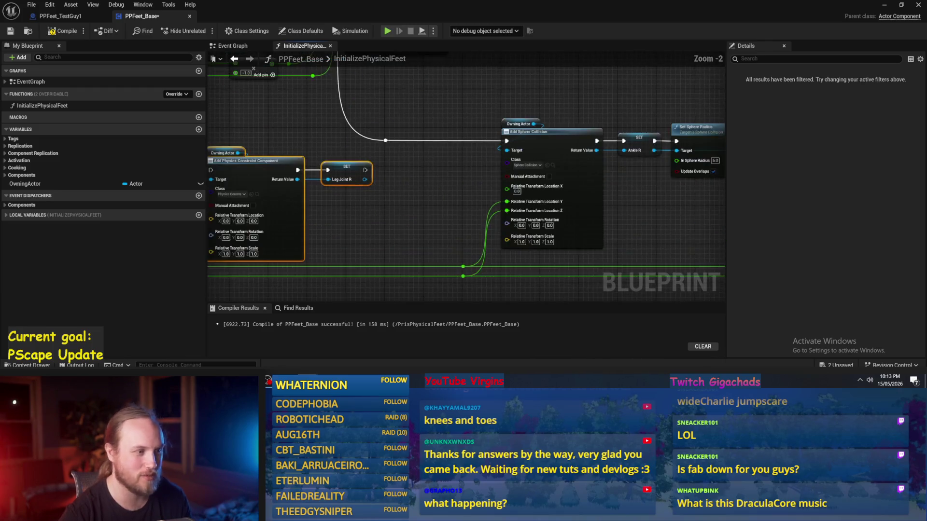
{"action": "left_click_drag", "start_coordinate": [381, 188], "coordinate": [475, 192]}
{"action": "scroll", "coordinate": [466, 141], "scroll_direction": "down", "scroll_amount": 4}
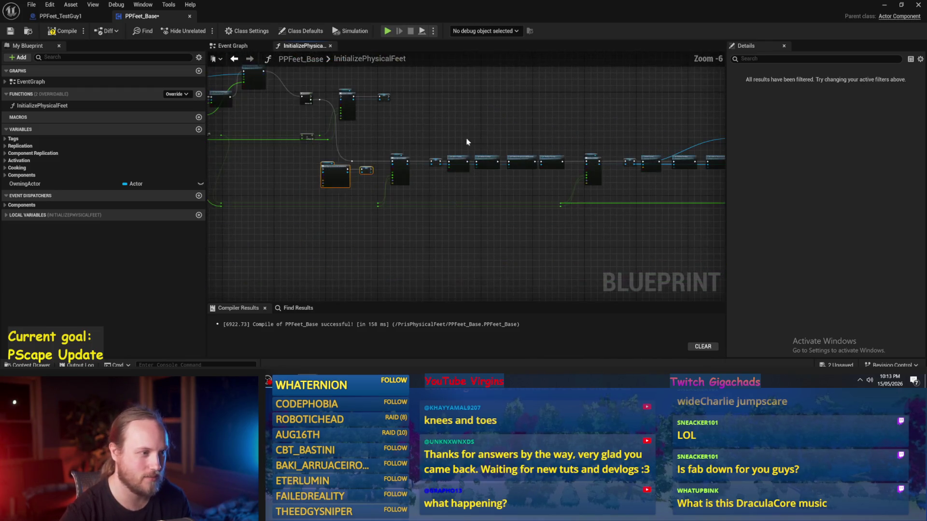
{"action": "mouse_move", "coordinate": [378, 150]}
{"action": "left_mouse_down"}
{"action": "mouse_move", "coordinate": [803, 265]}
{"action": "mouse_move", "coordinate": [583, 211]}
{"action": "left_mouse_up"}
{"action": "scroll", "coordinate": [471, 163], "scroll_direction": "up", "scroll_amount": 3}
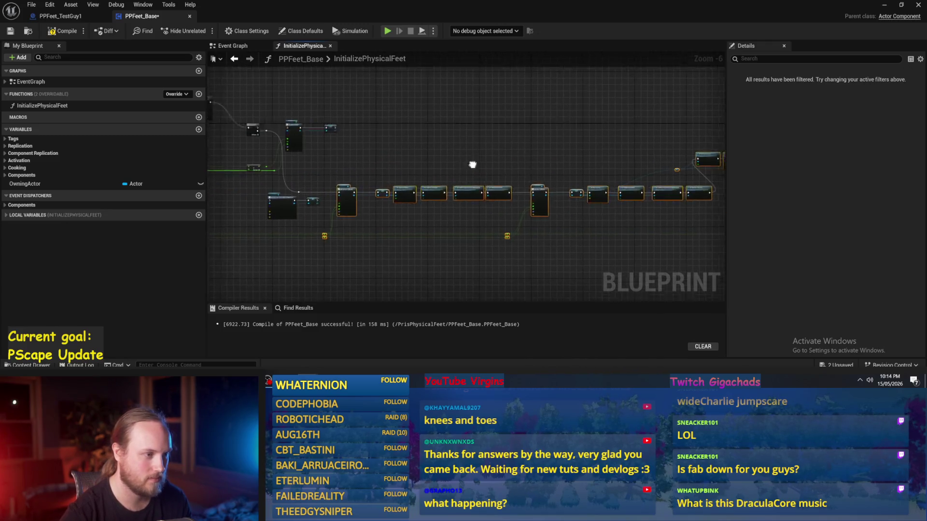
{"action": "mouse_move", "coordinate": [438, 177]}
{"action": "left_mouse_down"}
{"action": "mouse_move", "coordinate": [742, 179]}
{"action": "mouse_move", "coordinate": [534, 193]}
{"action": "left_mouse_up"}
- Move the new constraint and SET Leg Joint R pair onto the main execution chain
{"action": "left_click", "coordinate": [384, 208]}
{"action": "left_click_drag", "start_coordinate": [426, 280], "coordinate": [225, 178]}
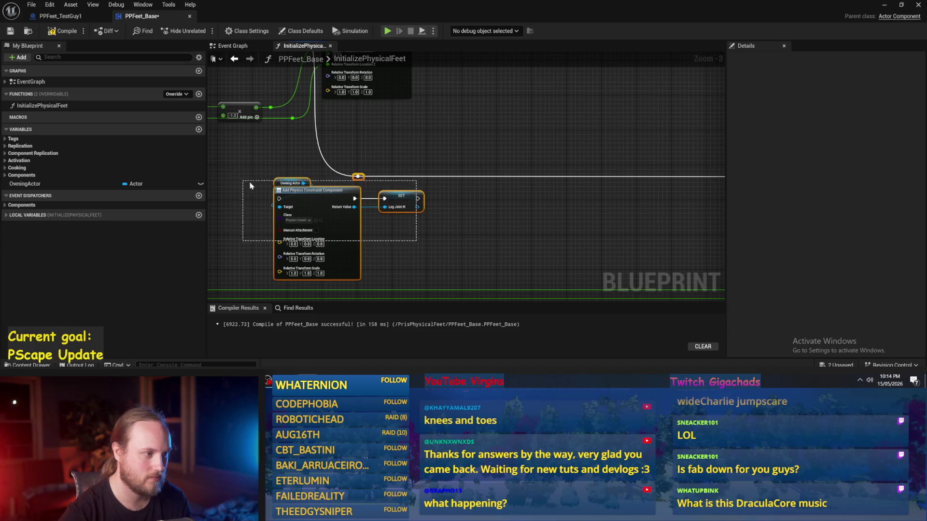
{"action": "left_click_drag", "start_coordinate": [309, 199], "coordinate": [426, 177]}
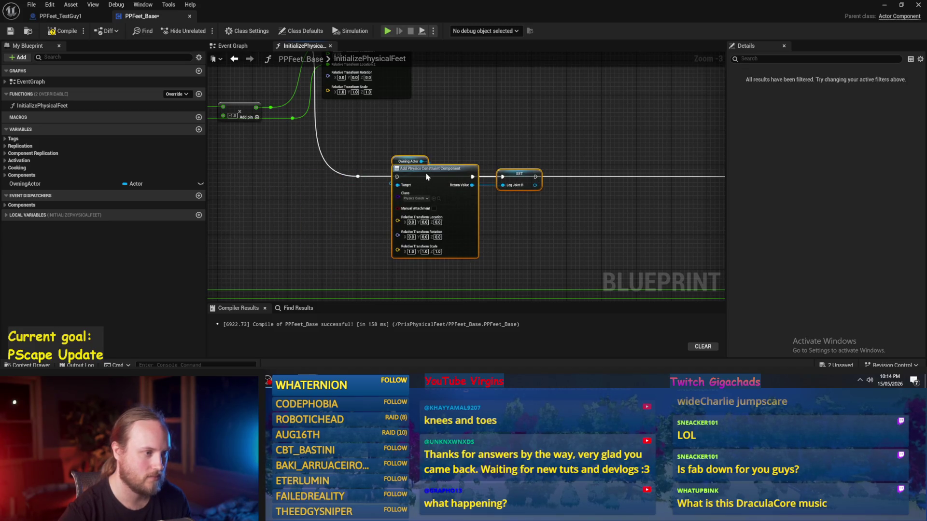
{"action": "left_click", "coordinate": [358, 161]}
{"action": "scroll", "coordinate": [358, 160], "scroll_direction": "up", "scroll_amount": 2}
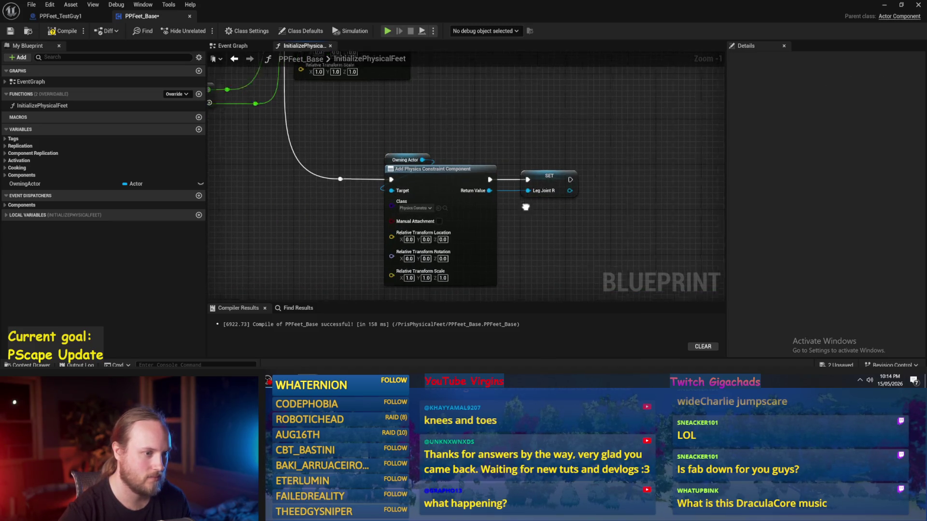
{"action": "left_click_drag", "start_coordinate": [526, 207], "coordinate": [453, 198]}
{"action": "left_click", "coordinate": [475, 183]}
{"action": "left_click", "coordinate": [517, 263]}
{"action": "scroll", "coordinate": [683, 250], "scroll_direction": "down", "scroll_amount": 3}
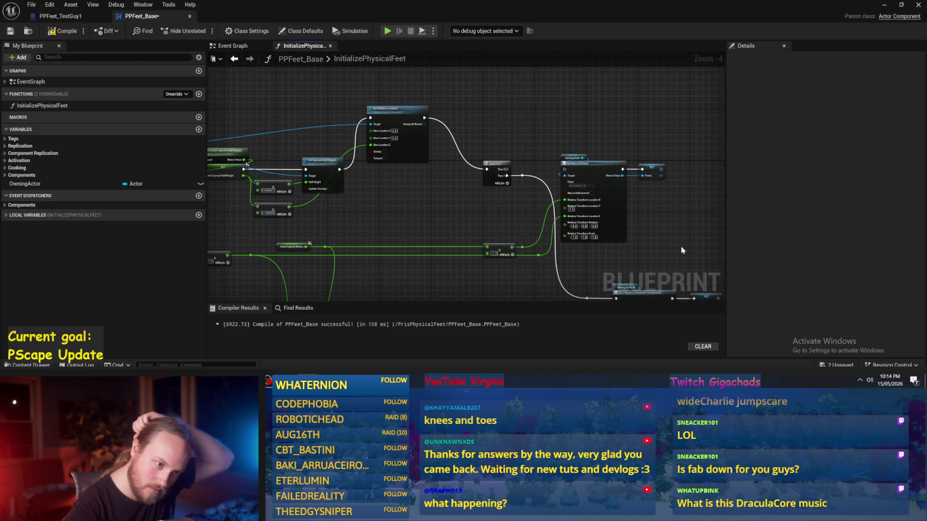
{"action": "left_click_drag", "start_coordinate": [678, 244], "coordinate": [568, 196]}
{"action": "scroll", "coordinate": [515, 242], "scroll_direction": "up", "scroll_amount": 3}
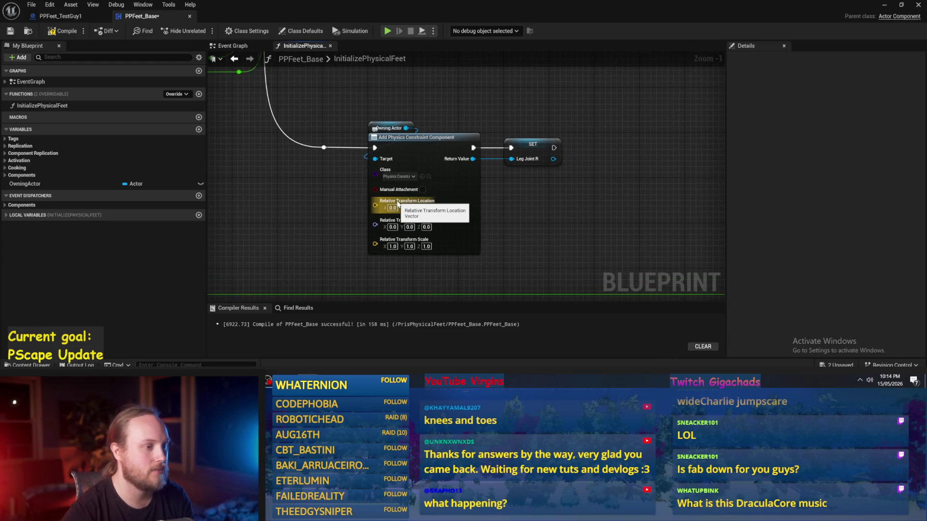
- Enable Manual Attachment on the new Add Physics Constraint Component node
{"action": "left_click", "coordinate": [423, 189]}
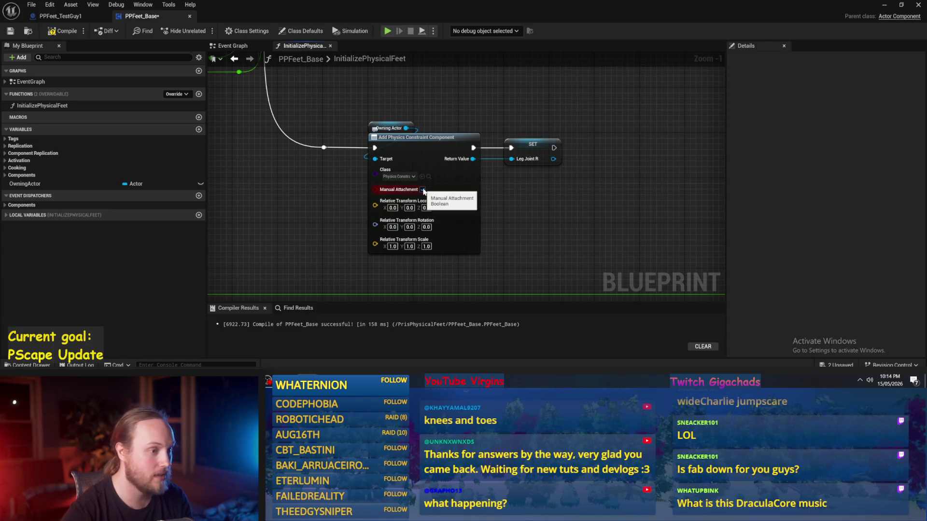
{"action": "left_click_drag", "start_coordinate": [501, 195], "coordinate": [395, 219]}
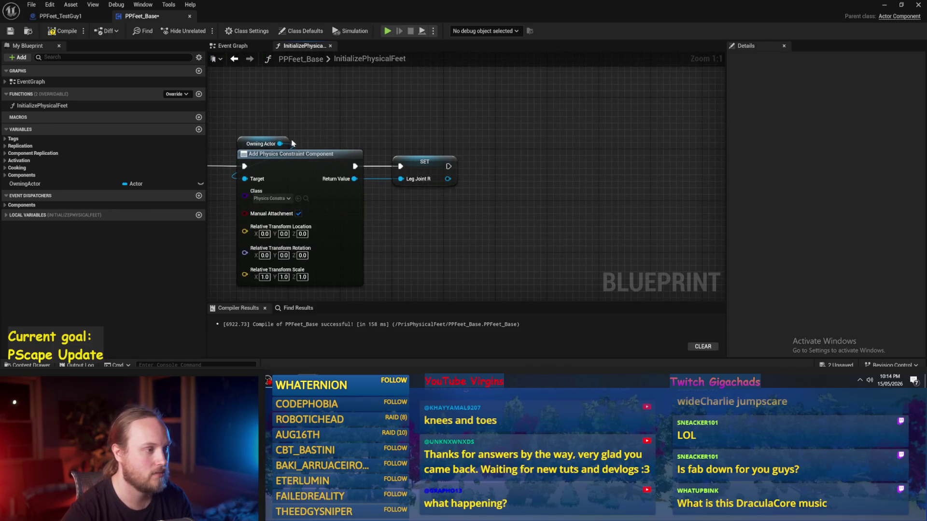
{"action": "scroll", "coordinate": [366, 154], "scroll_direction": "up", "scroll_amount": 1}
- Search the actions available from Leg Joint R for 'attach'
{"action": "left_click_drag", "start_coordinate": [334, 155], "coordinate": [406, 128]}
{"action": "type", "text": "add com"}
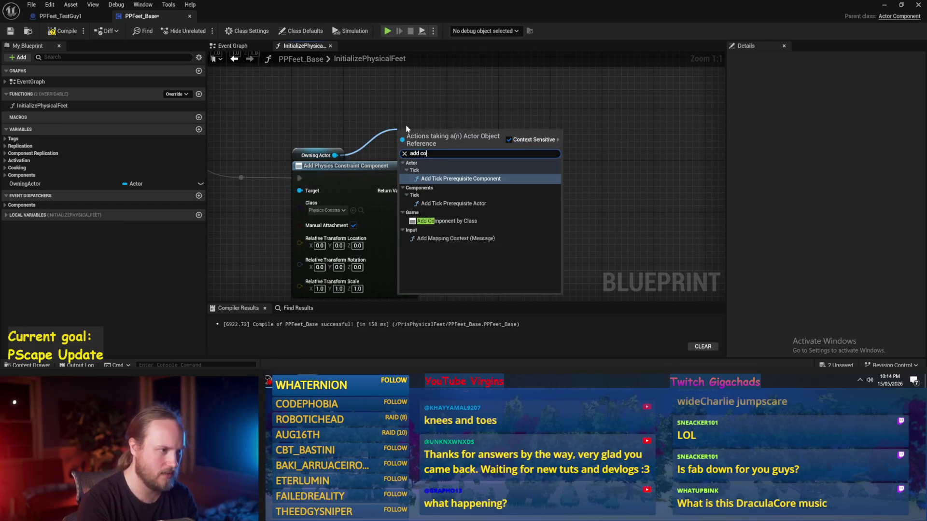
{"action": "key", "text": "BackSpace"}
{"action": "key", "text": "BackSpace"}
{"action": "key", "text": "BackSpace"}
{"action": "left_click", "coordinate": [600, 168]}
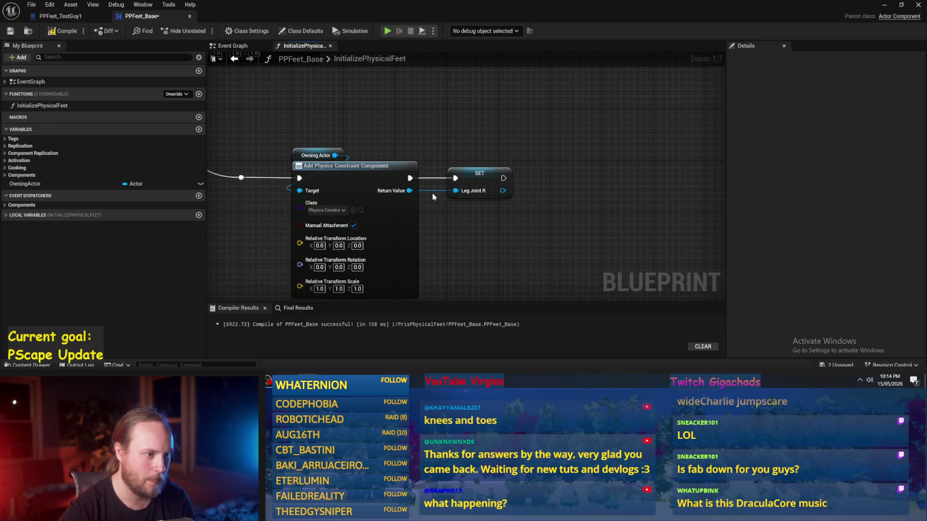
{"action": "left_click", "coordinate": [483, 184]}
{"action": "mouse_move", "coordinate": [519, 203]}
{"action": "left_mouse_down"}
{"action": "mouse_move", "coordinate": [457, 189]}
{"action": "mouse_move", "coordinate": [494, 179]}
{"action": "left_mouse_up"}
{"action": "type", "text": "attach"}
{"action": "scroll", "coordinate": [565, 277], "scroll_direction": "down", "scroll_amount": 2}
{"action": "scroll", "coordinate": [572, 292], "scroll_direction": "up", "scroll_amount": 3}
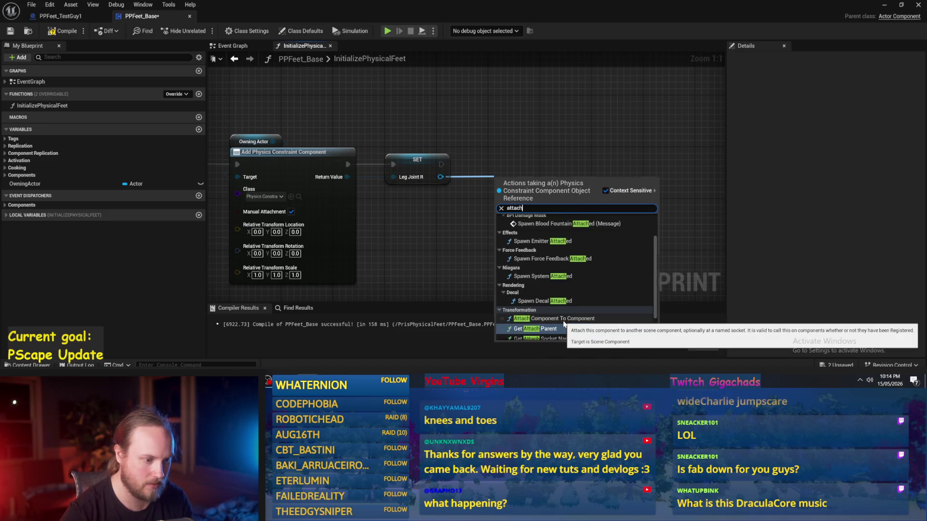
- Add Attach Component To Component after the SET node with a Character Capsule getter as parent
{"action": "left_click", "coordinate": [562, 319]}
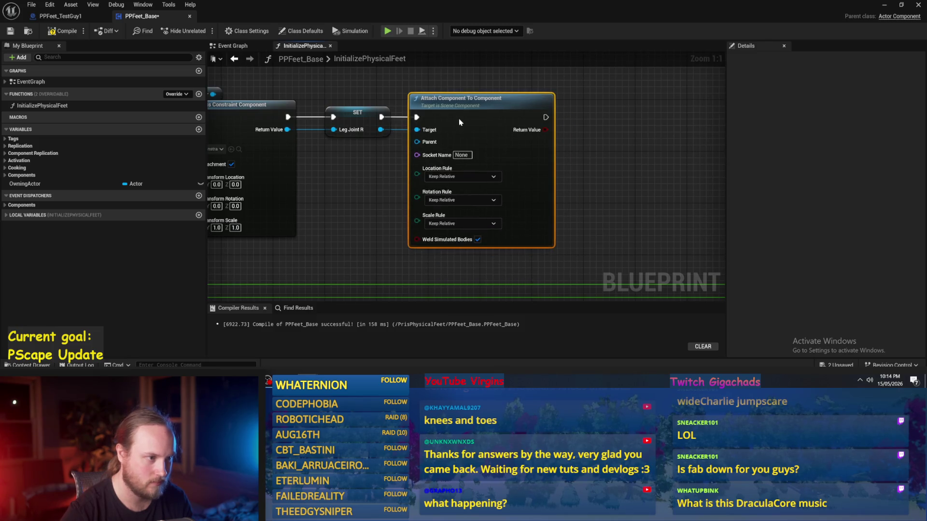
{"action": "left_click_drag", "start_coordinate": [458, 122], "coordinate": [527, 144]}
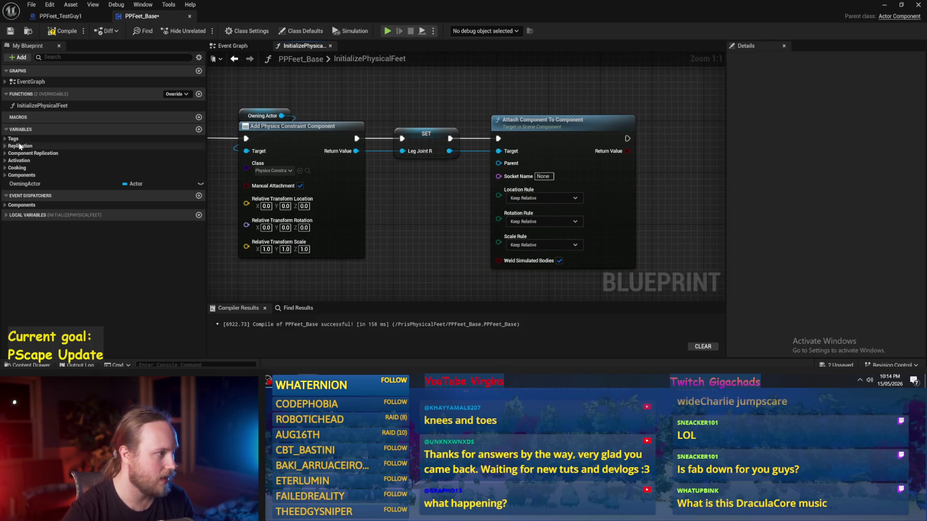
{"action": "left_click", "coordinate": [21, 205]}
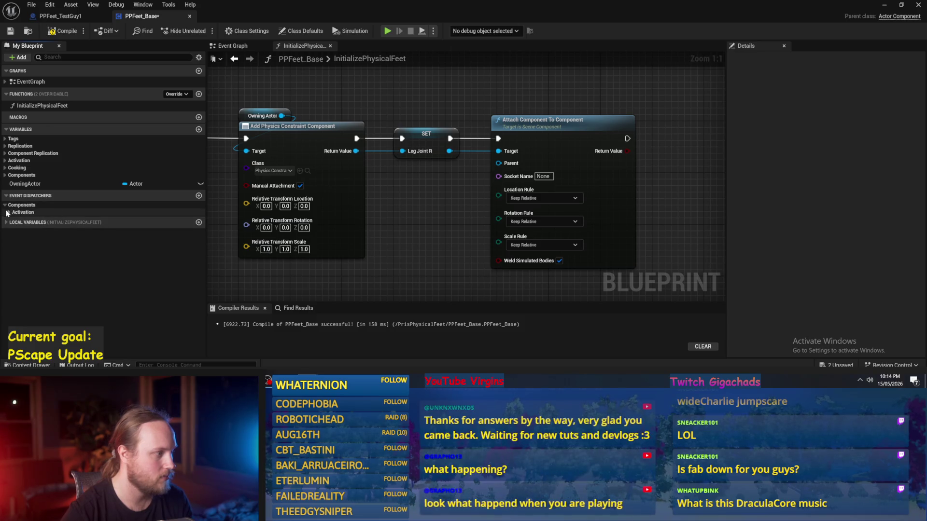
{"action": "left_click", "coordinate": [27, 214]}
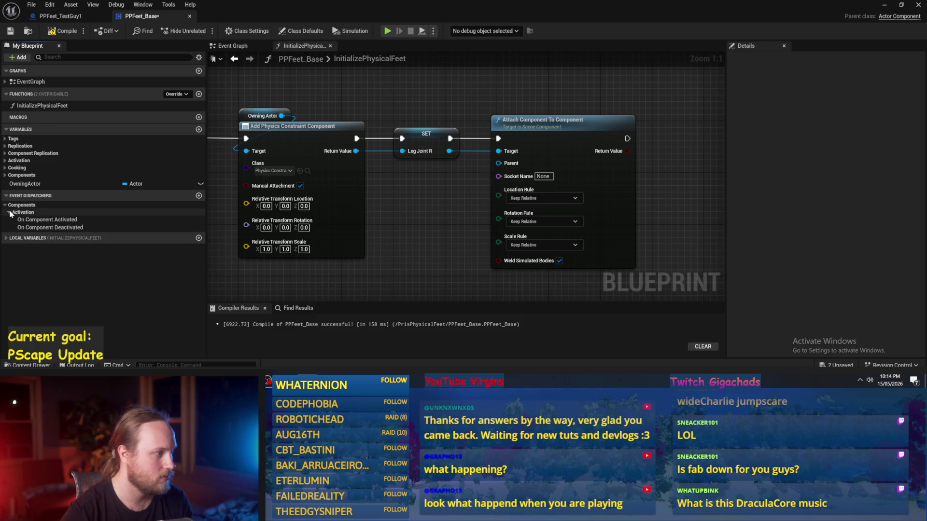
{"action": "left_click", "coordinate": [21, 175]}
{"action": "mouse_move", "coordinate": [48, 219]}
{"action": "left_mouse_down"}
{"action": "mouse_move", "coordinate": [425, 248]}
{"action": "mouse_move", "coordinate": [408, 220]}
{"action": "mouse_move", "coordinate": [428, 195]}
{"action": "mouse_move", "coordinate": [507, 186]}
{"action": "mouse_move", "coordinate": [455, 143]}
{"action": "left_mouse_up"}
{"action": "left_click", "coordinate": [434, 227]}
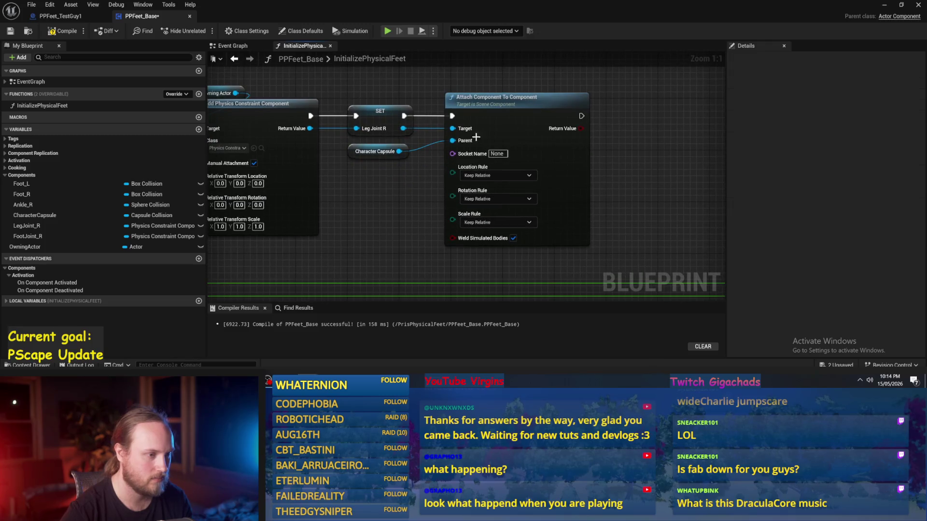
- Set Location and Rotation Rules to Snap to Target, keep Scale Relative, then save and compile
{"action": "left_click", "coordinate": [476, 175]}
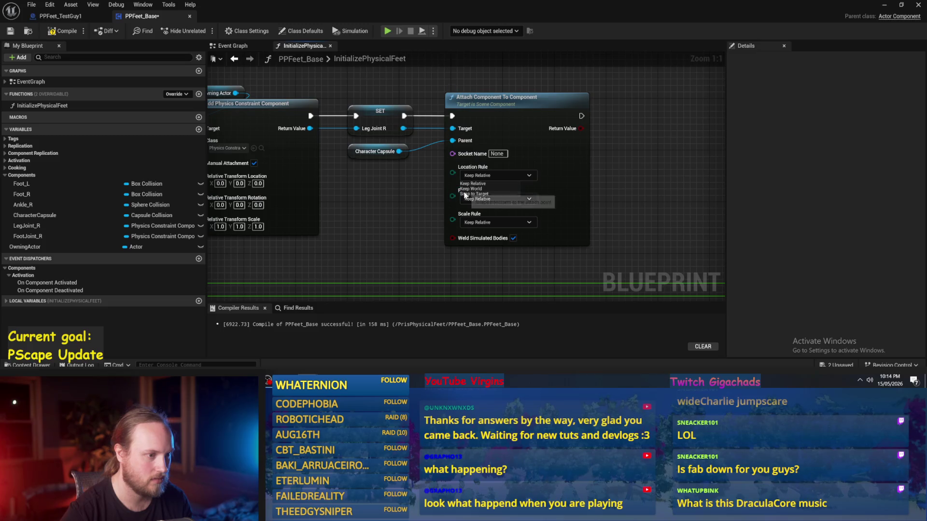
{"action": "left_click_drag", "start_coordinate": [641, 163], "coordinate": [596, 181]}
{"action": "mouse_move", "coordinate": [365, 210]}
{"action": "left_mouse_down"}
{"action": "mouse_move", "coordinate": [457, 225]}
{"action": "mouse_move", "coordinate": [425, 225]}
{"action": "left_mouse_up"}
{"action": "left_click", "coordinate": [494, 210]}
{"action": "left_click", "coordinate": [492, 229]}
{"action": "left_click", "coordinate": [497, 234]}
{"action": "left_click", "coordinate": [493, 252]}
{"action": "left_click", "coordinate": [498, 257]}
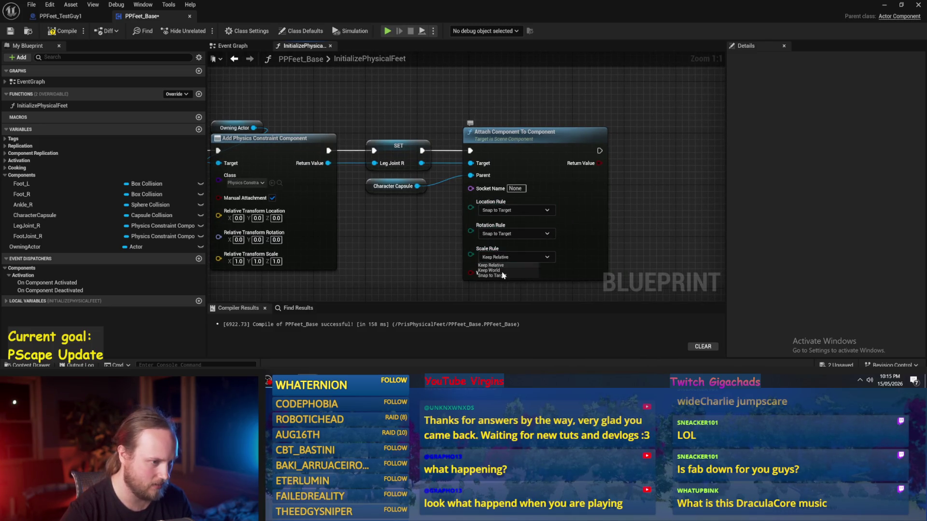
{"action": "left_click", "coordinate": [424, 238]}
{"action": "left_click_drag", "start_coordinate": [485, 213], "coordinate": [392, 194]}
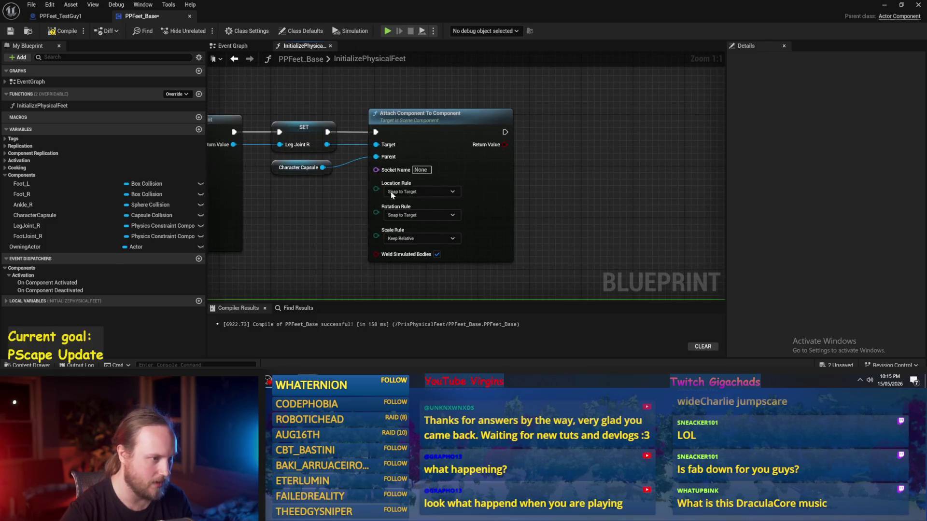
{"action": "left_click", "coordinate": [10, 31]}
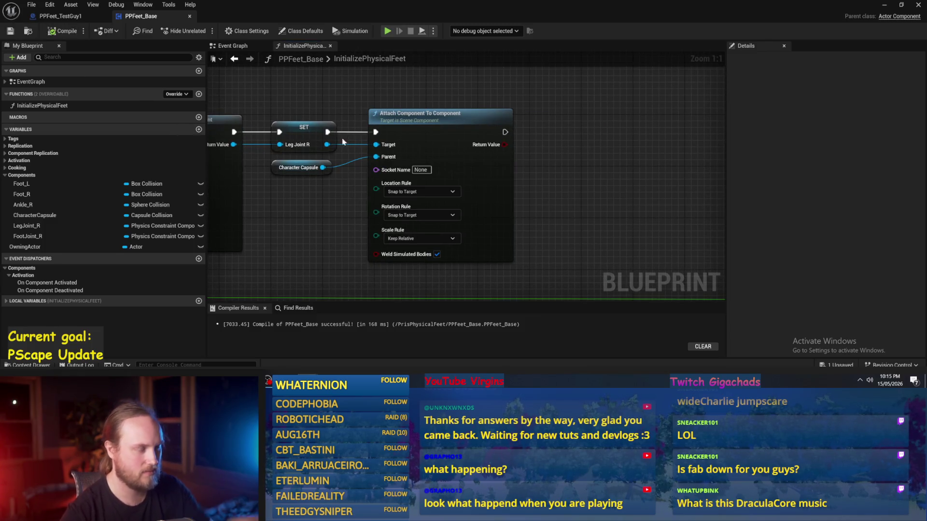
{"action": "left_click_drag", "start_coordinate": [542, 185], "coordinate": [506, 209]}
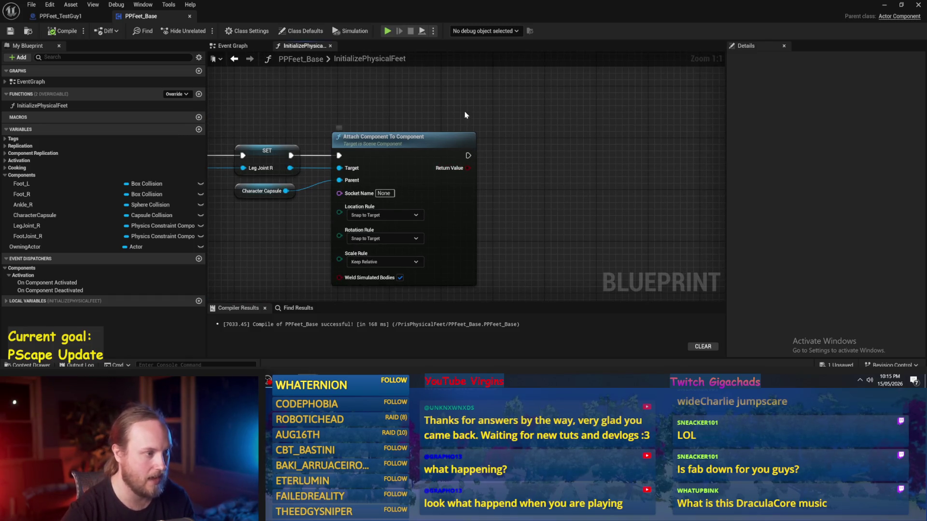
{"action": "left_click_drag", "start_coordinate": [290, 168], "coordinate": [519, 175]}
- Add a Set Relative Location node for Leg Joint R, executing after the attach node
{"action": "type", "text": "set"}
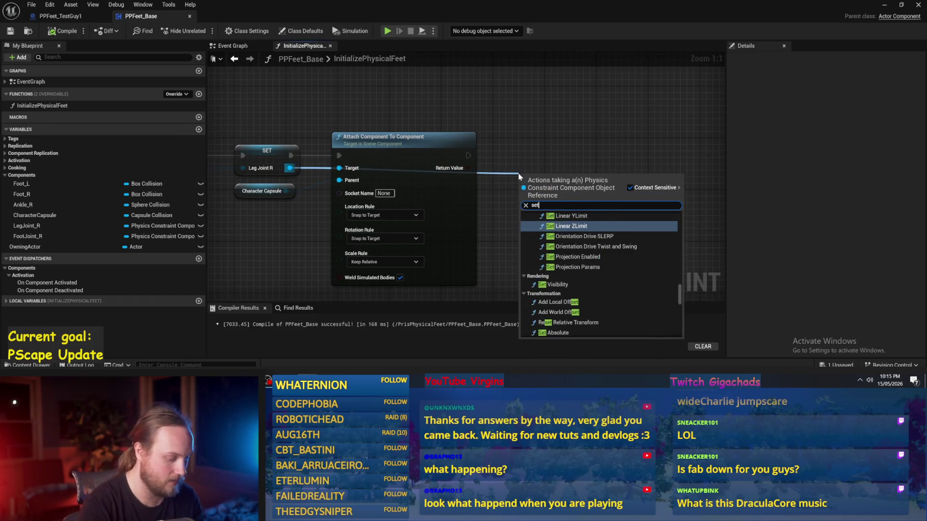
{"action": "type", "text": " rlativ"}
{"action": "key", "text": "BackSpace"}
{"action": "key", "text": "BackSpace"}
{"action": "key", "text": "BackSpace"}
{"action": "type", "text": "eati"}
{"action": "key", "text": "BackSpace"}
{"action": "key", "text": "BackSpace"}
{"action": "key", "text": "BackSpace"}
{"action": "type", "text": "l"}
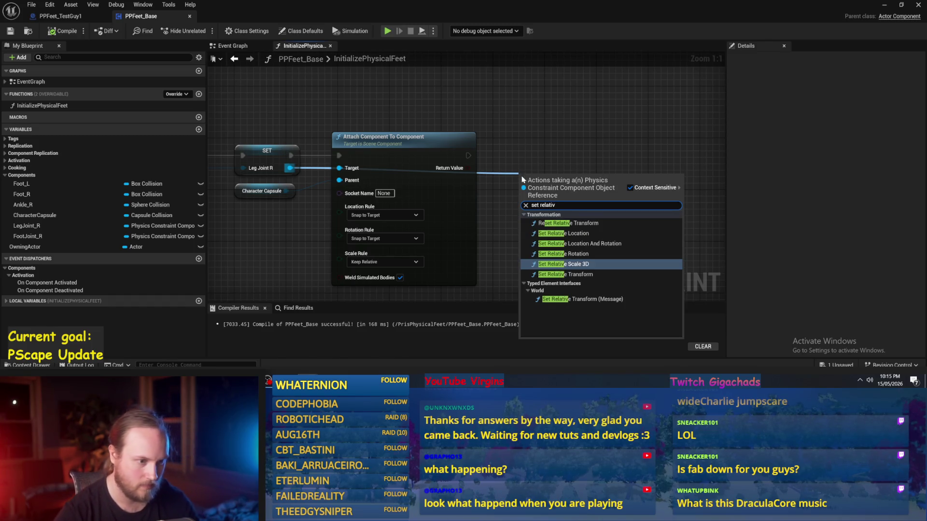
{"action": "left_click", "coordinate": [563, 233]}
{"action": "left_click_drag", "start_coordinate": [483, 180], "coordinate": [464, 144]}
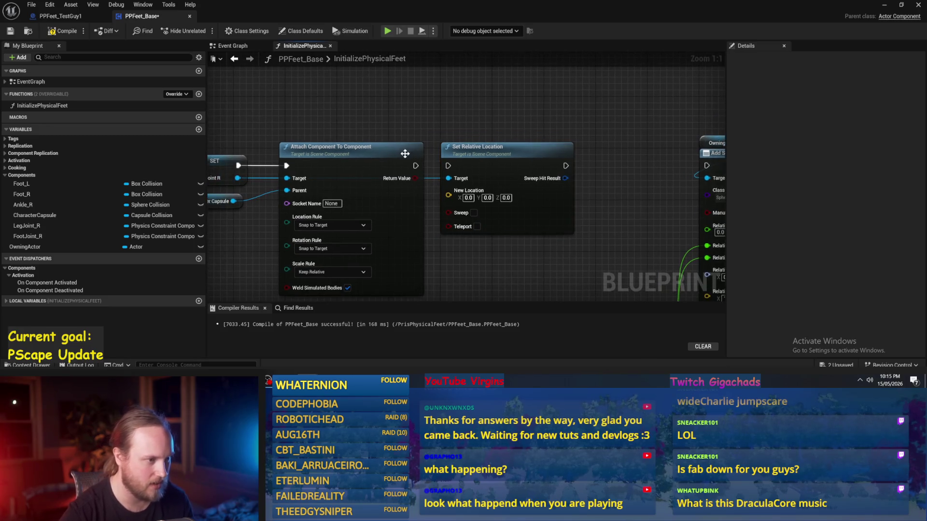
{"action": "left_click_drag", "start_coordinate": [422, 165], "coordinate": [449, 164]}
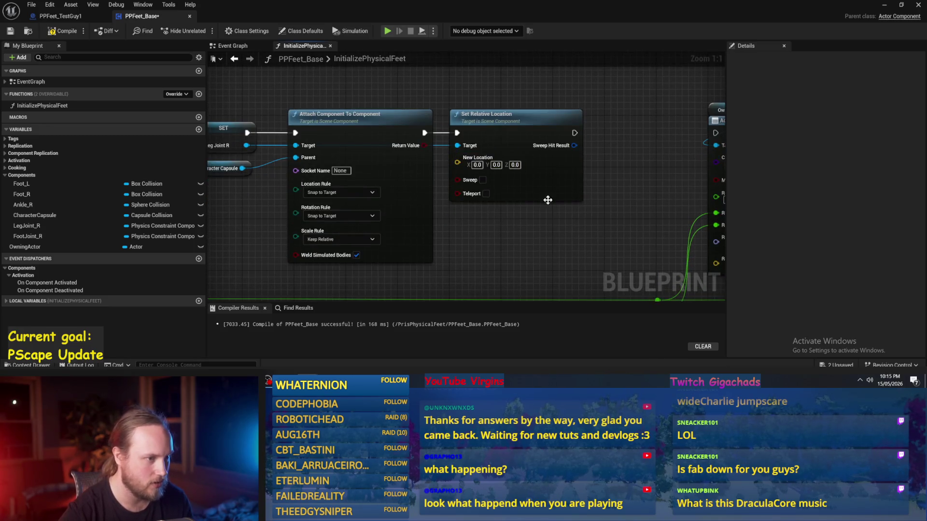
- Split the New Location pin into X, Y and Z inputs and compile the blueprint
{"action": "left_click", "coordinate": [487, 188]}
{"action": "right_click", "coordinate": [472, 150]}
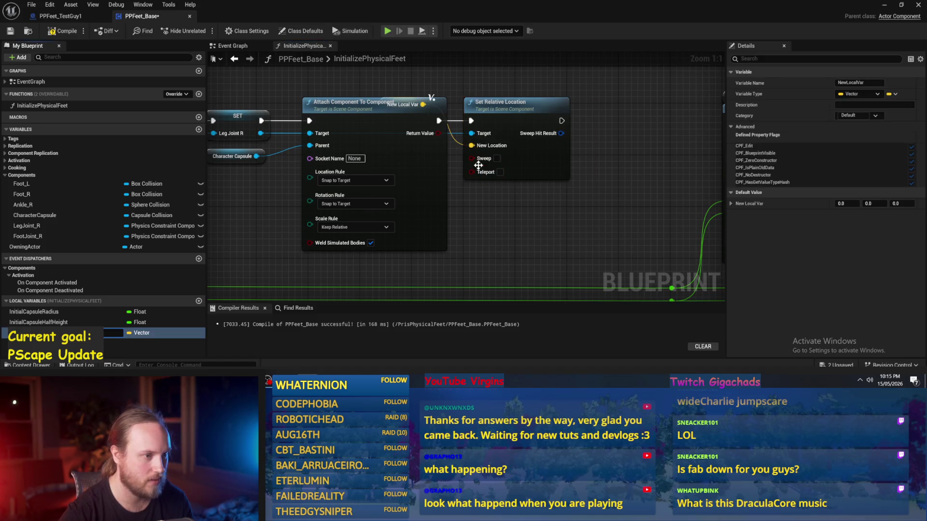
{"action": "left_click", "coordinate": [467, 217]}
{"action": "right_click", "coordinate": [472, 151]}
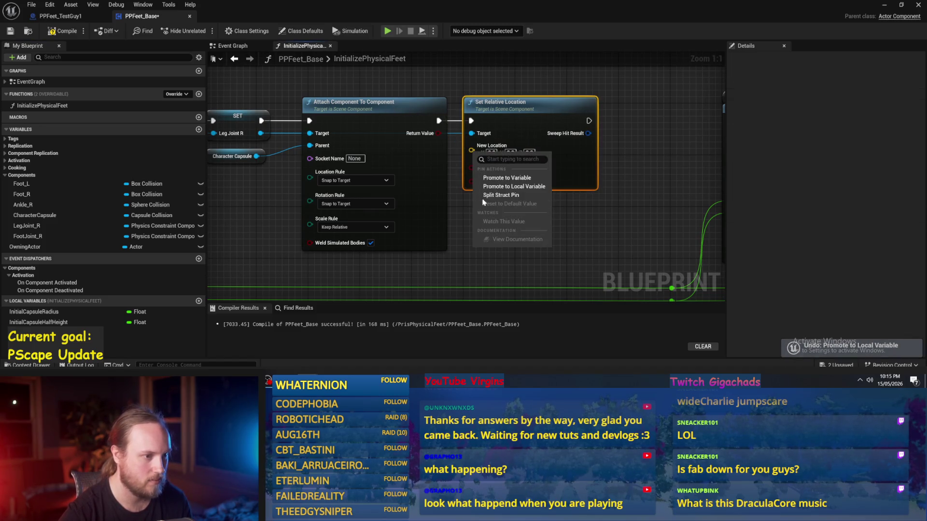
{"action": "left_click", "coordinate": [490, 197]}
{"action": "scroll", "coordinate": [502, 209], "scroll_direction": "down", "scroll_amount": 1}
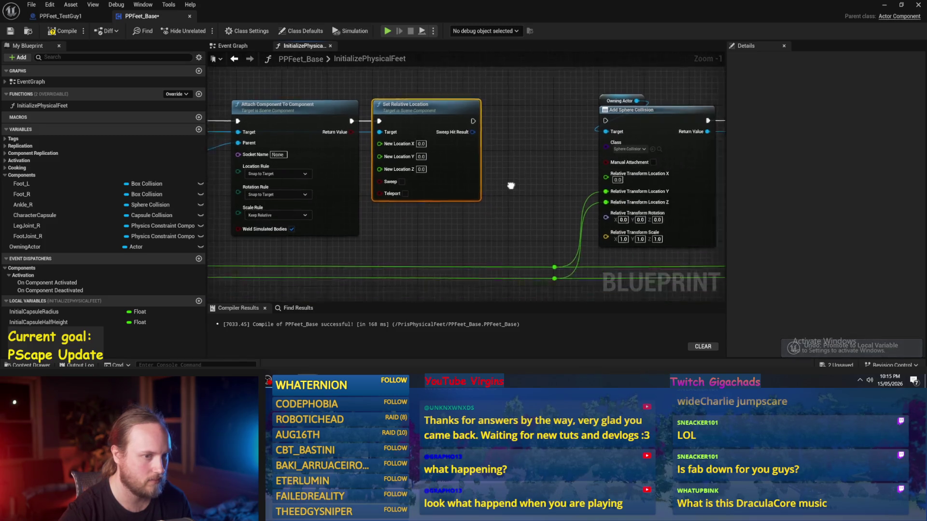
{"action": "mouse_move", "coordinate": [537, 200]}
{"action": "left_mouse_down"}
{"action": "mouse_move", "coordinate": [543, 178]}
{"action": "mouse_move", "coordinate": [556, 178]}
{"action": "left_mouse_up"}
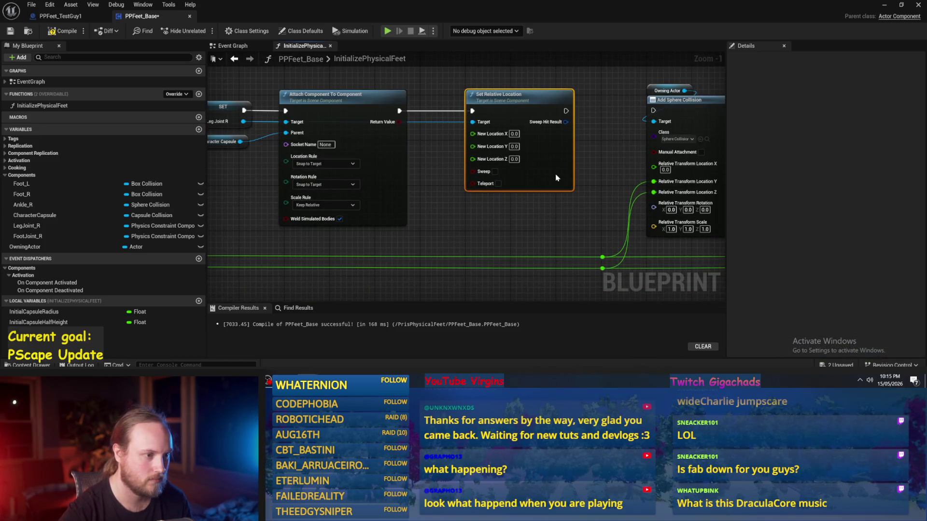
{"action": "left_click", "coordinate": [428, 159]}
{"action": "left_click", "coordinate": [67, 33]}
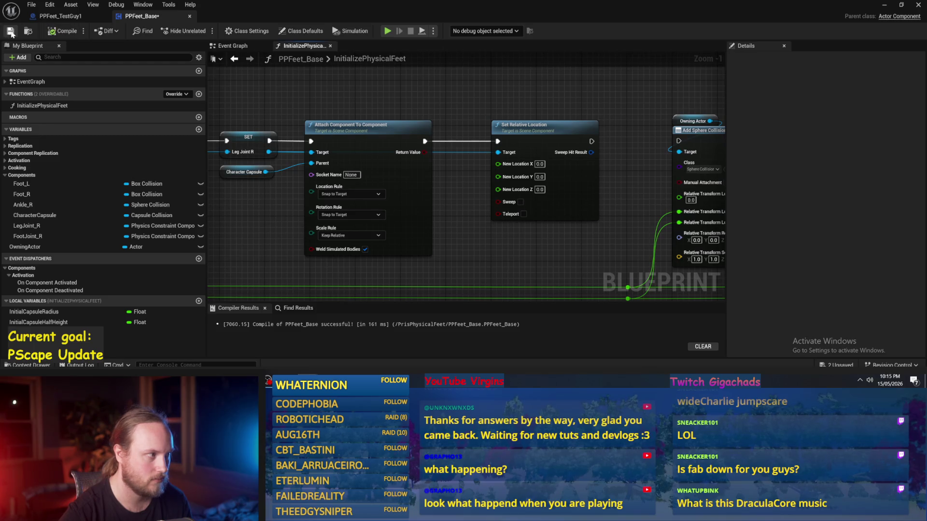
{"action": "left_click_drag", "start_coordinate": [448, 118], "coordinate": [480, 126]}
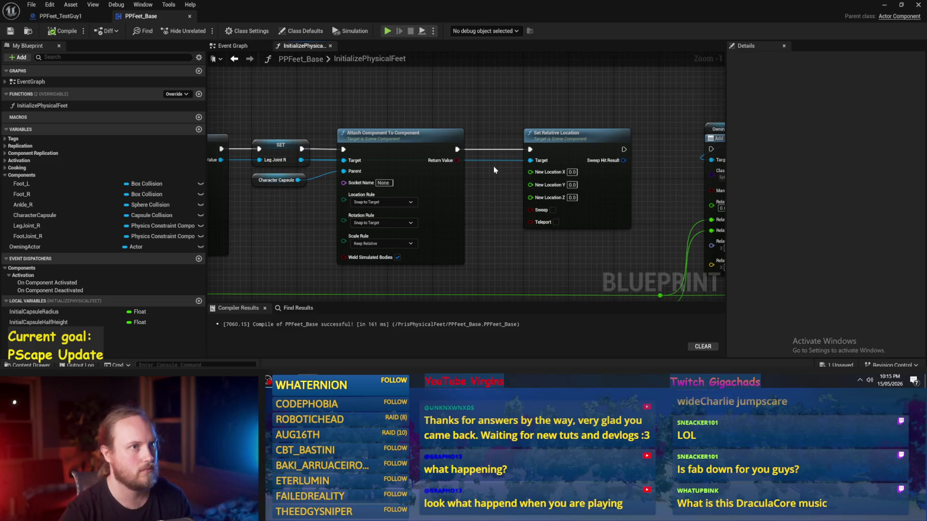
{"action": "scroll", "coordinate": [504, 177], "scroll_direction": "down", "scroll_amount": 1}
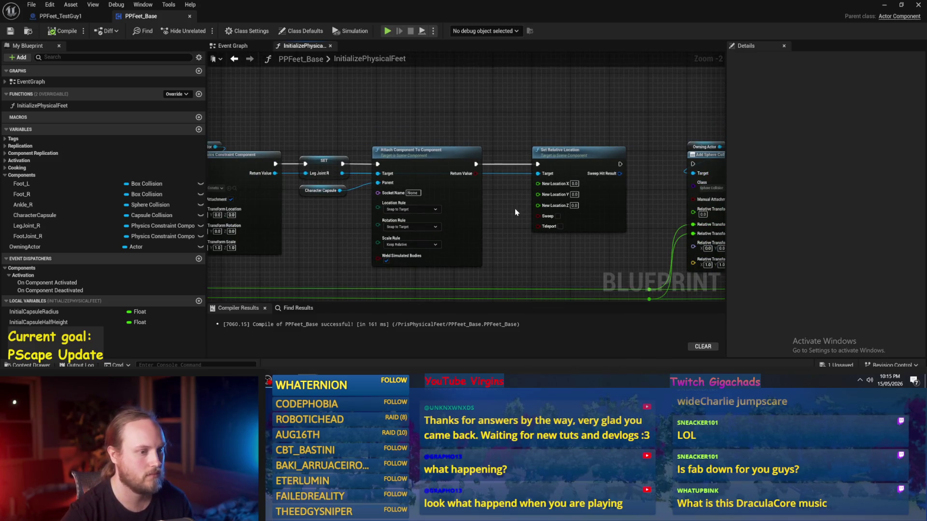
- Delete the extra Set Relative Location near the capsule half-height nodes, then compile and save
{"action": "left_click_drag", "start_coordinate": [514, 208], "coordinate": [661, 180]}
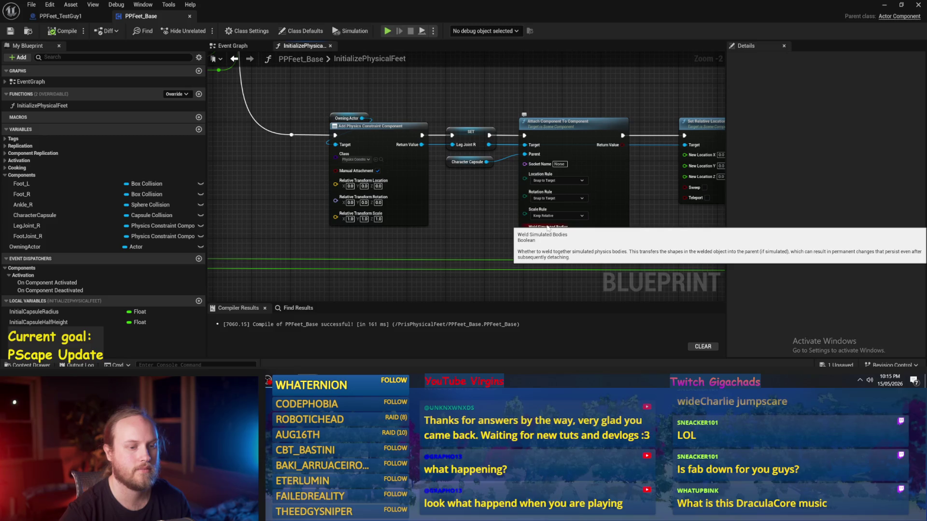
{"action": "left_click_drag", "start_coordinate": [565, 222], "coordinate": [455, 218]}
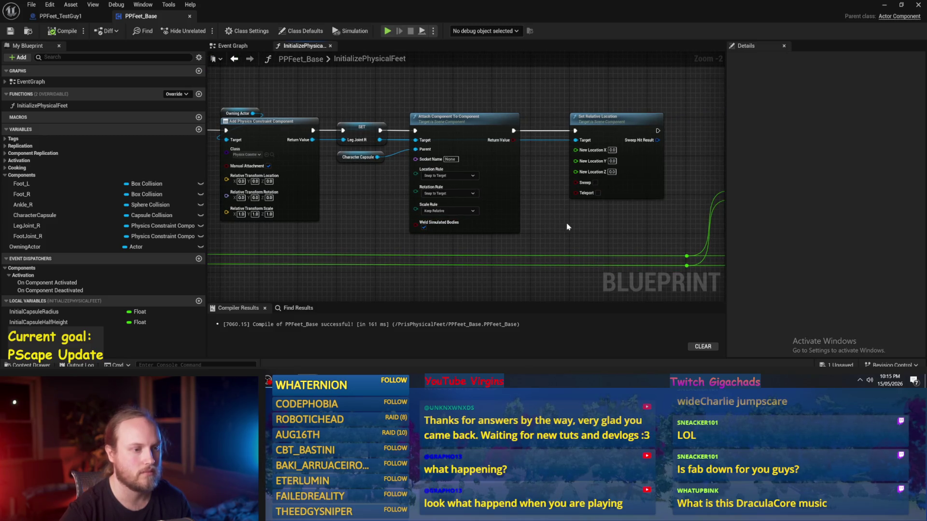
{"action": "left_click_drag", "start_coordinate": [567, 227], "coordinate": [531, 222]}
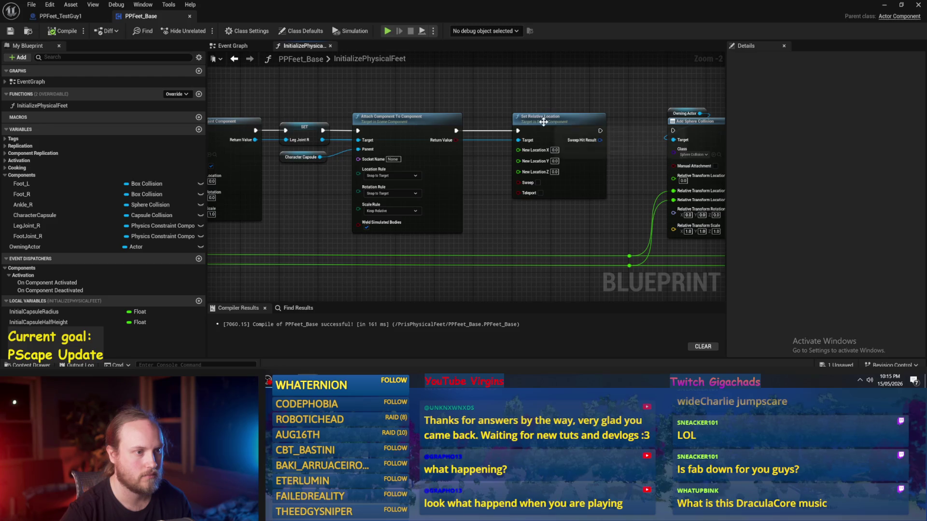
{"action": "mouse_move", "coordinate": [440, 100]}
{"action": "left_mouse_down"}
{"action": "mouse_move", "coordinate": [408, 106]}
{"action": "mouse_move", "coordinate": [483, 144]}
{"action": "mouse_move", "coordinate": [563, 251]}
{"action": "mouse_move", "coordinate": [456, 262]}
{"action": "left_mouse_up"}
{"action": "mouse_move", "coordinate": [530, 171]}
{"action": "left_mouse_down"}
{"action": "mouse_move", "coordinate": [522, 238]}
{"action": "mouse_move", "coordinate": [544, 235]}
{"action": "left_mouse_up"}
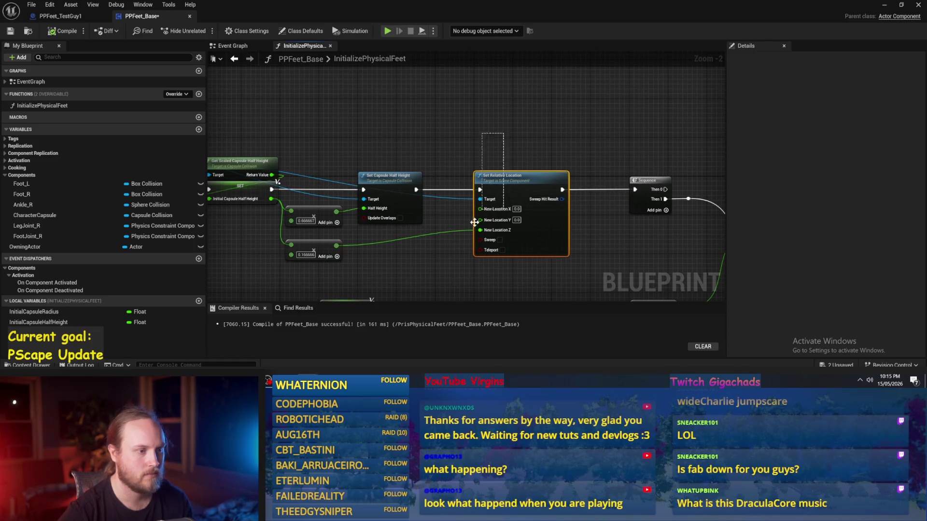
{"action": "left_click_drag", "start_coordinate": [475, 222], "coordinate": [523, 192]}
{"action": "key", "text": "Delete"}
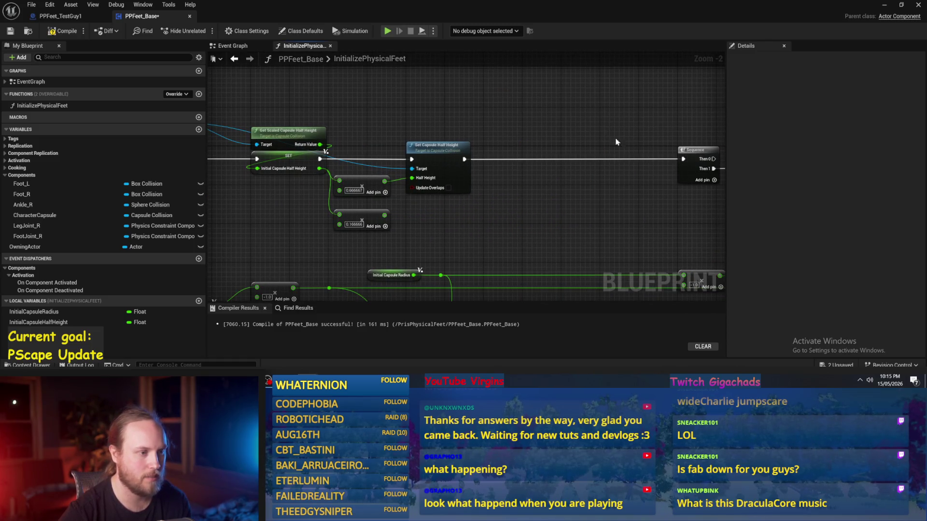
{"action": "left_click", "coordinate": [55, 30]}
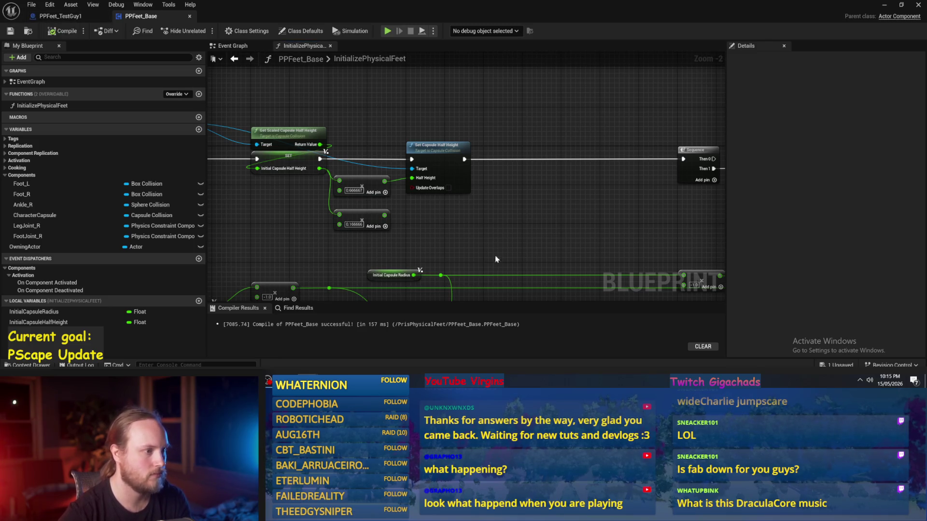
- Recompile the blueprint and review the 0.166666 multiply feeding the capsule half-height nodes
{"action": "mouse_move", "coordinate": [473, 237]}
{"action": "left_mouse_down"}
{"action": "mouse_move", "coordinate": [472, 168]}
{"action": "mouse_move", "coordinate": [487, 212]}
{"action": "mouse_move", "coordinate": [482, 230]}
{"action": "mouse_move", "coordinate": [550, 169]}
{"action": "mouse_move", "coordinate": [520, 209]}
{"action": "mouse_move", "coordinate": [466, 186]}
{"action": "left_mouse_up"}
{"action": "left_click", "coordinate": [63, 31]}
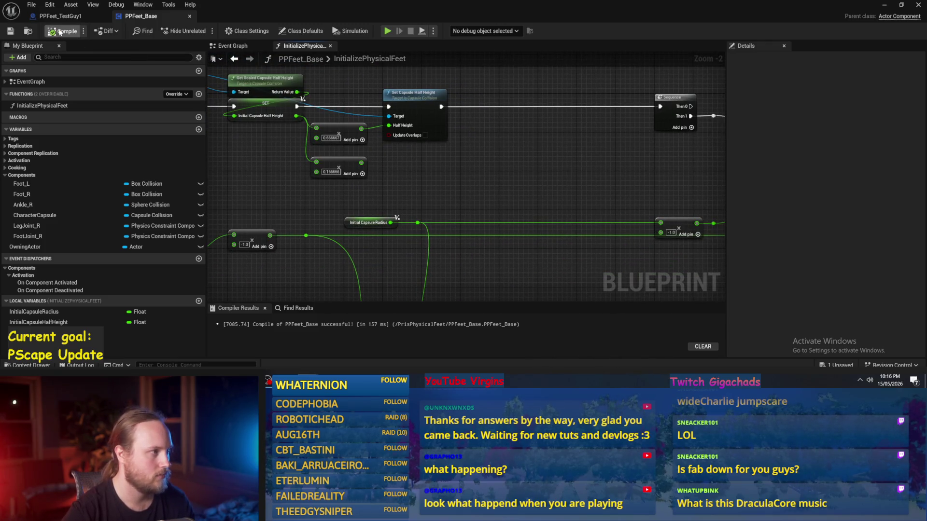
{"action": "left_click_drag", "start_coordinate": [318, 123], "coordinate": [300, 153]}
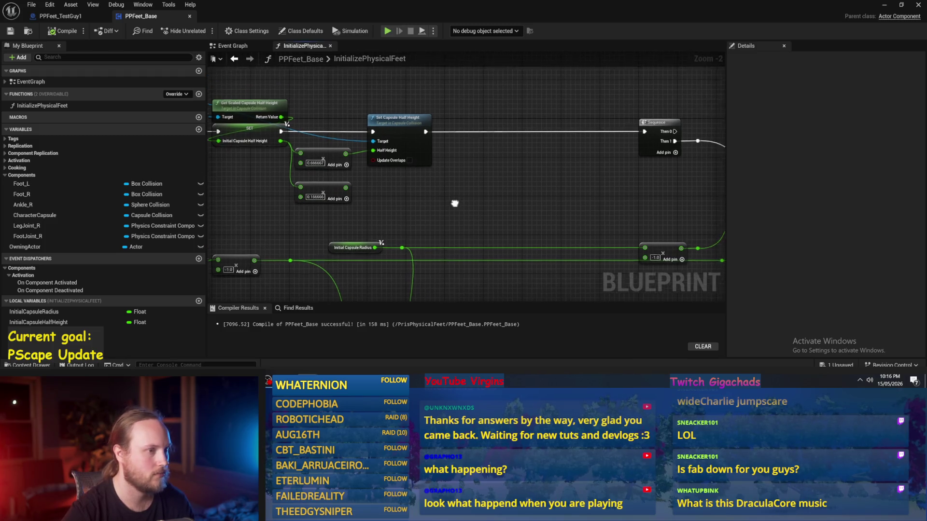
{"action": "left_click_drag", "start_coordinate": [470, 202], "coordinate": [568, 147]}
{"action": "mouse_move", "coordinate": [381, 228]}
{"action": "left_mouse_down"}
{"action": "mouse_move", "coordinate": [492, 155]}
{"action": "mouse_move", "coordinate": [413, 146]}
{"action": "mouse_move", "coordinate": [575, 175]}
{"action": "left_mouse_up"}
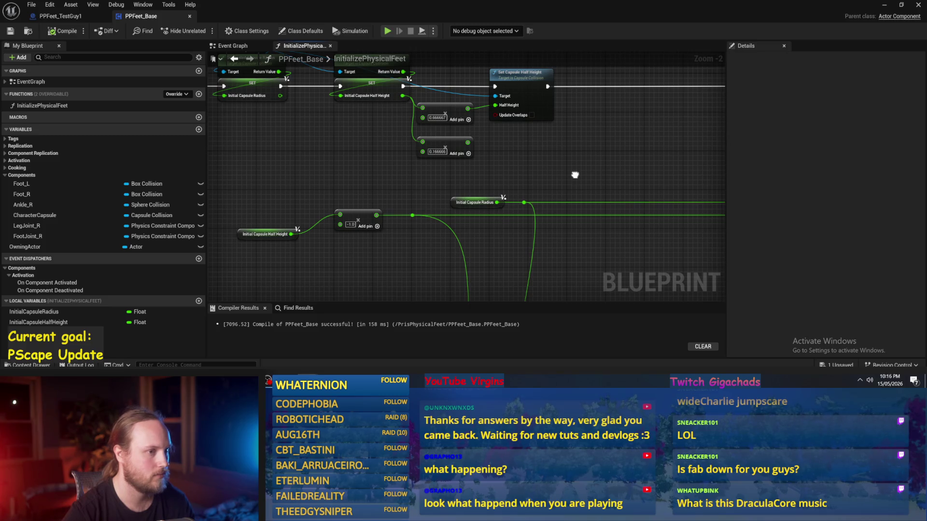
{"action": "mouse_move", "coordinate": [574, 175]}
{"action": "left_mouse_down"}
{"action": "mouse_move", "coordinate": [442, 153]}
{"action": "mouse_move", "coordinate": [459, 171]}
{"action": "mouse_move", "coordinate": [549, 200]}
{"action": "left_mouse_up"}
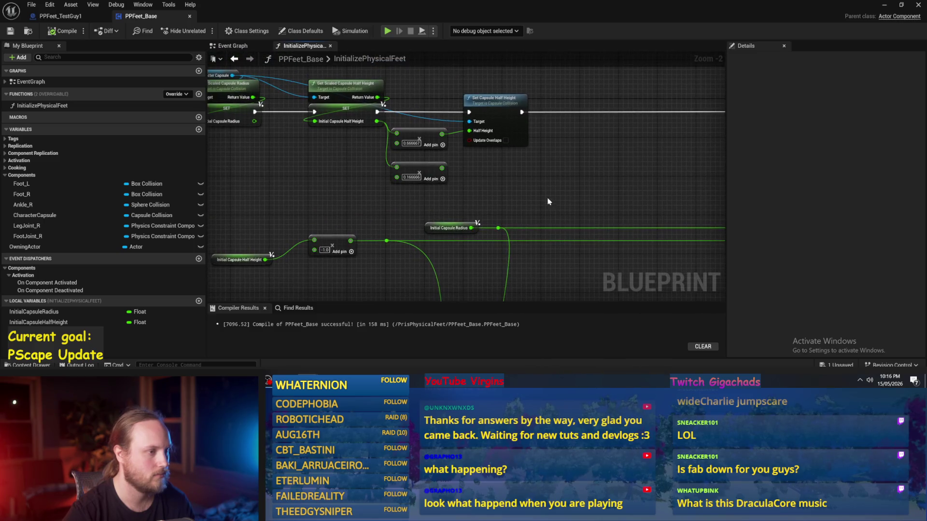
{"action": "left_click", "coordinate": [414, 163]}
{"action": "left_click_drag", "start_coordinate": [414, 163], "coordinate": [434, 188]}
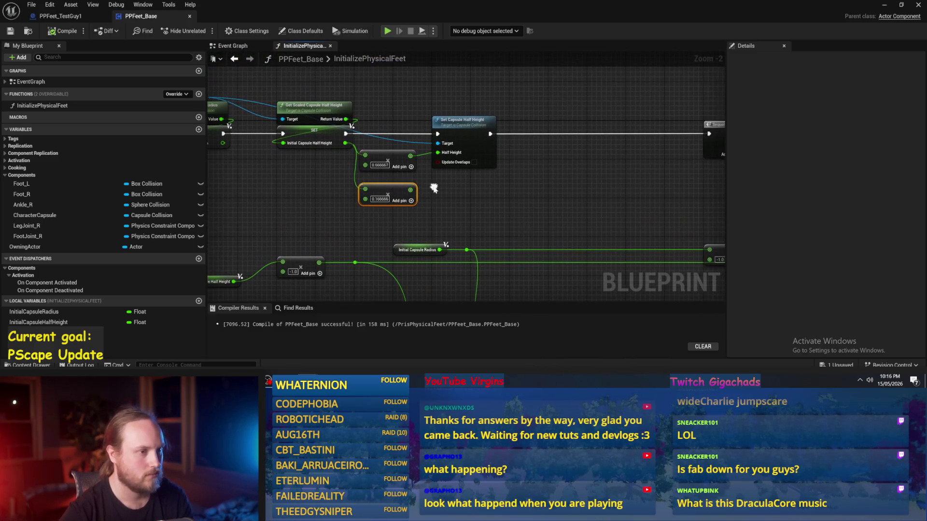
{"action": "left_click_drag", "start_coordinate": [450, 107], "coordinate": [475, 112]}
{"action": "scroll", "coordinate": [476, 109], "scroll_direction": "up", "scroll_amount": 1}
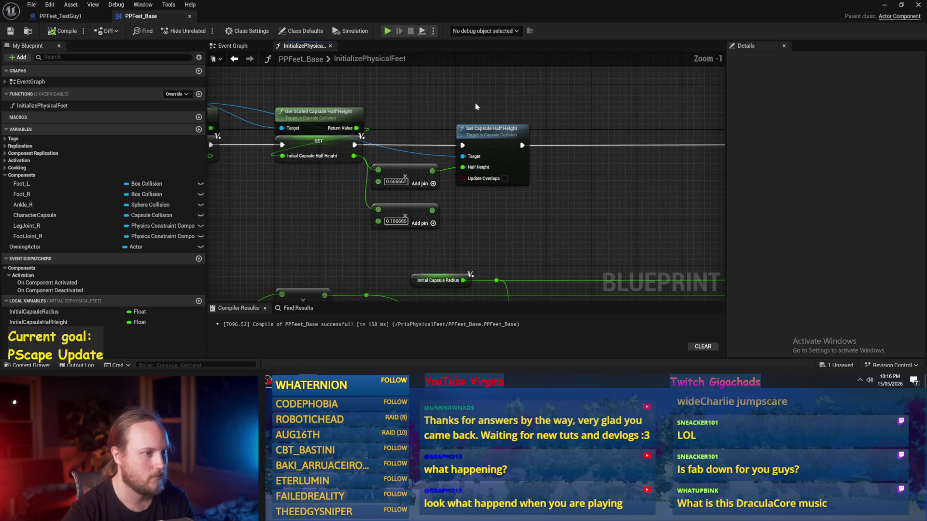
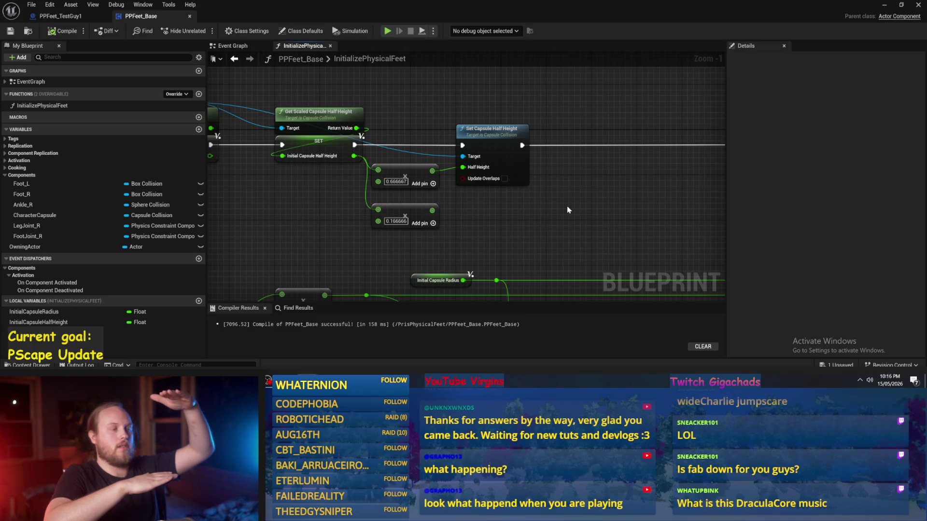
- Promote the 0.166666 multiply result to a local float variable named OffsetFromCapsule
{"action": "left_click", "coordinate": [396, 221]}
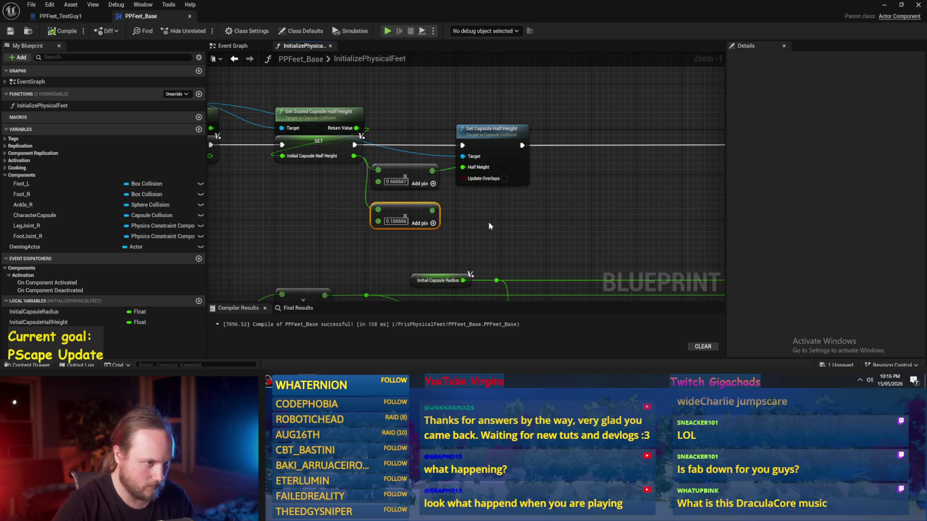
{"action": "left_click_drag", "start_coordinate": [489, 226], "coordinate": [476, 216]}
{"action": "right_click", "coordinate": [418, 200]}
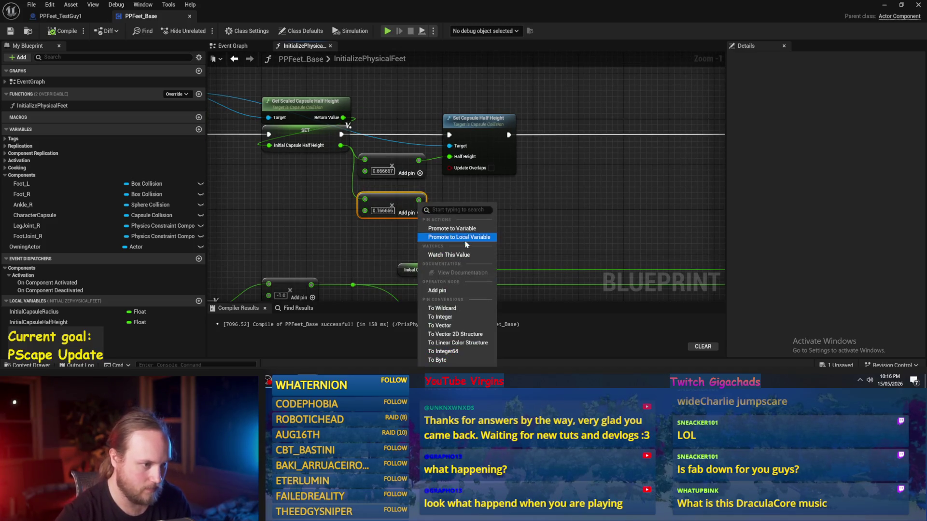
{"action": "left_click", "coordinate": [464, 237]}
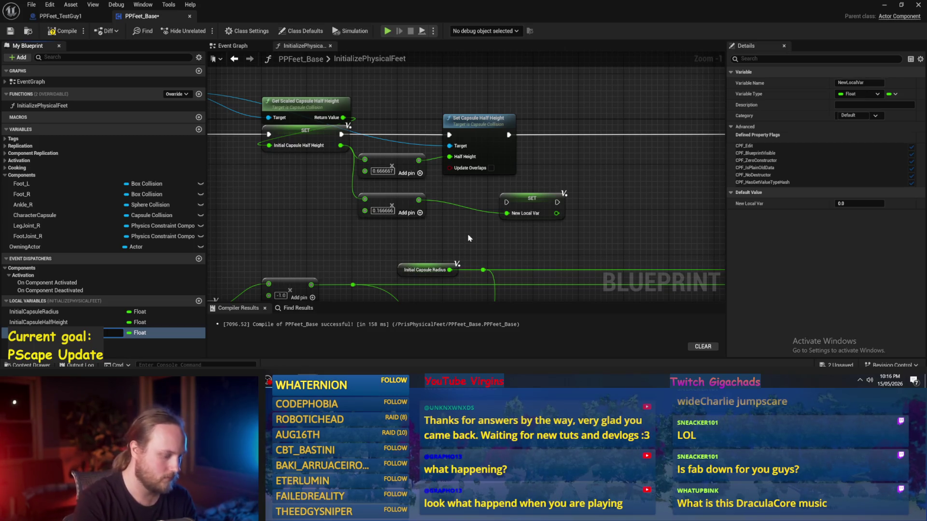
{"action": "key", "text": "Return"}
- Wire the new SET node between Set Capsule Half Height and Sequence, then save
{"action": "left_click_drag", "start_coordinate": [461, 183], "coordinate": [489, 232]}
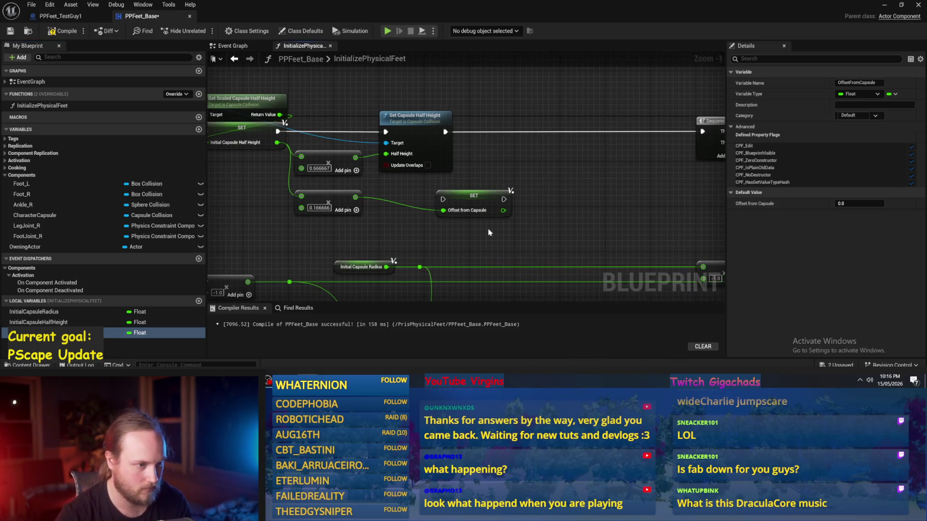
{"action": "mouse_move", "coordinate": [470, 204]}
{"action": "left_mouse_down"}
{"action": "mouse_move", "coordinate": [512, 191]}
{"action": "mouse_move", "coordinate": [535, 147]}
{"action": "left_mouse_up"}
{"action": "left_click", "coordinate": [487, 159]}
{"action": "left_click_drag", "start_coordinate": [445, 131], "coordinate": [507, 134]}
{"action": "left_click_drag", "start_coordinate": [531, 222], "coordinate": [437, 222]}
{"action": "left_click", "coordinate": [459, 131]}
{"action": "mouse_move", "coordinate": [489, 135]}
{"action": "left_mouse_down"}
{"action": "mouse_move", "coordinate": [604, 149]}
{"action": "mouse_move", "coordinate": [608, 136]}
{"action": "left_mouse_up"}
{"action": "left_click_drag", "start_coordinate": [603, 194], "coordinate": [524, 179]}
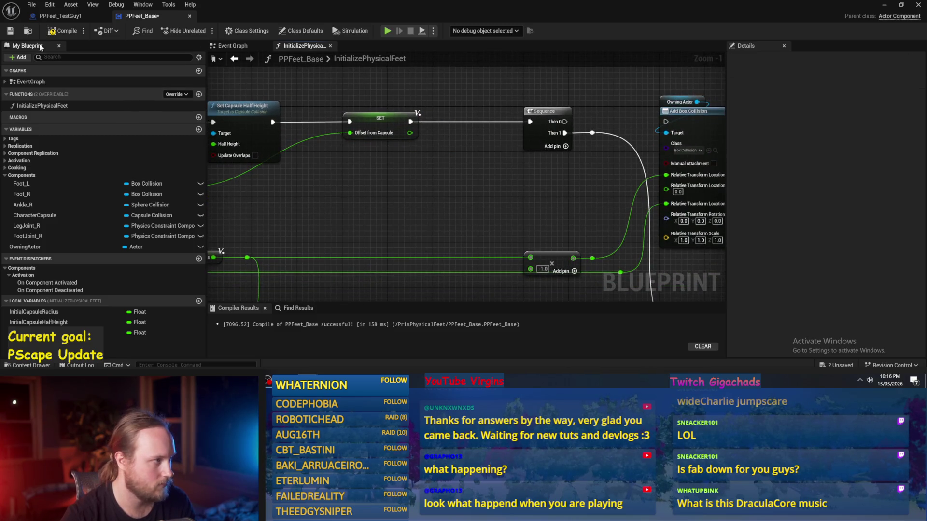
{"action": "left_click", "coordinate": [10, 31]}
- Rename the local variable to OffsetFromCapsuleRescale and recompile the Blueprint
{"action": "scroll", "coordinate": [439, 207], "scroll_direction": "down", "scroll_amount": 1}
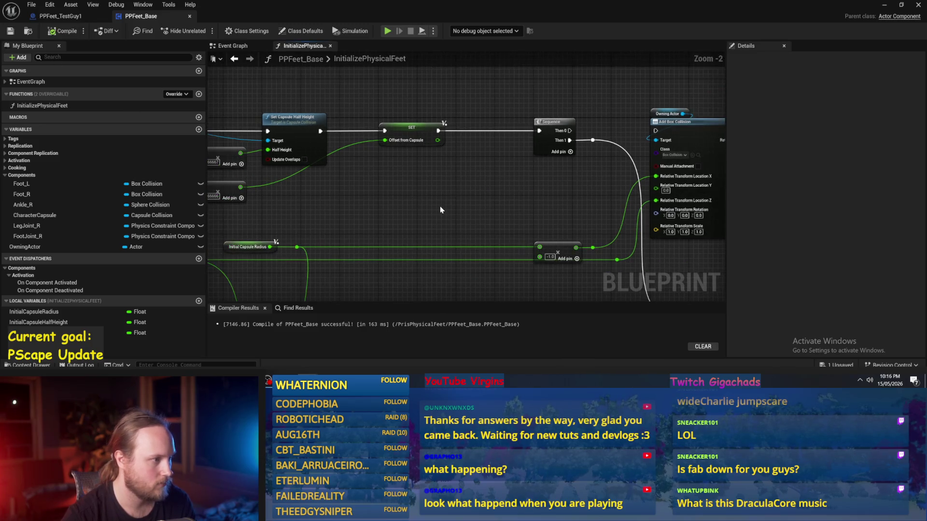
{"action": "left_click_drag", "start_coordinate": [440, 207], "coordinate": [533, 214]}
{"action": "left_click", "coordinate": [496, 140]}
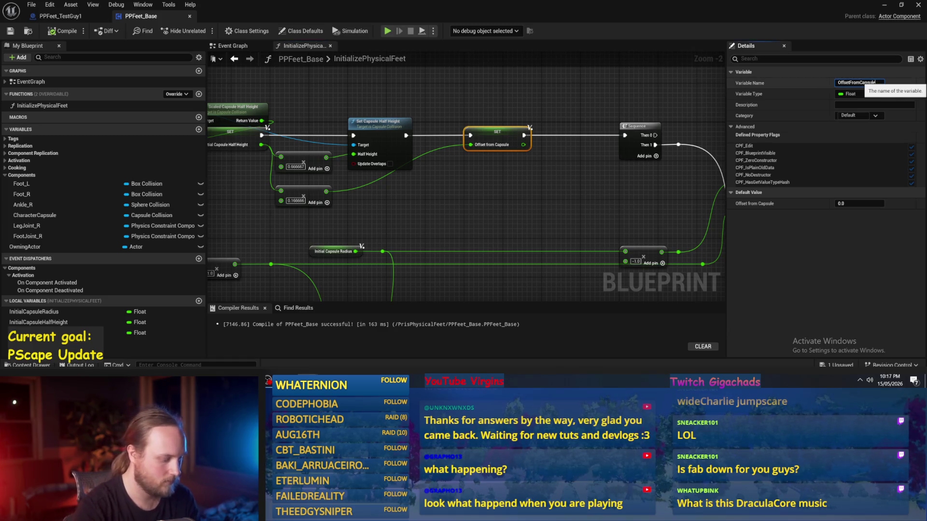
{"action": "key", "text": "Return"}
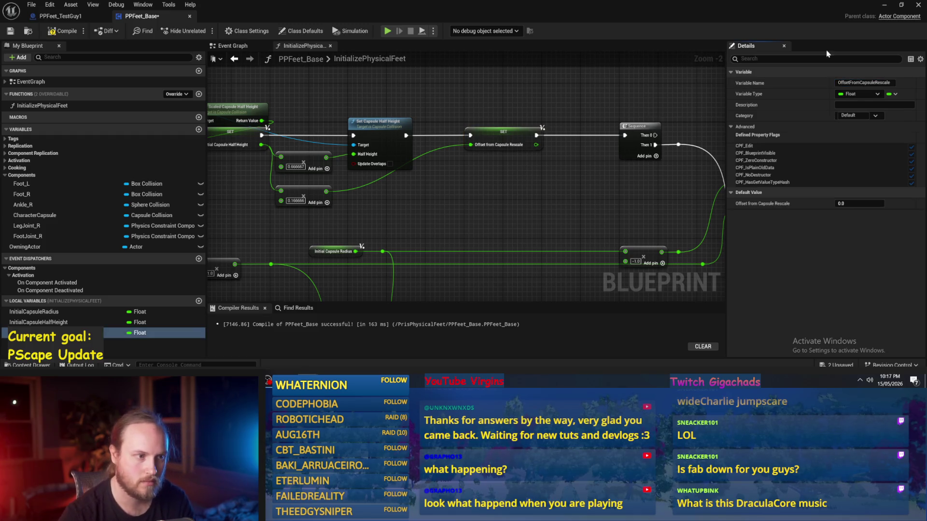
{"action": "left_click", "coordinate": [14, 31]}
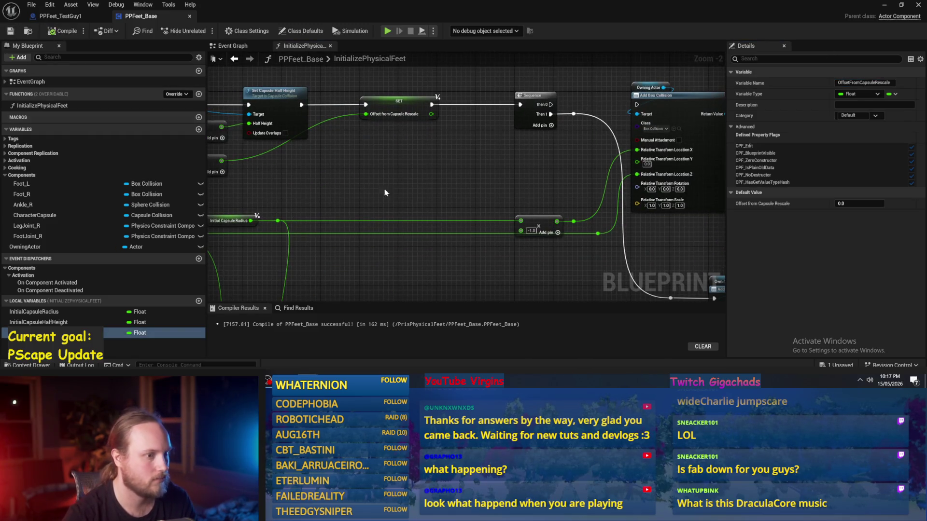
- Move the 0.166666 multiply node above Set Capsule Half Height and reposition the Character Capsule reference
{"action": "scroll", "coordinate": [483, 199], "scroll_direction": "down", "scroll_amount": 1}
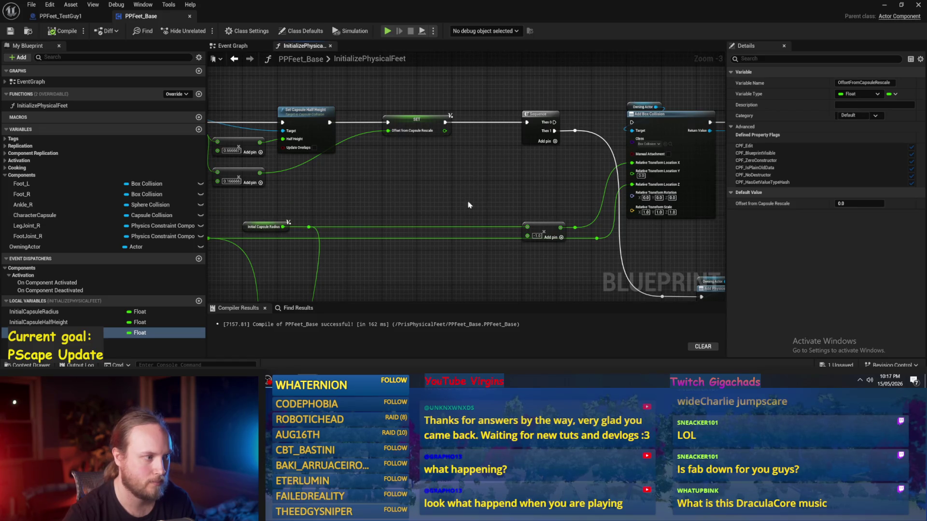
{"action": "left_click_drag", "start_coordinate": [315, 210], "coordinate": [413, 231]}
{"action": "mouse_move", "coordinate": [342, 195]}
{"action": "left_mouse_down"}
{"action": "mouse_move", "coordinate": [449, 174]}
{"action": "mouse_move", "coordinate": [407, 112]}
{"action": "left_mouse_up"}
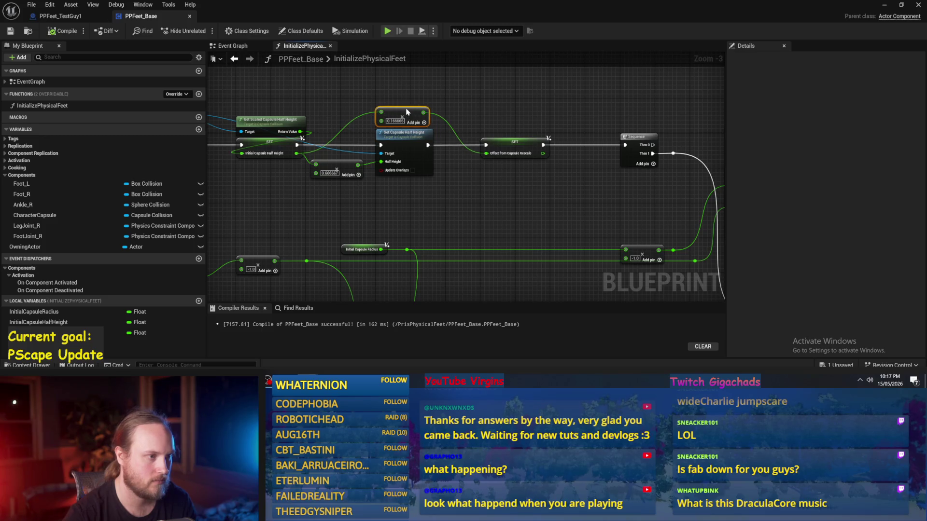
{"action": "left_click_drag", "start_coordinate": [377, 231], "coordinate": [596, 269]}
{"action": "scroll", "coordinate": [438, 141], "scroll_direction": "up", "scroll_amount": 1}
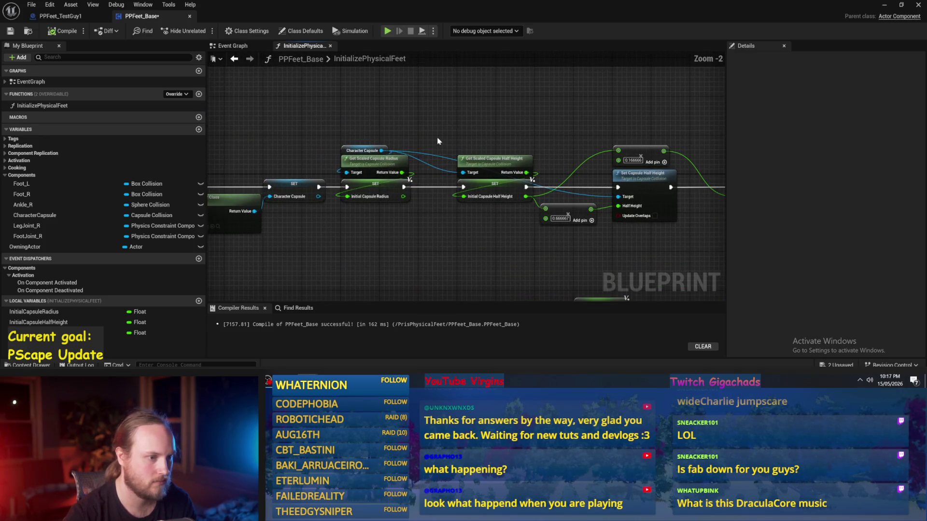
{"action": "mouse_move", "coordinate": [345, 146]}
{"action": "left_mouse_down"}
{"action": "mouse_move", "coordinate": [341, 207]}
{"action": "mouse_move", "coordinate": [352, 147]}
{"action": "mouse_move", "coordinate": [369, 150]}
{"action": "left_mouse_up"}
- Paste Character Capsule references and wire one into Set Capsule Half Height's Target
{"action": "scroll", "coordinate": [457, 144], "scroll_direction": "up", "scroll_amount": 2}
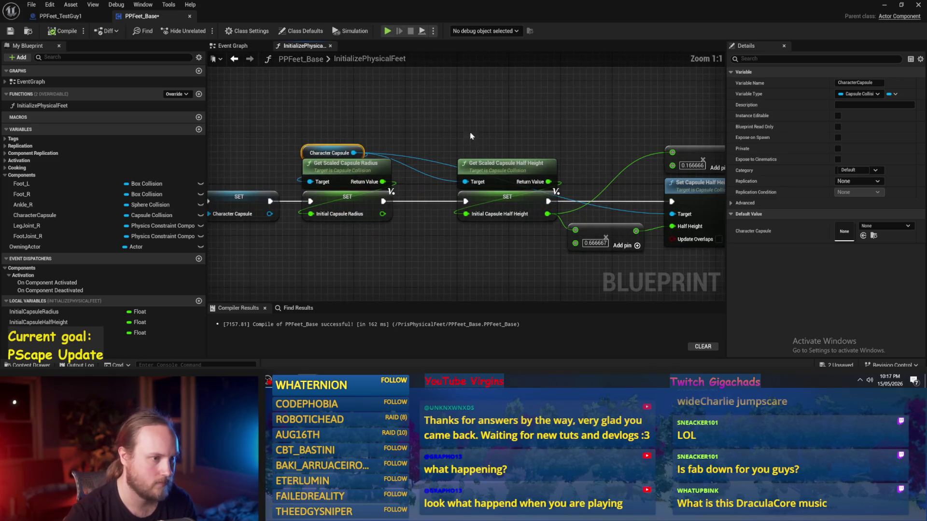
{"action": "key", "text": "ctrl+v"}
{"action": "left_click_drag", "start_coordinate": [508, 133], "coordinate": [467, 183]}
{"action": "key", "text": "ctrl+v"}
{"action": "mouse_move", "coordinate": [609, 261]}
{"action": "left_mouse_down"}
{"action": "mouse_move", "coordinate": [610, 166]}
{"action": "mouse_move", "coordinate": [637, 115]}
{"action": "left_mouse_up"}
{"action": "mouse_move", "coordinate": [664, 163]}
{"action": "left_mouse_down"}
{"action": "mouse_move", "coordinate": [604, 219]}
{"action": "mouse_move", "coordinate": [583, 221]}
{"action": "left_mouse_up"}
- Move the multiply node below Set Capsule Half Height and tidy the layout toward the SET Offset node
{"action": "left_click_drag", "start_coordinate": [644, 119], "coordinate": [643, 254]}
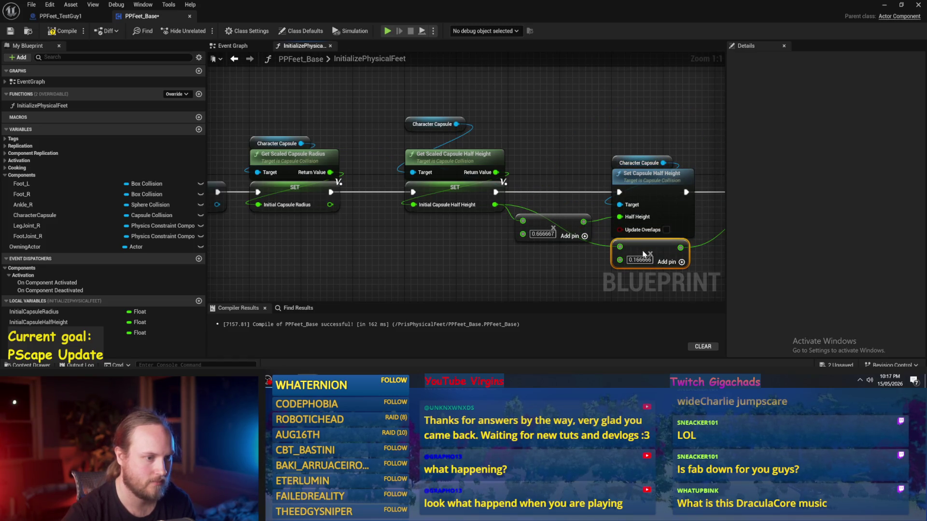
{"action": "scroll", "coordinate": [644, 254], "scroll_direction": "down", "scroll_amount": 1}
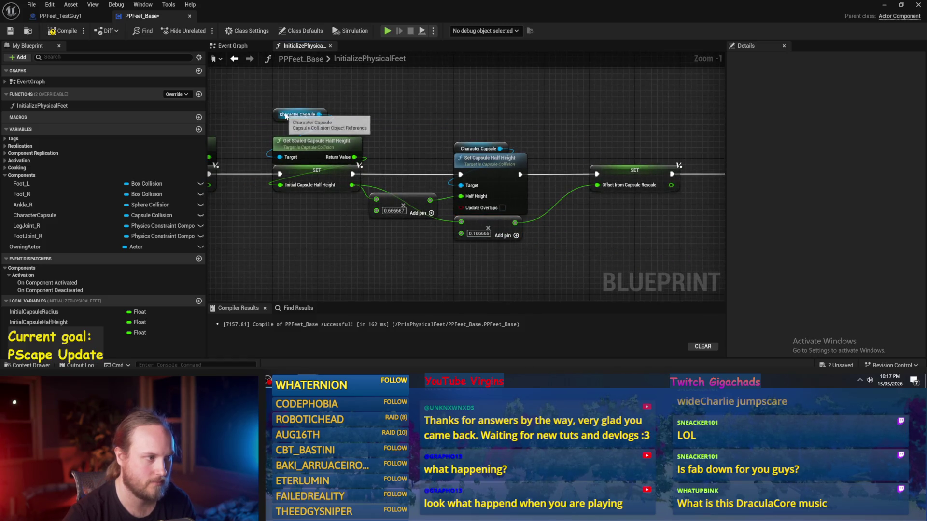
{"action": "left_click_drag", "start_coordinate": [627, 292], "coordinate": [318, 240]}
{"action": "scroll", "coordinate": [317, 240], "scroll_direction": "down", "scroll_amount": 2}
{"action": "mouse_move", "coordinate": [484, 230]}
{"action": "left_mouse_down"}
{"action": "mouse_move", "coordinate": [444, 179]}
{"action": "mouse_move", "coordinate": [135, 75]}
{"action": "left_mouse_up"}
{"action": "left_click", "coordinate": [440, 196]}
- Place an Initial Capsule Radius getter below the Set Relative Location node
{"action": "left_click", "coordinate": [504, 244]}
{"action": "left_click_drag", "start_coordinate": [505, 244], "coordinate": [395, 233]}
{"action": "left_click", "coordinate": [474, 159]}
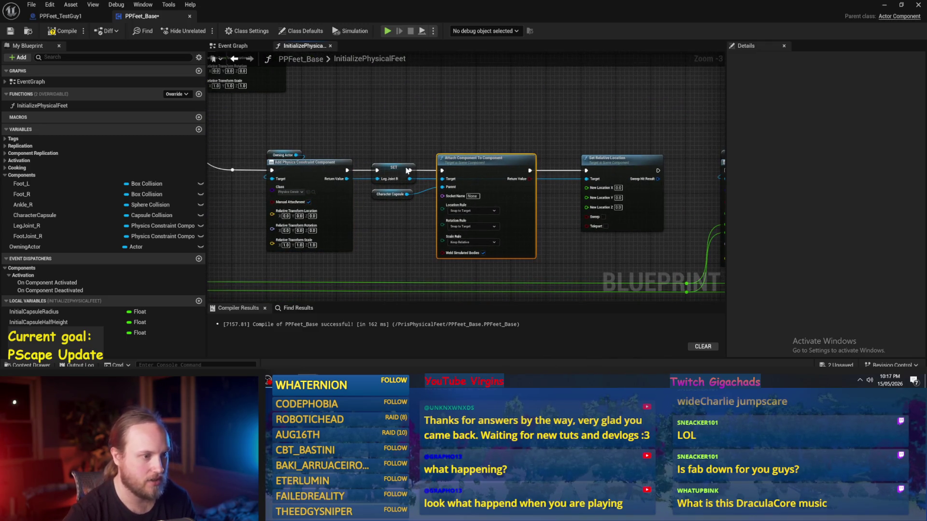
{"action": "left_click", "coordinate": [586, 249]}
{"action": "left_click_drag", "start_coordinate": [602, 252], "coordinate": [465, 245]}
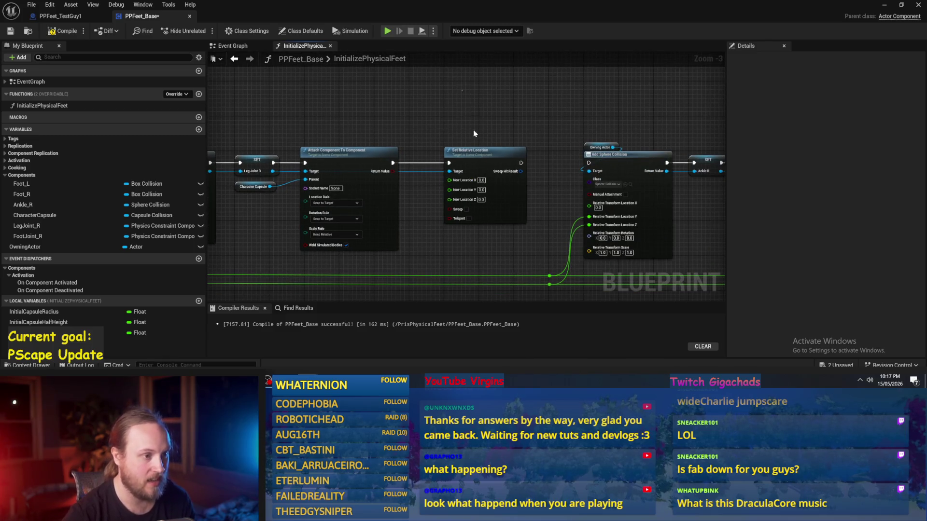
{"action": "left_click", "coordinate": [482, 177]}
{"action": "scroll", "coordinate": [454, 212], "scroll_direction": "up", "scroll_amount": 4}
{"action": "left_click", "coordinate": [455, 215]}
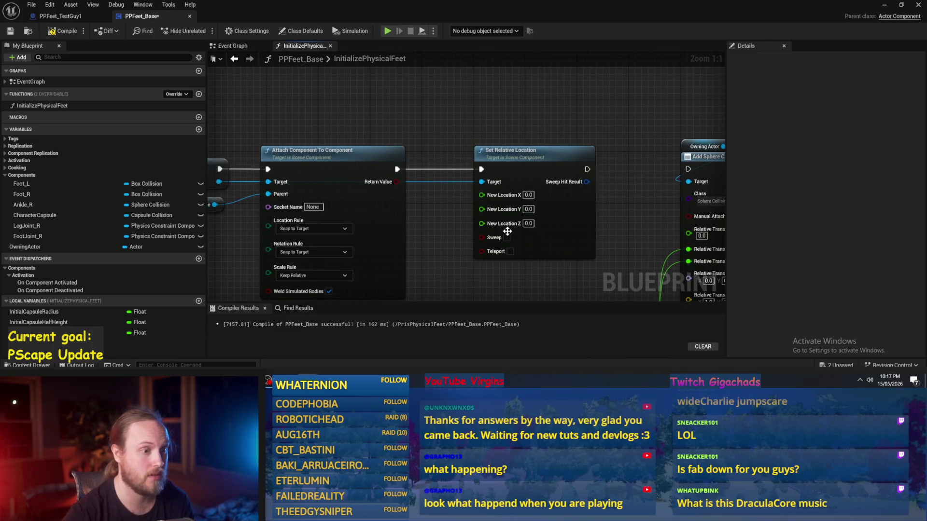
{"action": "left_click_drag", "start_coordinate": [515, 224], "coordinate": [484, 177]}
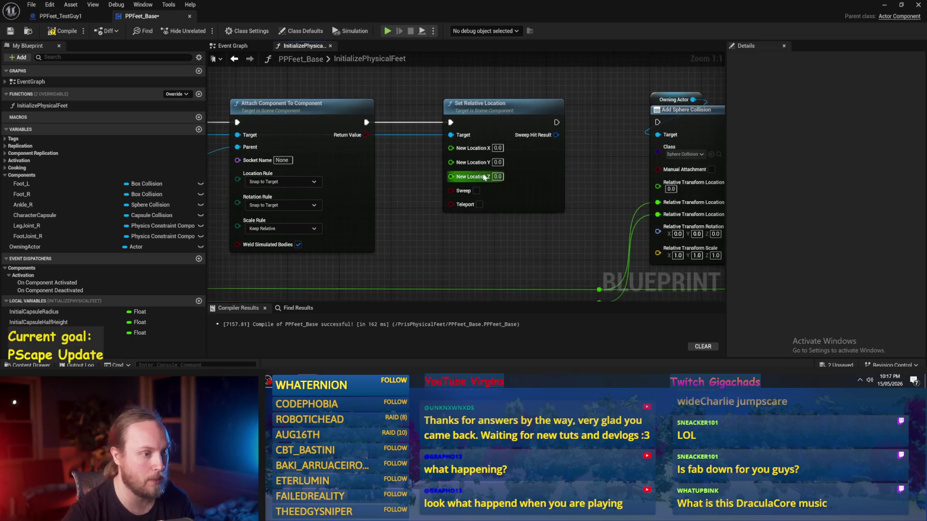
{"action": "scroll", "coordinate": [676, 183], "scroll_direction": "down", "scroll_amount": 2}
{"action": "mouse_move", "coordinate": [9, 312]}
{"action": "left_mouse_down"}
{"action": "mouse_move", "coordinate": [488, 227]}
{"action": "mouse_move", "coordinate": [506, 141]}
{"action": "left_mouse_up"}
{"action": "scroll", "coordinate": [492, 227], "scroll_direction": "up", "scroll_amount": 2}
{"action": "left_click_drag", "start_coordinate": [439, 220], "coordinate": [504, 202]}
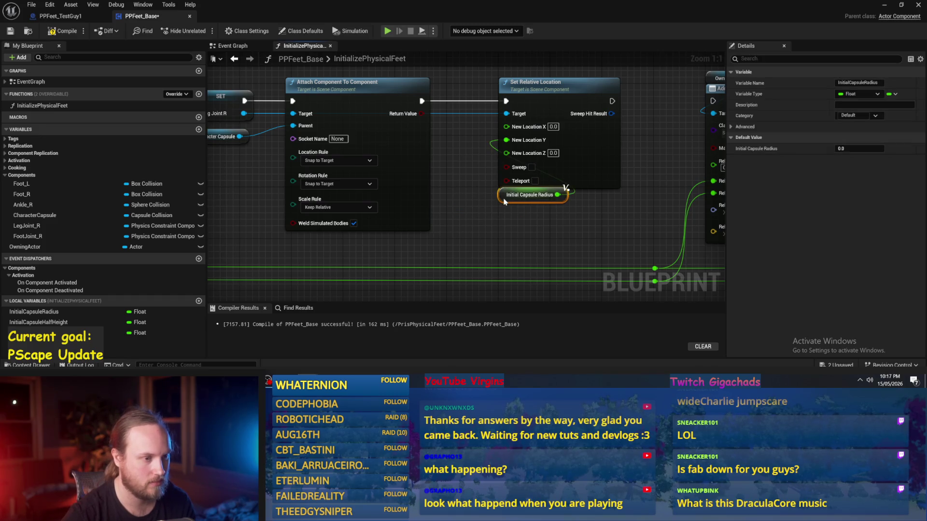
{"action": "mouse_move", "coordinate": [575, 244]}
{"action": "left_mouse_down"}
{"action": "mouse_move", "coordinate": [495, 249]}
{"action": "mouse_move", "coordinate": [526, 242]}
{"action": "left_mouse_up"}
- Add Initial Capsule Half Height and Offset from Capsule Rescale together with a + node
{"action": "left_click_drag", "start_coordinate": [38, 322], "coordinate": [430, 231]}
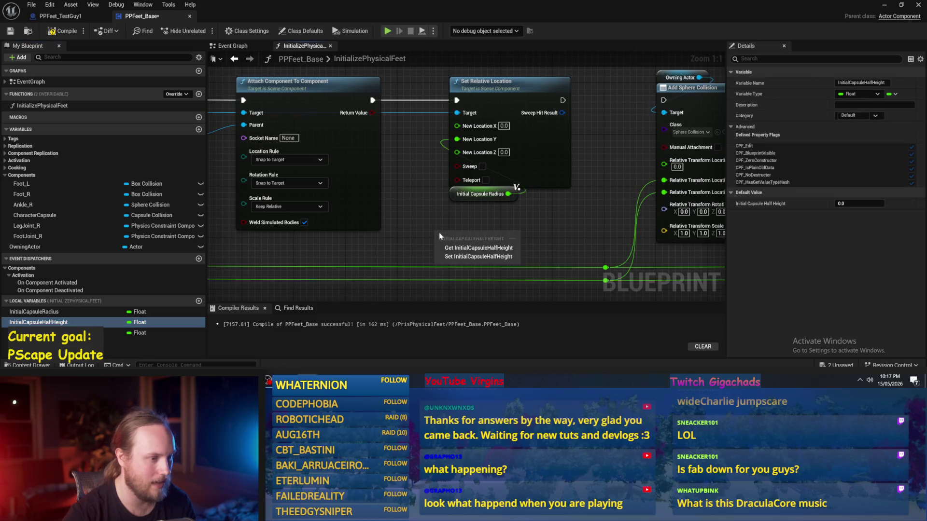
{"action": "left_click", "coordinate": [455, 244]}
{"action": "left_click_drag", "start_coordinate": [499, 233], "coordinate": [515, 235]}
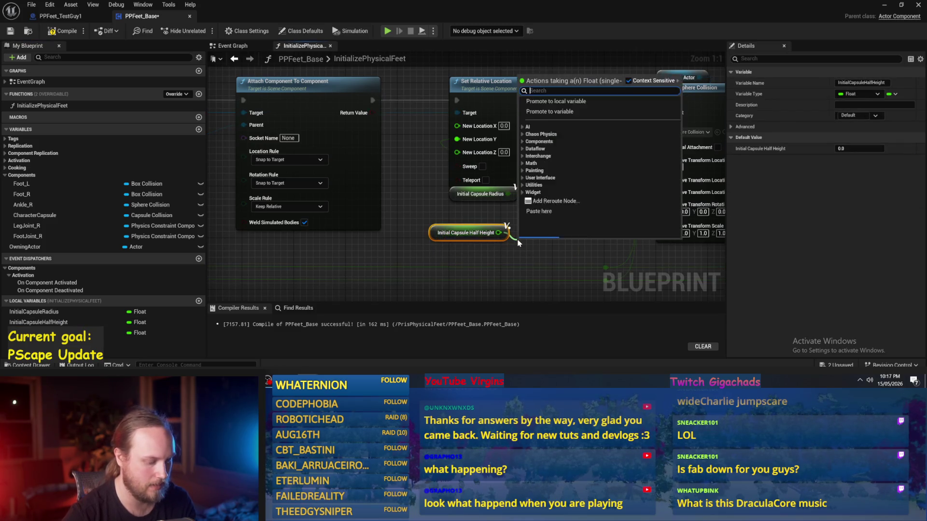
{"action": "type", "text": "+"}
{"action": "key", "text": "Return"}
{"action": "left_click_drag", "start_coordinate": [327, 278], "coordinate": [268, 244]}
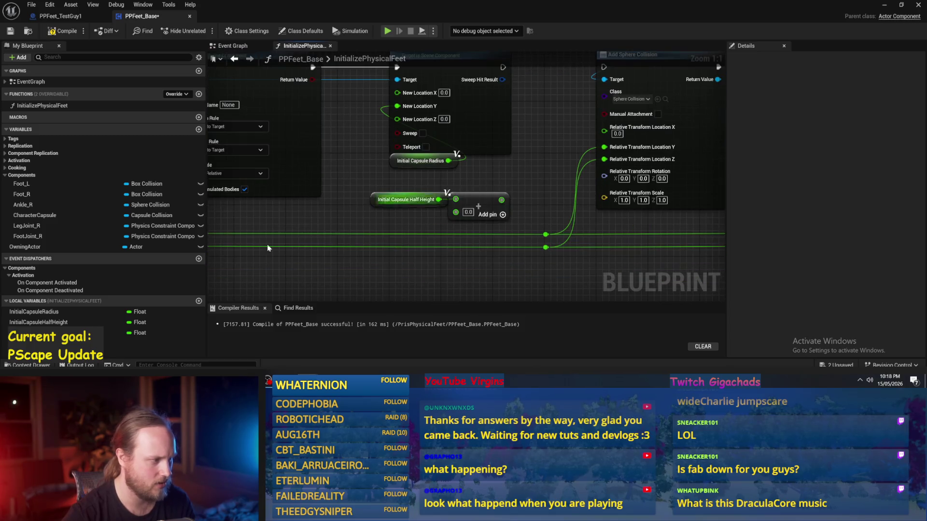
{"action": "left_click", "coordinate": [145, 333]}
{"action": "left_click_drag", "start_coordinate": [145, 332], "coordinate": [508, 193]}
- Multiply the sum by -1.0 and wire the result into New Location Z
{"action": "type", "text": "+"}
{"action": "key", "text": "Return"}
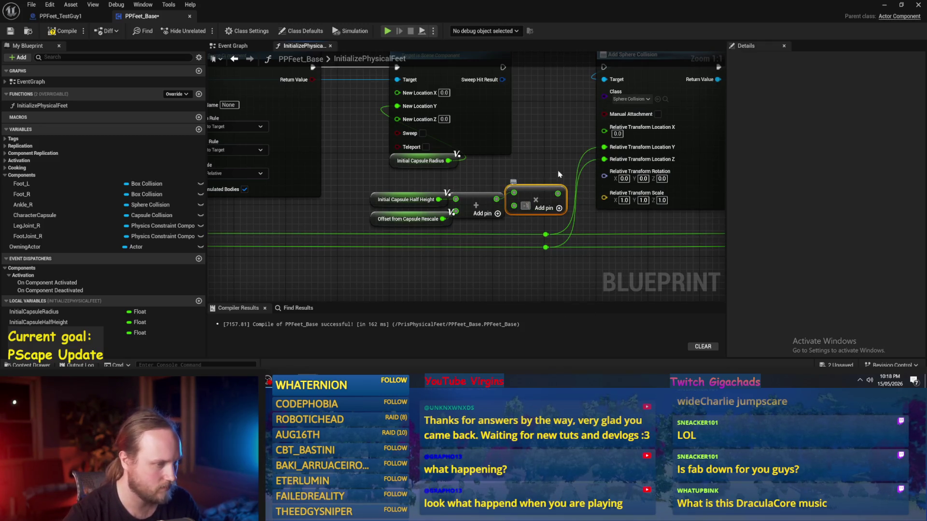
{"action": "left_click_drag", "start_coordinate": [562, 194], "coordinate": [398, 120]}
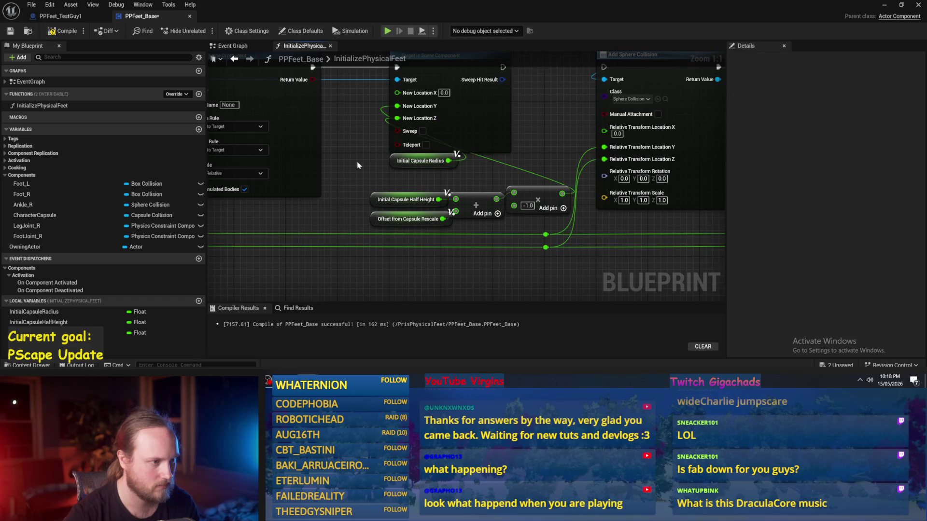
{"action": "scroll", "coordinate": [381, 182], "scroll_direction": "down", "scroll_amount": 1}
{"action": "left_click", "coordinate": [370, 213]}
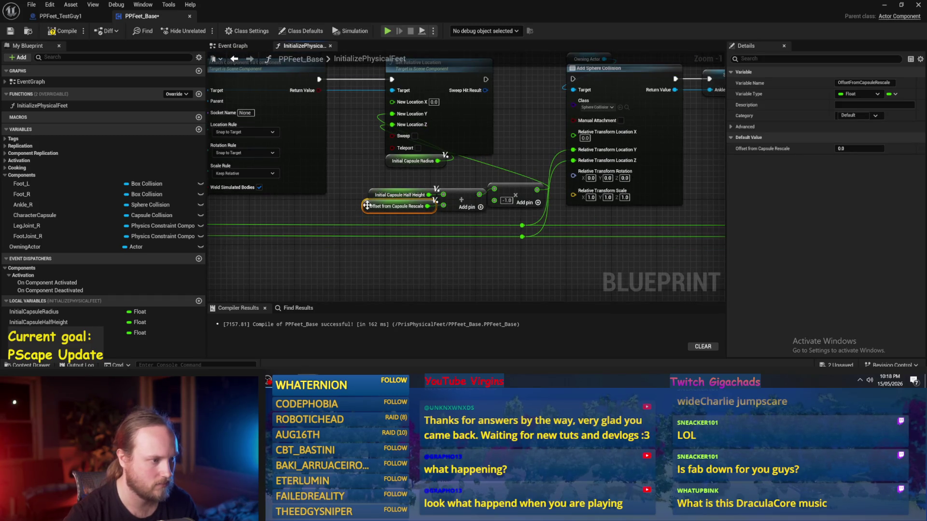
{"action": "left_click", "coordinate": [351, 185]}
{"action": "mouse_move", "coordinate": [517, 219]}
{"action": "left_mouse_down"}
{"action": "mouse_move", "coordinate": [484, 201]}
{"action": "mouse_move", "coordinate": [436, 207]}
{"action": "mouse_move", "coordinate": [474, 194]}
{"action": "mouse_move", "coordinate": [439, 199]}
{"action": "mouse_move", "coordinate": [480, 201]}
{"action": "left_mouse_up"}
{"action": "left_click", "coordinate": [516, 197]}
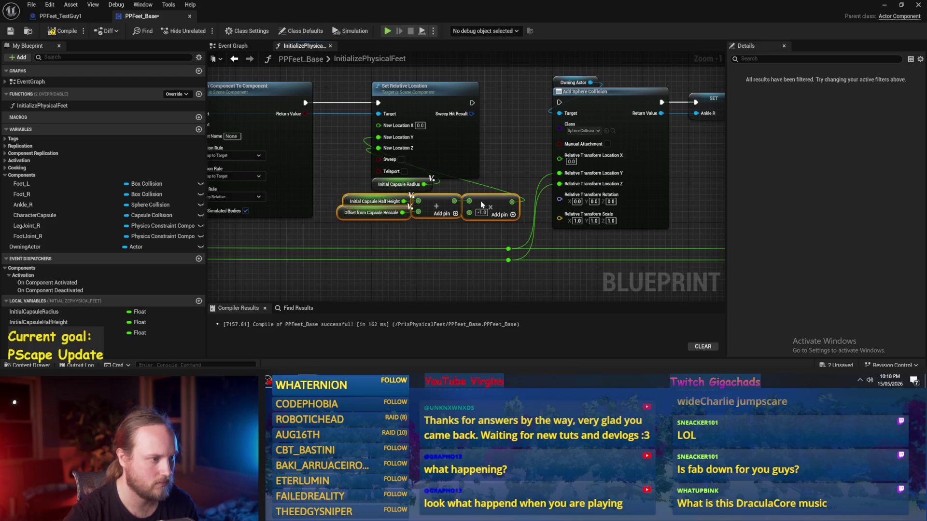
- Shift the math nodes slightly right and bring the sphere collision nodes into view
{"action": "left_click", "coordinate": [460, 236]}
{"action": "scroll", "coordinate": [460, 235], "scroll_direction": "down", "scroll_amount": 2}
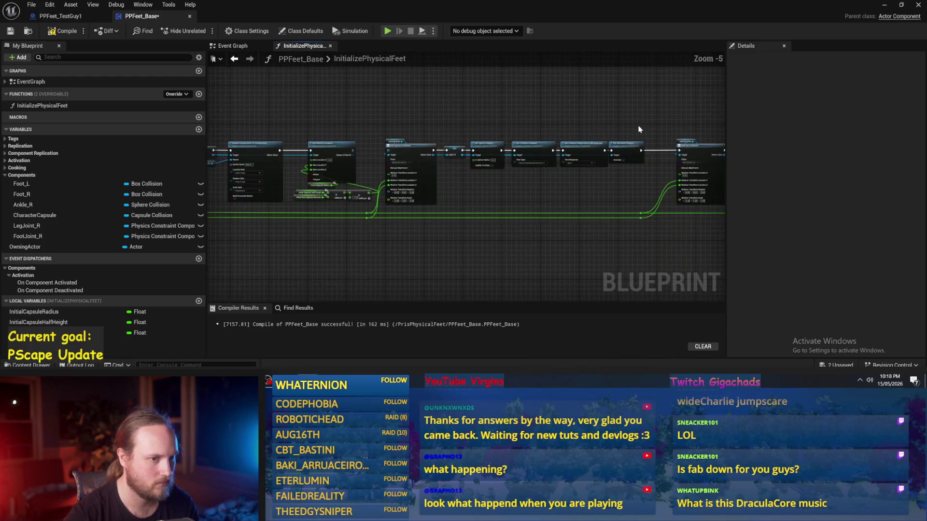
{"action": "scroll", "coordinate": [360, 154], "scroll_direction": "up", "scroll_amount": 1}
{"action": "scroll", "coordinate": [360, 154], "scroll_direction": "down", "scroll_amount": 2}
{"action": "mouse_move", "coordinate": [357, 128]}
{"action": "left_mouse_down"}
{"action": "mouse_move", "coordinate": [720, 217]}
{"action": "mouse_move", "coordinate": [764, 238]}
{"action": "mouse_move", "coordinate": [647, 259]}
{"action": "mouse_move", "coordinate": [699, 263]}
{"action": "mouse_move", "coordinate": [620, 249]}
{"action": "left_mouse_up"}
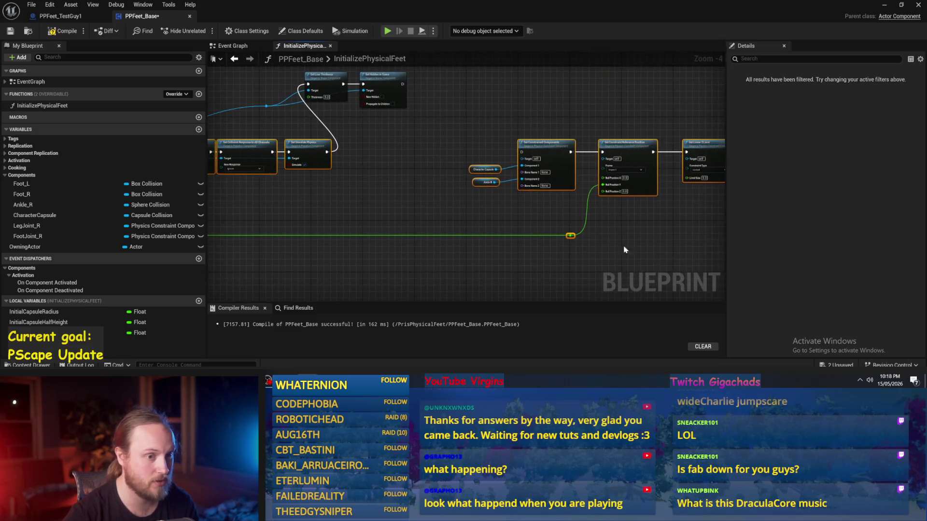
{"action": "mouse_move", "coordinate": [397, 224]}
{"action": "left_mouse_down"}
{"action": "mouse_move", "coordinate": [347, 227]}
{"action": "mouse_move", "coordinate": [420, 232]}
{"action": "mouse_move", "coordinate": [390, 189]}
{"action": "mouse_move", "coordinate": [510, 204]}
{"action": "left_mouse_up"}
{"action": "left_click", "coordinate": [509, 204]}
{"action": "scroll", "coordinate": [508, 204], "scroll_direction": "up", "scroll_amount": 2}
- Break the Location Y and Z wires and recombine the pins into one Relative Transform input
{"action": "left_click_drag", "start_coordinate": [306, 138], "coordinate": [380, 139]}
{"action": "scroll", "coordinate": [583, 184], "scroll_direction": "up", "scroll_amount": 2}
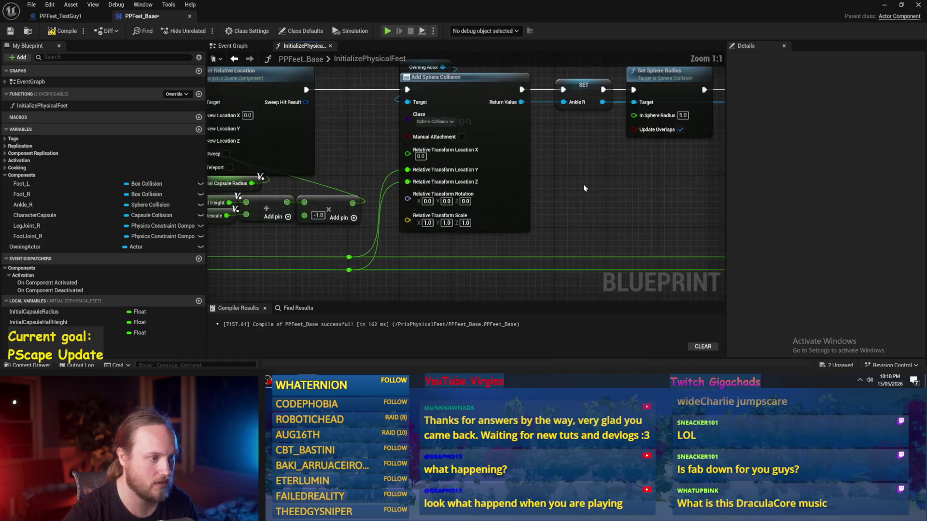
{"action": "left_click", "coordinate": [420, 170], "text": "alt"}
{"action": "left_click", "coordinate": [420, 190], "text": "alt"}
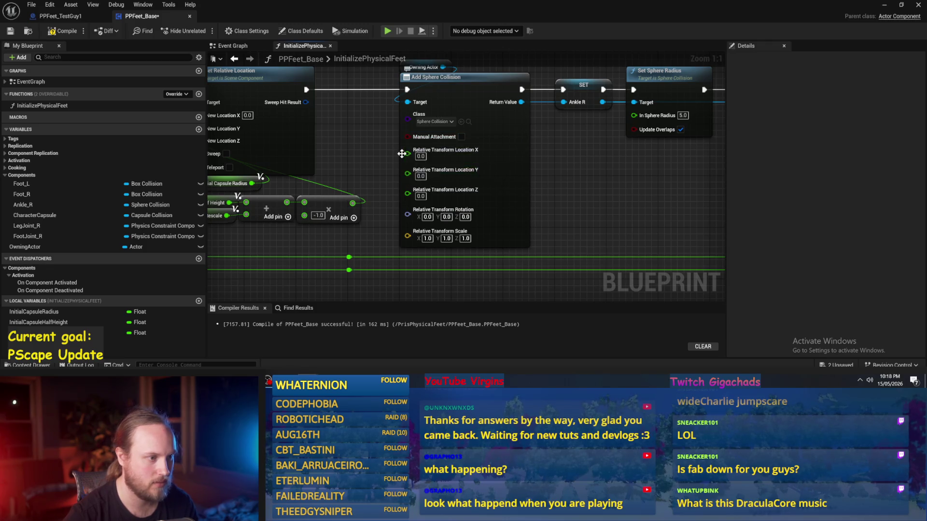
{"action": "right_click", "coordinate": [407, 153]}
{"action": "left_click", "coordinate": [432, 199]}
{"action": "right_click", "coordinate": [408, 153]}
{"action": "left_click", "coordinate": [433, 208]}
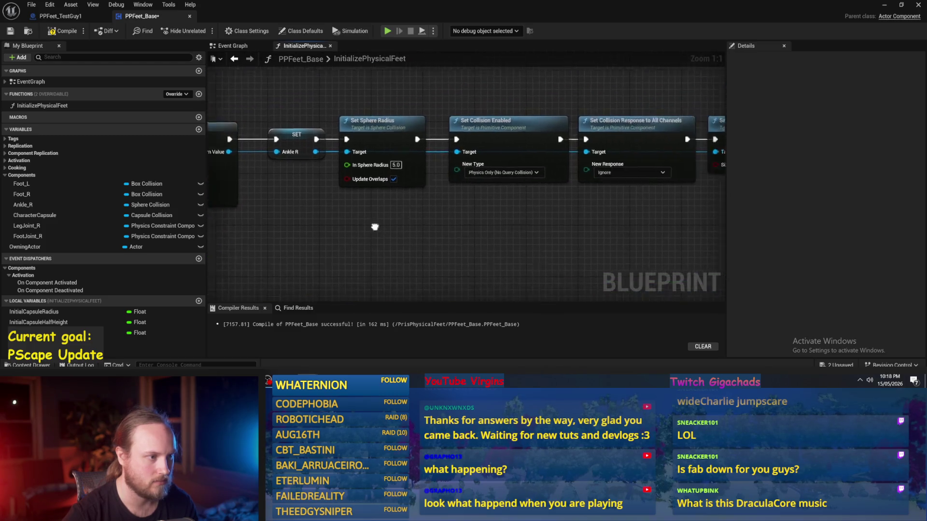
- Nudge the Ankle R assignment left and raise the Set Sphere Radius through Set Simulate Physics nodes
{"action": "scroll", "coordinate": [449, 219], "scroll_direction": "down", "scroll_amount": 1}
{"action": "left_click_drag", "start_coordinate": [414, 160], "coordinate": [406, 162]}
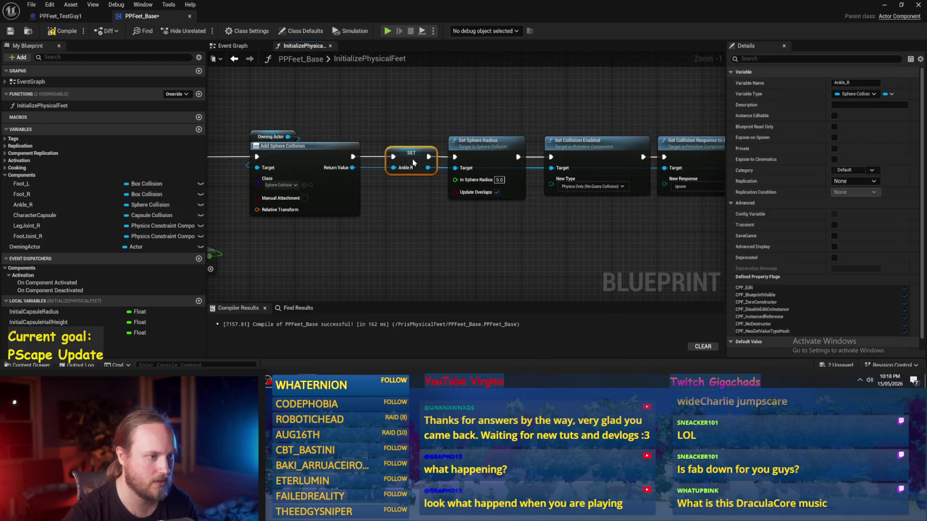
{"action": "left_click", "coordinate": [434, 112]}
{"action": "scroll", "coordinate": [434, 112], "scroll_direction": "down", "scroll_amount": 2}
{"action": "left_click_drag", "start_coordinate": [507, 142], "coordinate": [272, 201]}
{"action": "mouse_move", "coordinate": [309, 167]}
{"action": "left_mouse_down"}
{"action": "mouse_move", "coordinate": [302, 164]}
{"action": "mouse_move", "coordinate": [311, 158]}
{"action": "left_mouse_up"}
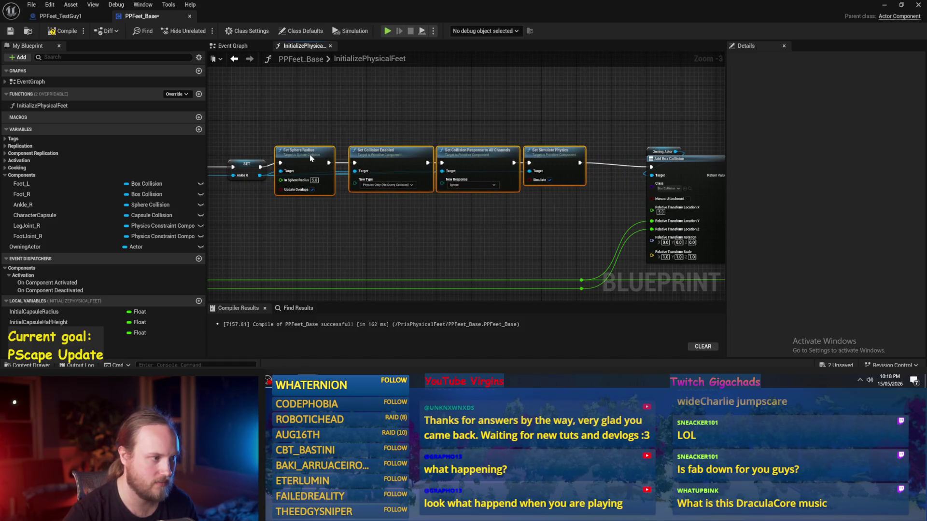
{"action": "left_click", "coordinate": [358, 142]}
{"action": "scroll", "coordinate": [426, 129], "scroll_direction": "down", "scroll_amount": 2}
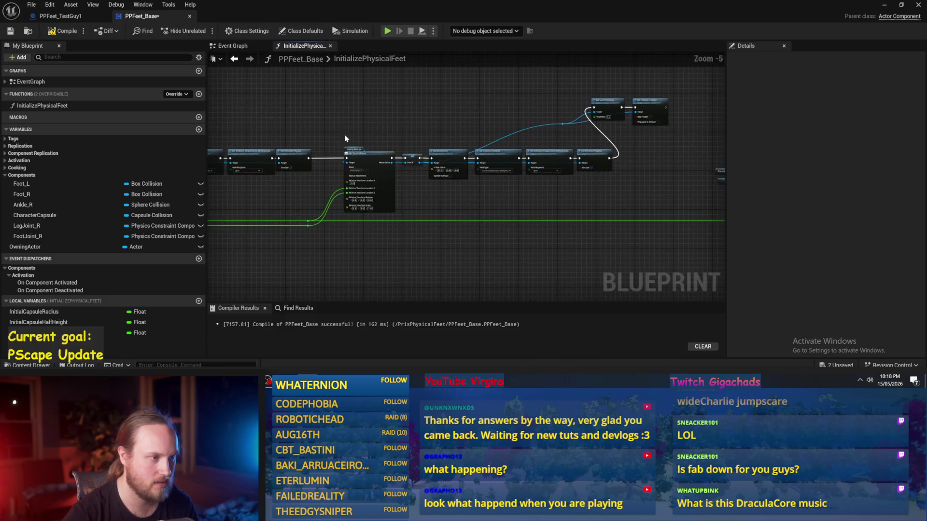
- Move the Add Box Collision group right and shift the Set Sphere Radius chain left
{"action": "mouse_move", "coordinate": [317, 133]}
{"action": "left_mouse_down"}
{"action": "mouse_move", "coordinate": [676, 227]}
{"action": "mouse_move", "coordinate": [714, 217]}
{"action": "mouse_move", "coordinate": [591, 205]}
{"action": "left_mouse_up"}
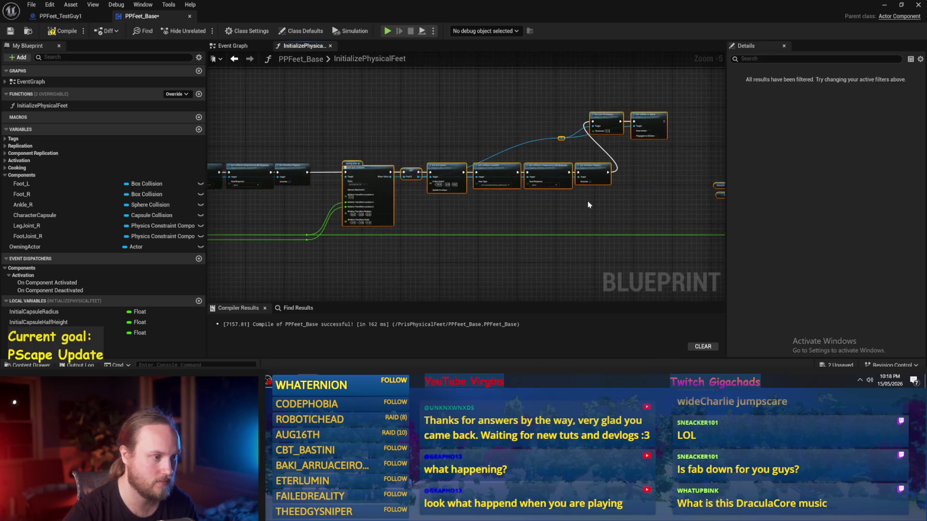
{"action": "scroll", "coordinate": [304, 211], "scroll_direction": "up", "scroll_amount": 2}
{"action": "left_click_drag", "start_coordinate": [427, 142], "coordinate": [607, 143]}
{"action": "left_click", "coordinate": [452, 202]}
{"action": "scroll", "coordinate": [395, 229], "scroll_direction": "up", "scroll_amount": 2}
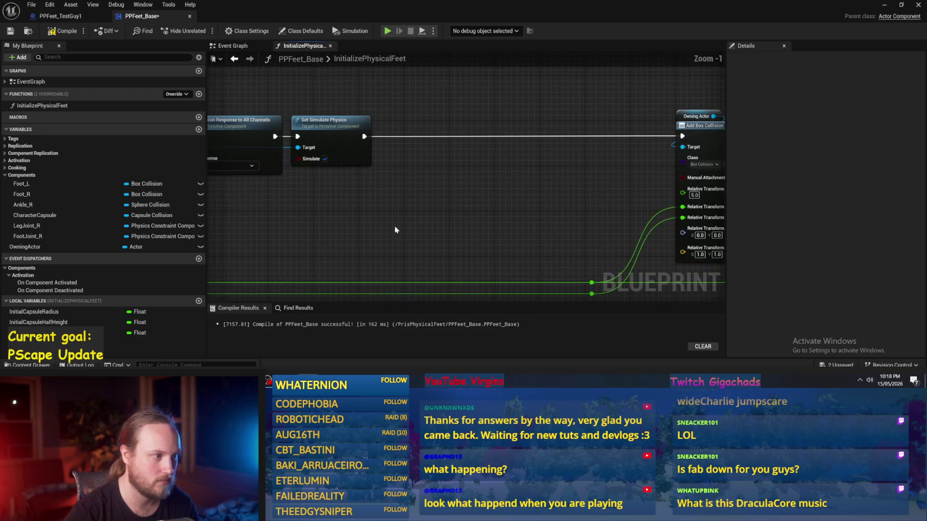
{"action": "scroll", "coordinate": [413, 210], "scroll_direction": "down", "scroll_amount": 1}
{"action": "mouse_move", "coordinate": [625, 113]}
{"action": "left_mouse_down"}
{"action": "mouse_move", "coordinate": [276, 189]}
{"action": "mouse_move", "coordinate": [372, 182]}
{"action": "mouse_move", "coordinate": [397, 145]}
{"action": "mouse_move", "coordinate": [524, 148]}
{"action": "mouse_move", "coordinate": [500, 148]}
{"action": "left_mouse_up"}
{"action": "left_click", "coordinate": [436, 133]}
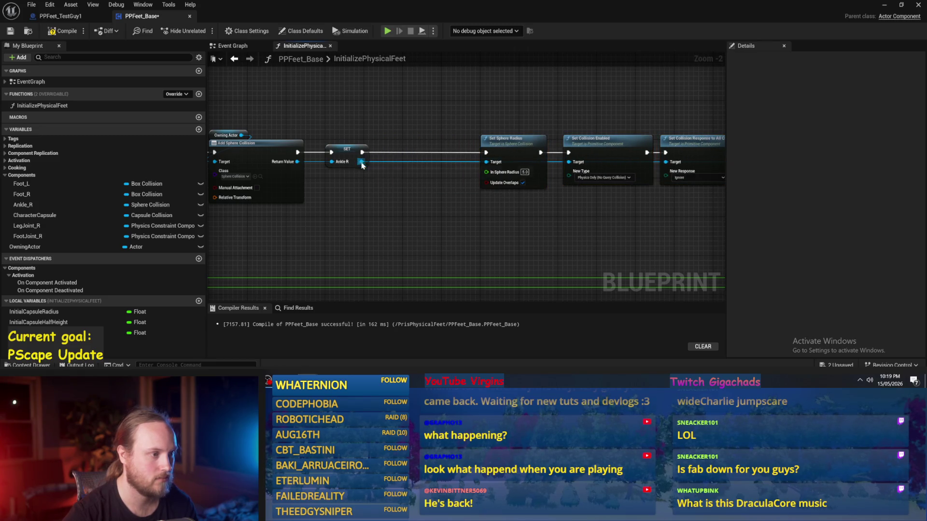
- Add an Attach Component To Component node from Ankle R between SET and Set Sphere Radius
{"action": "left_click_drag", "start_coordinate": [361, 163], "coordinate": [427, 193]}
{"action": "type", "text": "attach"}
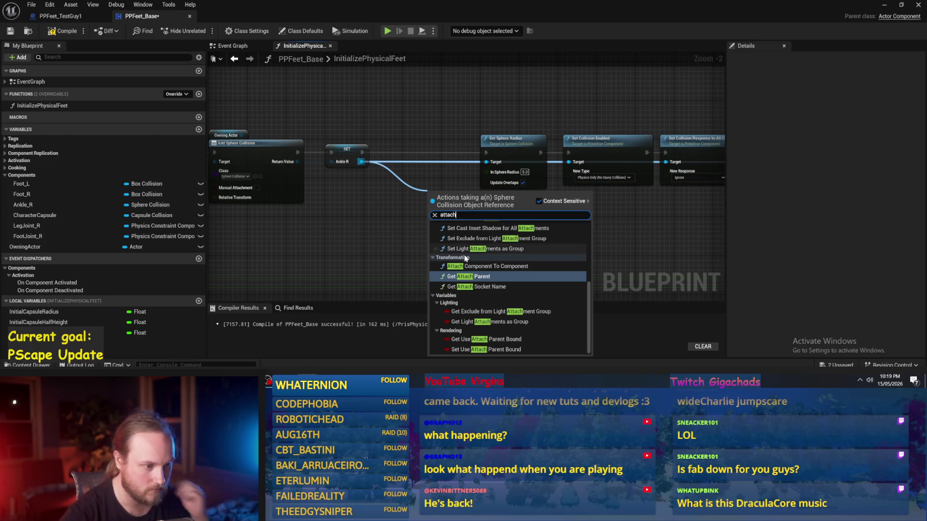
{"action": "left_click", "coordinate": [472, 266]}
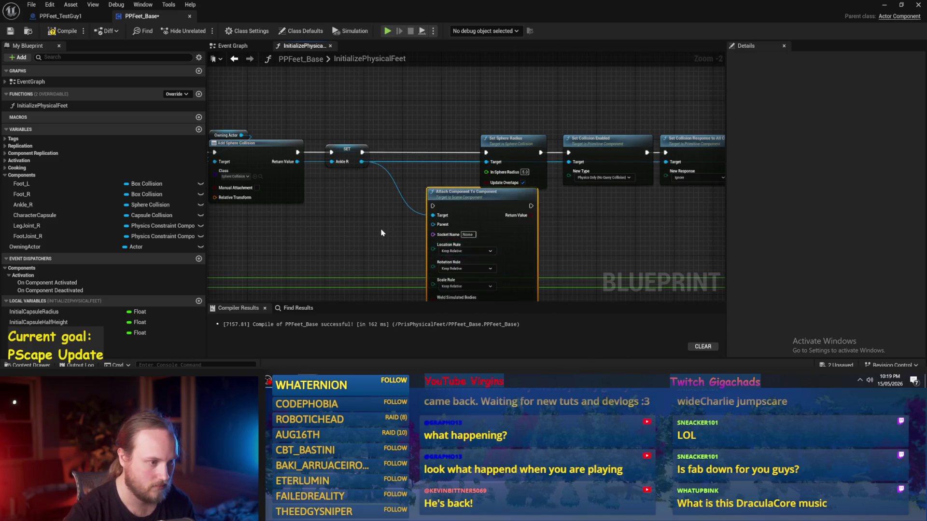
{"action": "scroll", "coordinate": [379, 227], "scroll_direction": "up", "scroll_amount": 2}
{"action": "left_click_drag", "start_coordinate": [506, 193], "coordinate": [434, 124]}
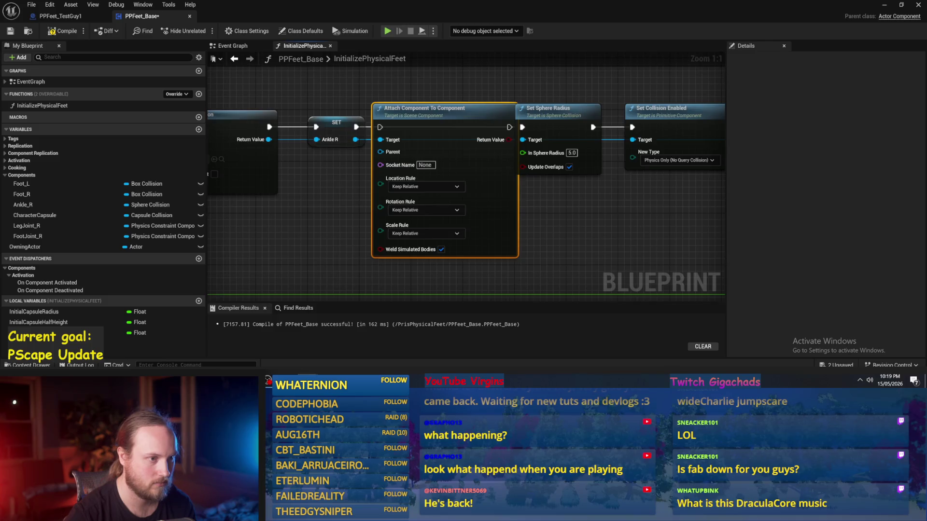
{"action": "scroll", "coordinate": [645, 102], "scroll_direction": "down", "scroll_amount": 2}
{"action": "left_click_drag", "start_coordinate": [628, 120], "coordinate": [300, 203]}
{"action": "left_click_drag", "start_coordinate": [311, 162], "coordinate": [354, 162]}
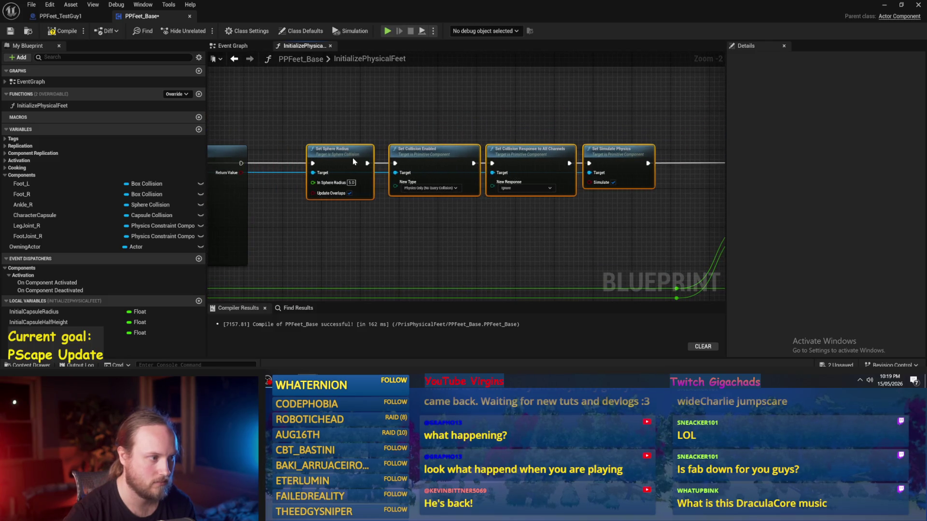
{"action": "scroll", "coordinate": [406, 114], "scroll_direction": "up", "scroll_amount": 2}
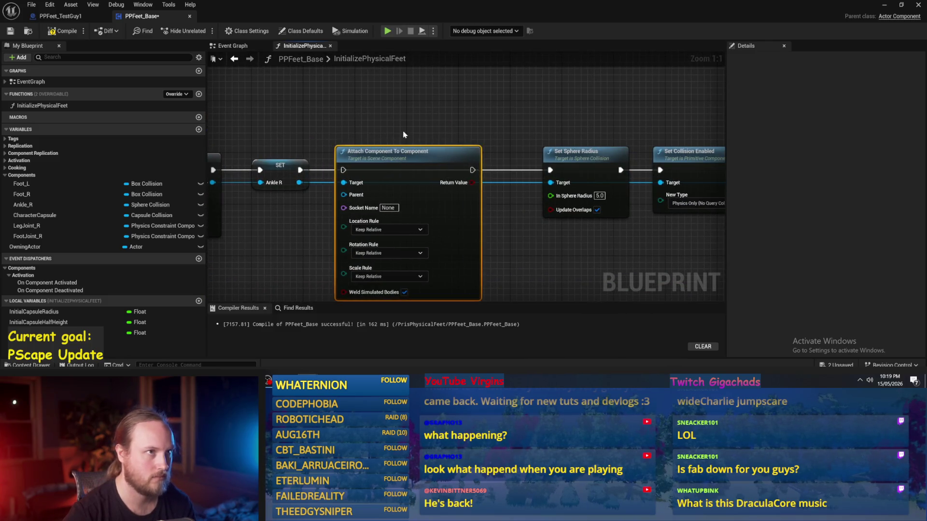
{"action": "left_click", "coordinate": [298, 178]}
- Link its execution to Set Sphere Radius and set Location and Rotation Rules to Snap to Target
{"action": "left_click_drag", "start_coordinate": [286, 152], "coordinate": [531, 152]}
{"action": "left_click_drag", "start_coordinate": [537, 197], "coordinate": [463, 146]}
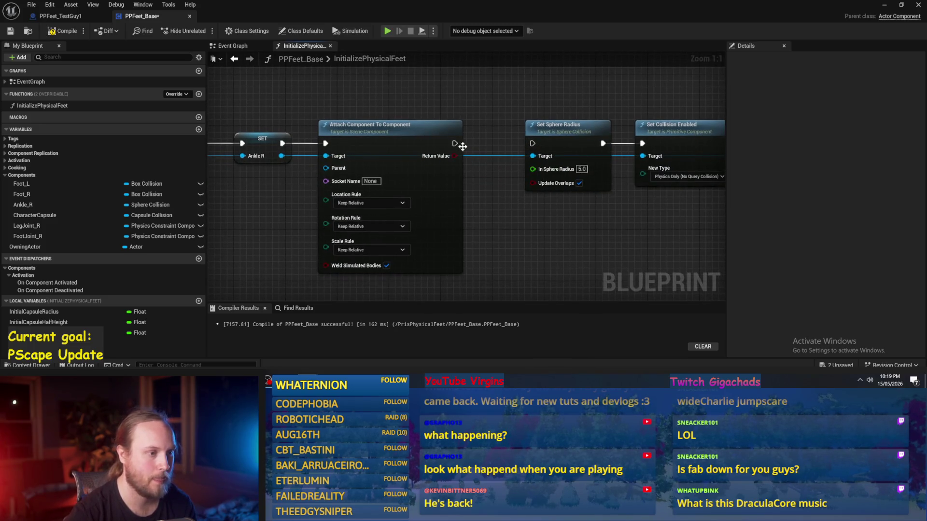
{"action": "left_click_drag", "start_coordinate": [534, 145], "coordinate": [533, 144]}
{"action": "left_click", "coordinate": [361, 221]}
{"action": "left_click", "coordinate": [369, 226]}
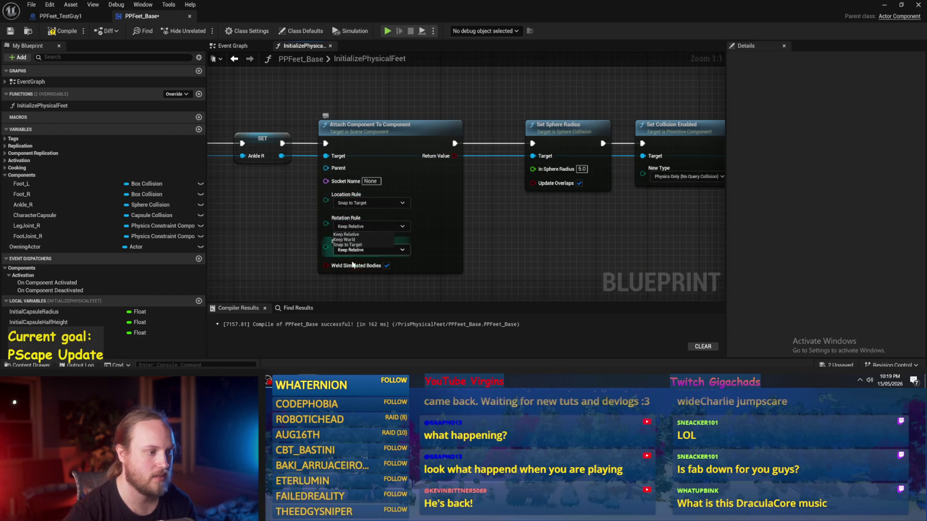
{"action": "left_click", "coordinate": [357, 245]}
- Add a Leg Joint R getter beside the attach node's Parent input and save the Blueprint
{"action": "left_click_drag", "start_coordinate": [458, 266], "coordinate": [464, 259]}
{"action": "mouse_move", "coordinate": [354, 159]}
{"action": "left_mouse_down"}
{"action": "mouse_move", "coordinate": [306, 197]}
{"action": "mouse_move", "coordinate": [397, 251]}
{"action": "left_mouse_up"}
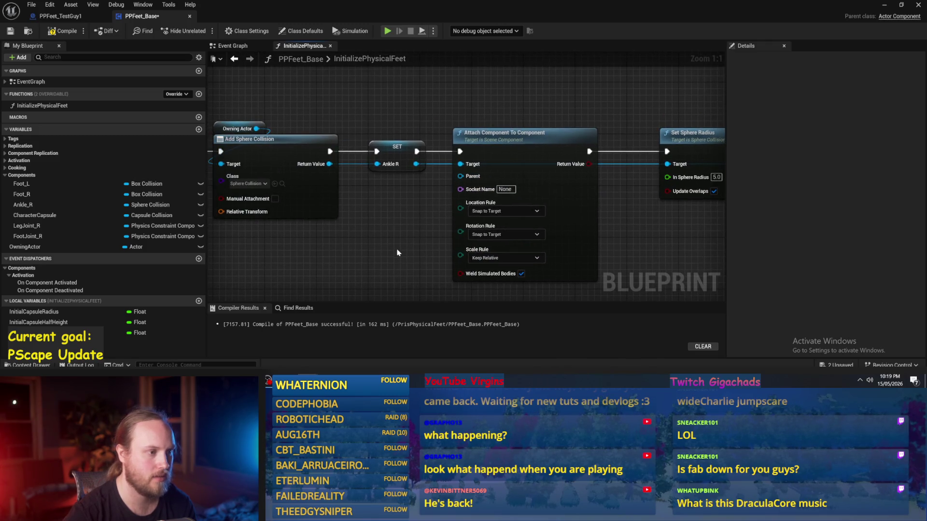
{"action": "mouse_move", "coordinate": [41, 231]}
{"action": "left_mouse_down"}
{"action": "mouse_move", "coordinate": [310, 222]}
{"action": "mouse_move", "coordinate": [444, 186]}
{"action": "left_mouse_up"}
{"action": "left_click", "coordinate": [388, 203]}
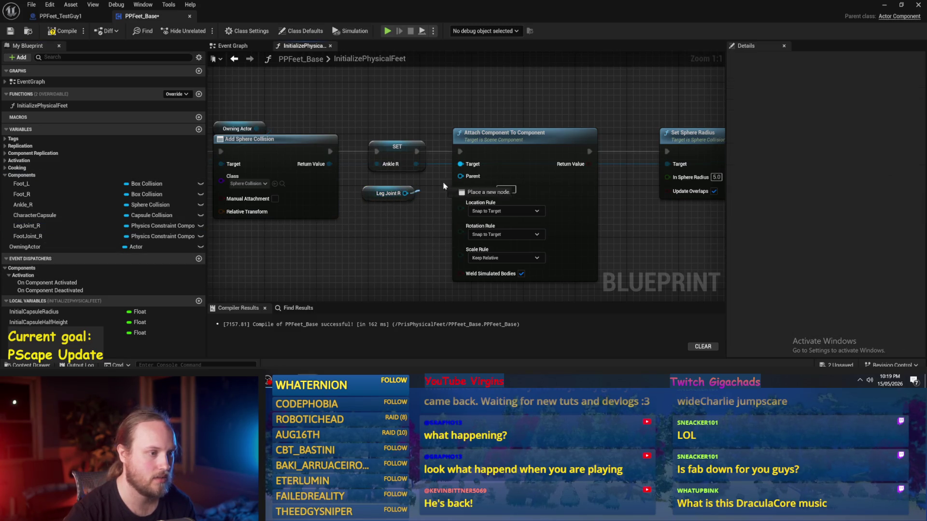
{"action": "left_click_drag", "start_coordinate": [368, 192], "coordinate": [381, 185]}
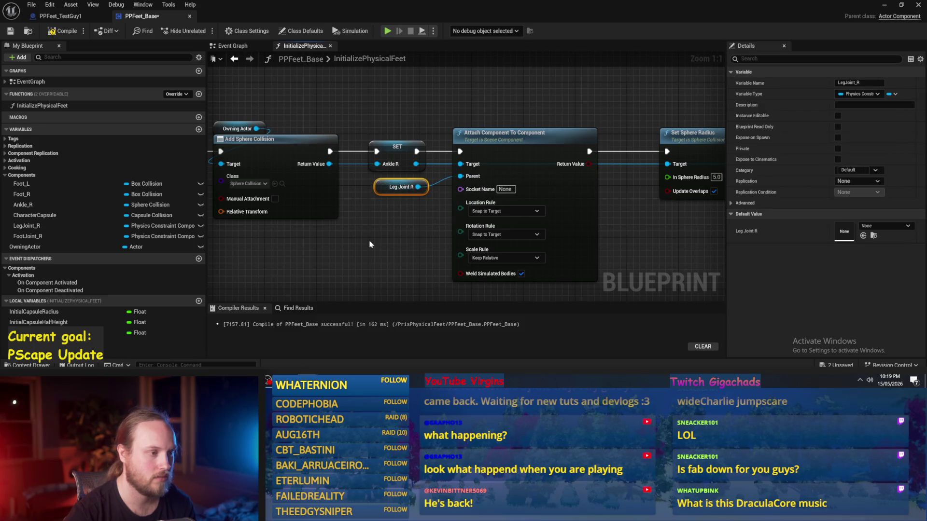
{"action": "left_click", "coordinate": [370, 244]}
{"action": "left_click", "coordinate": [10, 31]}
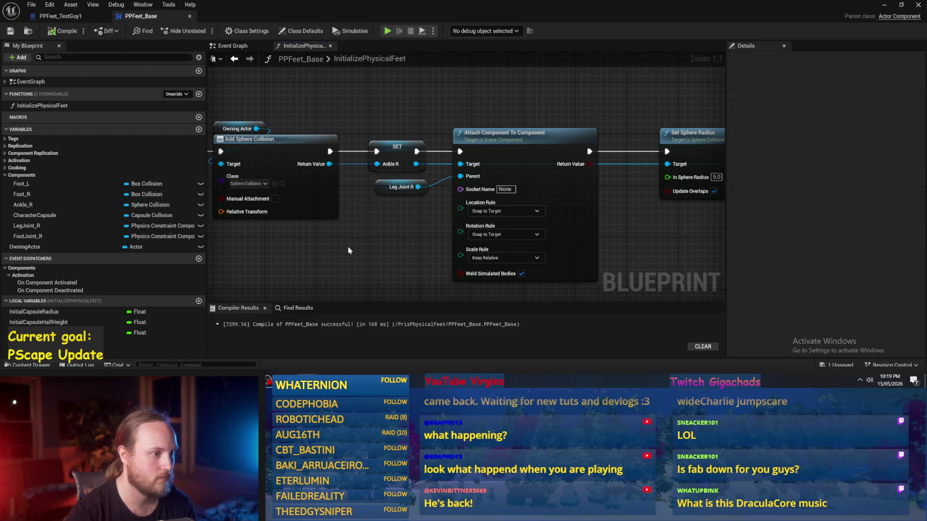
{"action": "left_click_drag", "start_coordinate": [385, 219], "coordinate": [418, 150]}
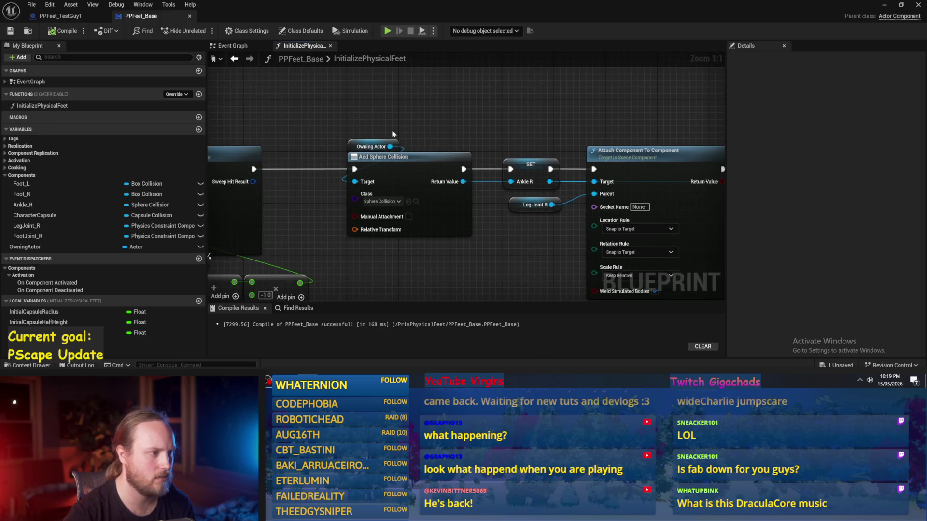
- Delete the Initial Capsule half-height math nodes
{"action": "scroll", "coordinate": [621, 128], "scroll_direction": "down", "scroll_amount": 2}
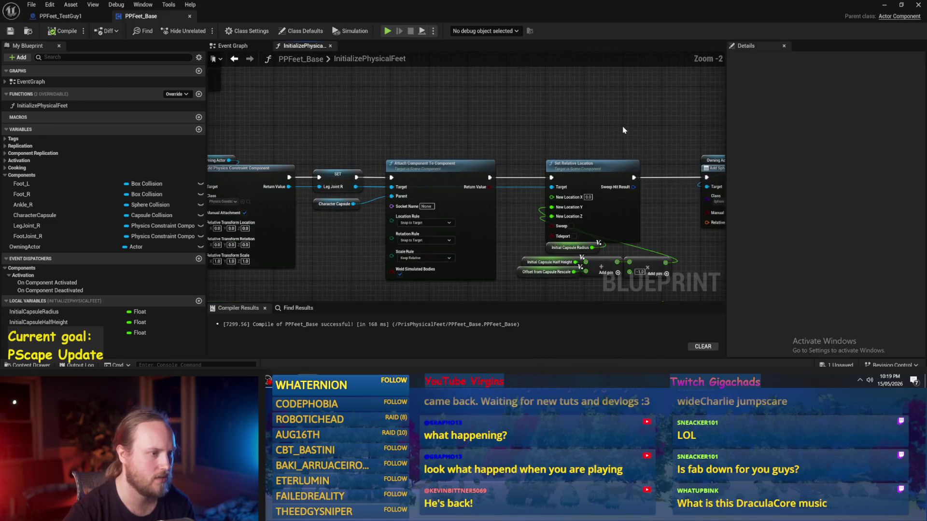
{"action": "scroll", "coordinate": [622, 129], "scroll_direction": "up", "scroll_amount": 1}
{"action": "mouse_move", "coordinate": [473, 145]}
{"action": "left_mouse_down"}
{"action": "mouse_move", "coordinate": [428, 162]}
{"action": "mouse_move", "coordinate": [425, 181]}
{"action": "left_mouse_up"}
{"action": "scroll", "coordinate": [425, 189], "scroll_direction": "up", "scroll_amount": 1}
{"action": "scroll", "coordinate": [458, 212], "scroll_direction": "down", "scroll_amount": 2}
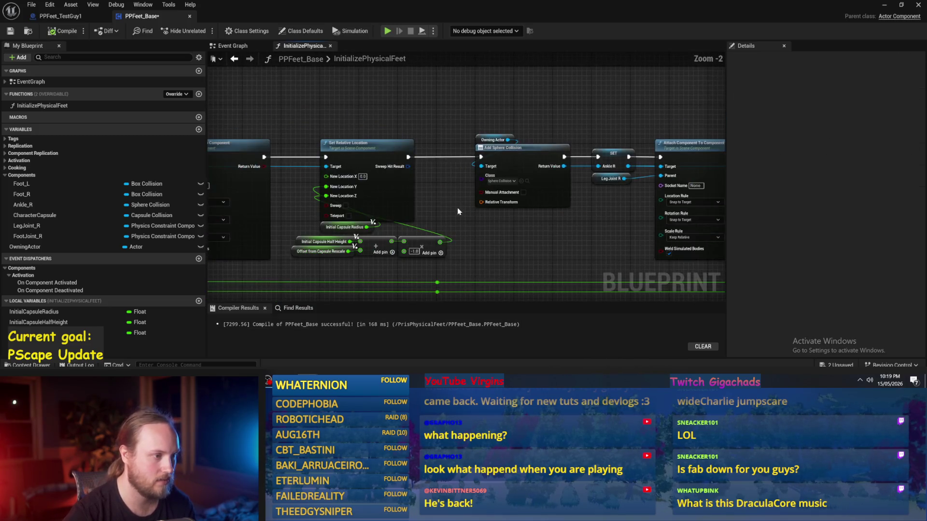
{"action": "scroll", "coordinate": [430, 196], "scroll_direction": "down", "scroll_amount": 1}
{"action": "scroll", "coordinate": [429, 196], "scroll_direction": "up", "scroll_amount": 1}
{"action": "mouse_move", "coordinate": [528, 237]}
{"action": "left_mouse_down"}
{"action": "mouse_move", "coordinate": [379, 227]}
{"action": "mouse_move", "coordinate": [614, 215]}
{"action": "mouse_move", "coordinate": [539, 166]}
{"action": "mouse_move", "coordinate": [416, 139]}
{"action": "left_mouse_up"}
{"action": "scroll", "coordinate": [379, 228], "scroll_direction": "up", "scroll_amount": 2}
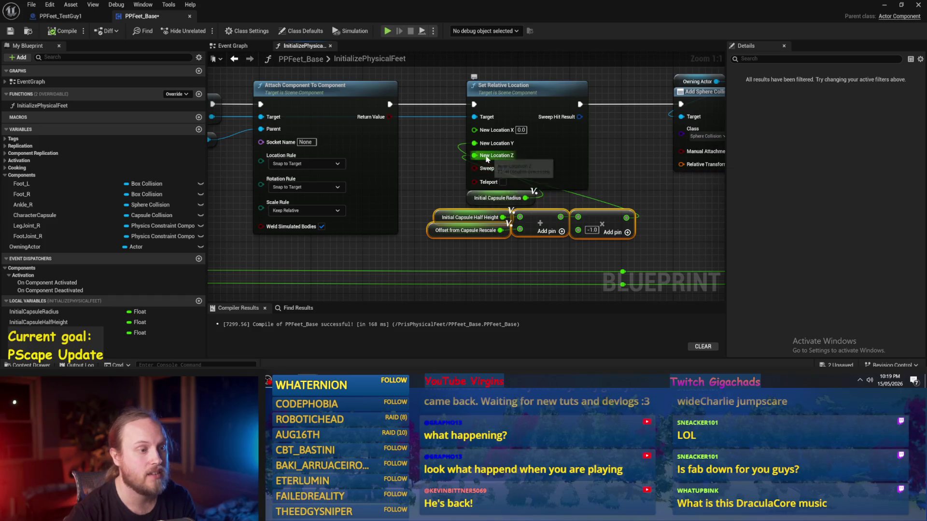
{"action": "key", "text": "Delete"}
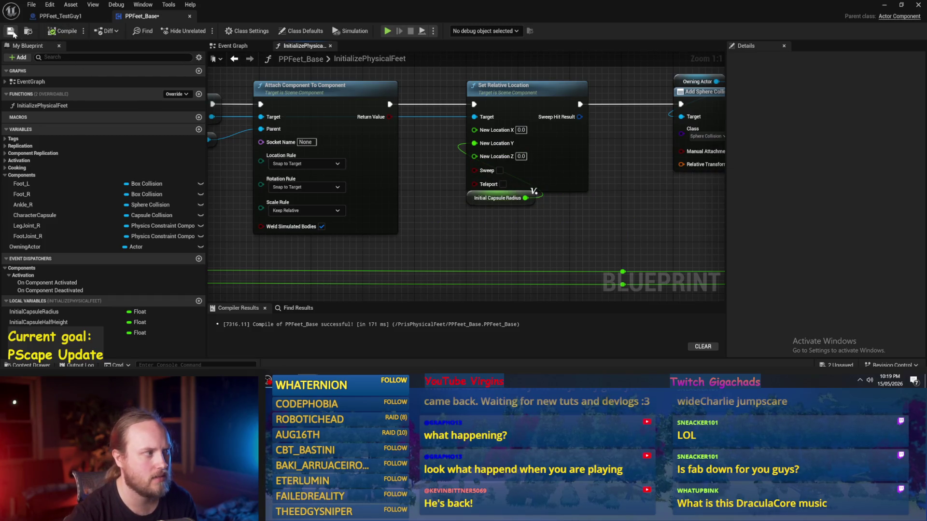
- Add an Offset from Capsule Rescale getter near Set Relative Location
{"action": "left_click_drag", "start_coordinate": [456, 272], "coordinate": [407, 249]}
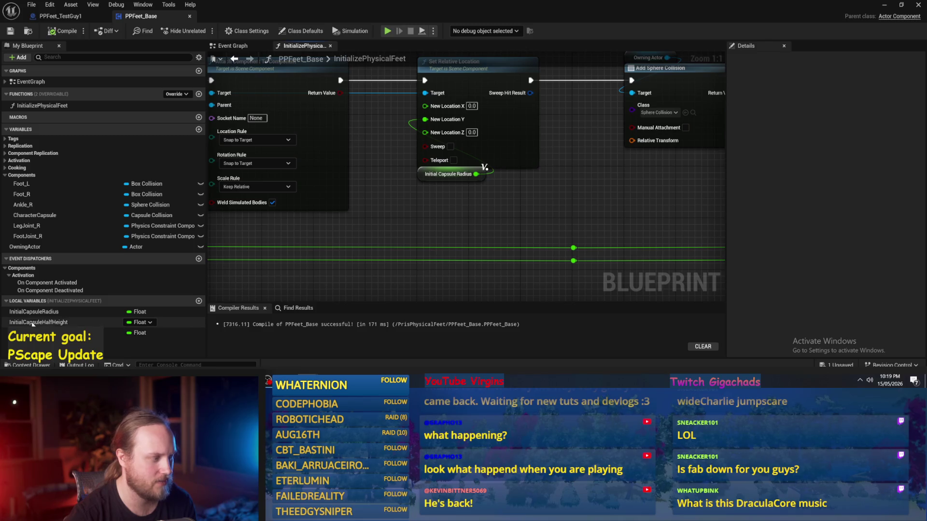
{"action": "left_click_drag", "start_coordinate": [32, 333], "coordinate": [382, 206]}
{"action": "left_click", "coordinate": [406, 211]}
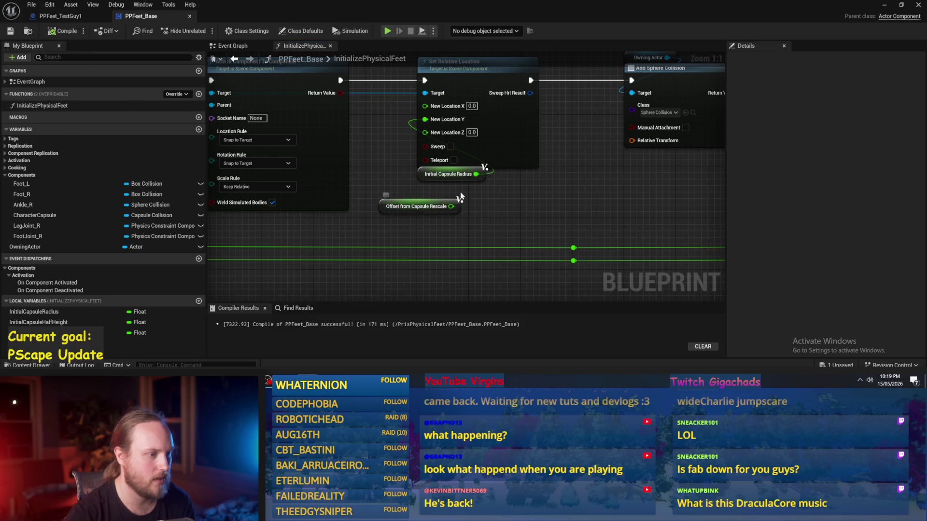
{"action": "left_click", "coordinate": [456, 203]}
- Change the 0.166666 multiplier to -0.166666 and save the blueprint
{"action": "scroll", "coordinate": [416, 130], "scroll_direction": "down", "scroll_amount": 5}
{"action": "scroll", "coordinate": [416, 130], "scroll_direction": "up", "scroll_amount": 5}
{"action": "left_click", "coordinate": [413, 177]}
{"action": "type", "text": "-"}
{"action": "key", "text": "Return"}
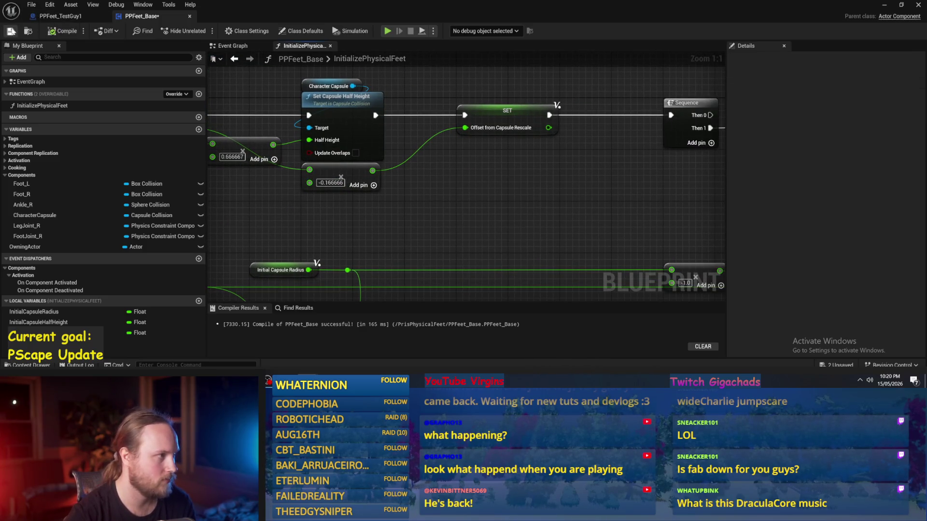
{"action": "left_click", "coordinate": [11, 31]}
- Wire Offset from Capsule Rescale into New Location Z and tuck the getter beside it
{"action": "left_click_drag", "start_coordinate": [431, 219], "coordinate": [405, 145]}
{"action": "left_click_drag", "start_coordinate": [370, 217], "coordinate": [416, 204]}
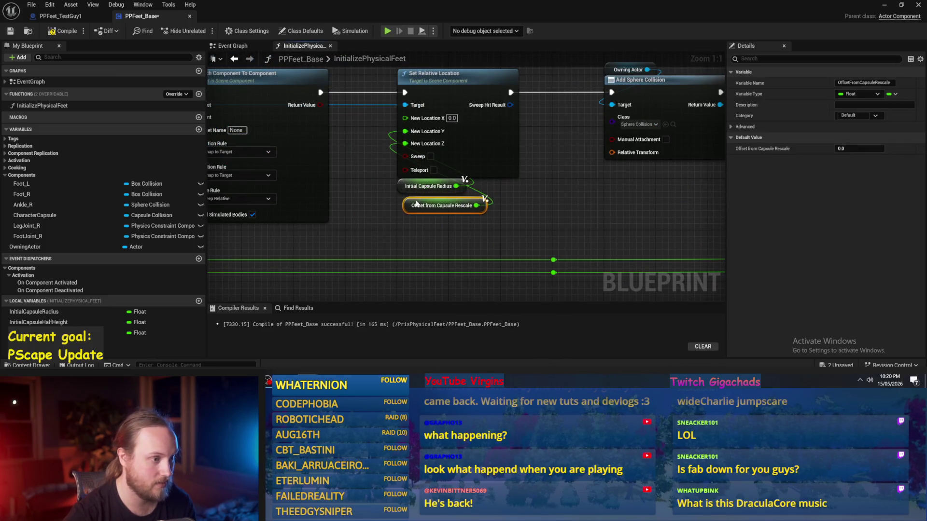
{"action": "left_click", "coordinate": [647, 222]}
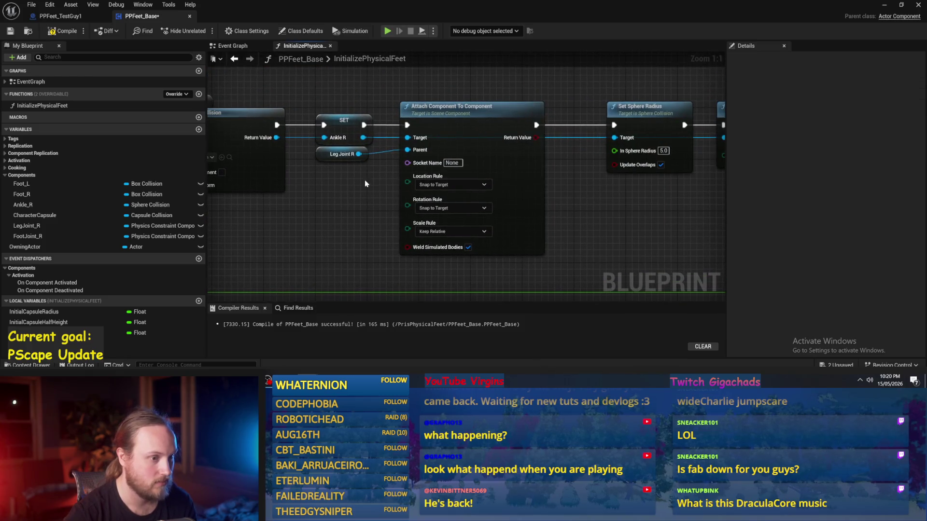
- From Ankle R's output, search for a 'set location' node
{"action": "mouse_move", "coordinate": [684, 191]}
{"action": "left_mouse_down"}
{"action": "mouse_move", "coordinate": [496, 234]}
{"action": "mouse_move", "coordinate": [600, 248]}
{"action": "mouse_move", "coordinate": [631, 238]}
{"action": "mouse_move", "coordinate": [397, 195]}
{"action": "left_mouse_up"}
{"action": "mouse_move", "coordinate": [440, 143]}
{"action": "left_mouse_down"}
{"action": "mouse_move", "coordinate": [545, 202]}
{"action": "mouse_move", "coordinate": [636, 215]}
{"action": "mouse_move", "coordinate": [399, 215]}
{"action": "left_mouse_up"}
{"action": "scroll", "coordinate": [582, 210], "scroll_direction": "down", "scroll_amount": 3}
{"action": "mouse_move", "coordinate": [634, 130]}
{"action": "left_mouse_down"}
{"action": "mouse_move", "coordinate": [387, 177]}
{"action": "mouse_move", "coordinate": [440, 177]}
{"action": "left_mouse_up"}
{"action": "scroll", "coordinate": [347, 178], "scroll_direction": "up", "scroll_amount": 3}
{"action": "mouse_move", "coordinate": [323, 180]}
{"action": "left_mouse_down"}
{"action": "mouse_move", "coordinate": [410, 186]}
{"action": "mouse_move", "coordinate": [542, 127]}
{"action": "left_mouse_up"}
{"action": "type", "text": "set location"}
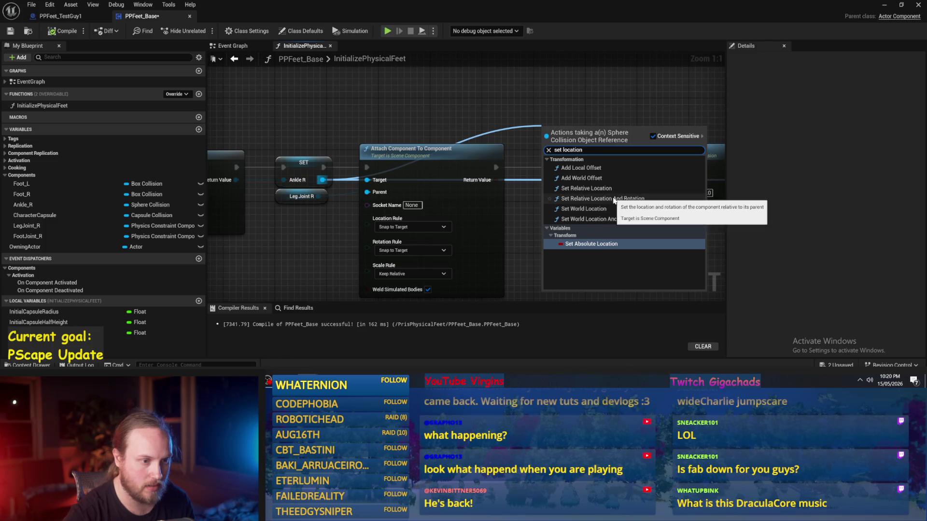
- Add Set Relative Location and chain its execution between the attach node and Set Sphere Radius
{"action": "left_click", "coordinate": [612, 189]}
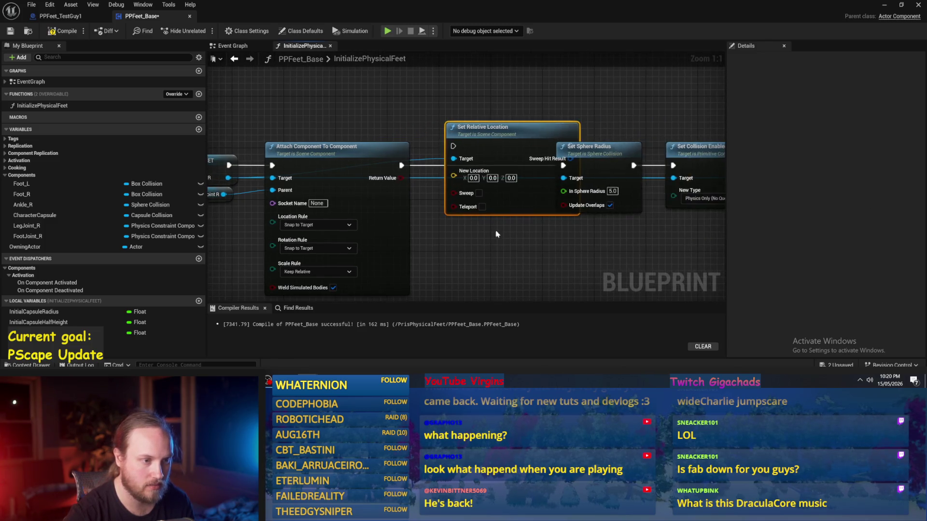
{"action": "scroll", "coordinate": [497, 235], "scroll_direction": "down", "scroll_amount": 3}
{"action": "mouse_move", "coordinate": [351, 139]}
{"action": "left_mouse_down"}
{"action": "mouse_move", "coordinate": [312, 143]}
{"action": "mouse_move", "coordinate": [329, 147]}
{"action": "left_mouse_up"}
{"action": "left_click", "coordinate": [303, 128]}
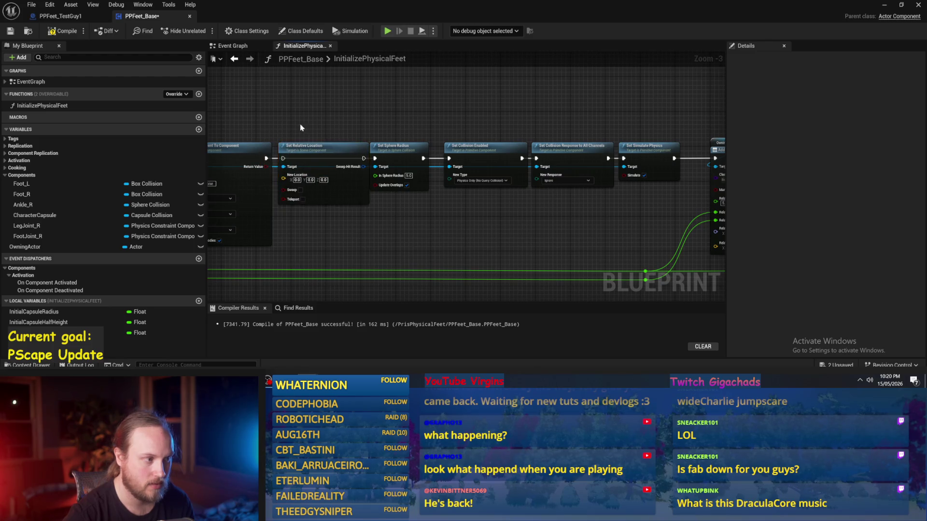
{"action": "scroll", "coordinate": [270, 155], "scroll_direction": "up", "scroll_amount": 3}
{"action": "left_click_drag", "start_coordinate": [251, 170], "coordinate": [277, 174]}
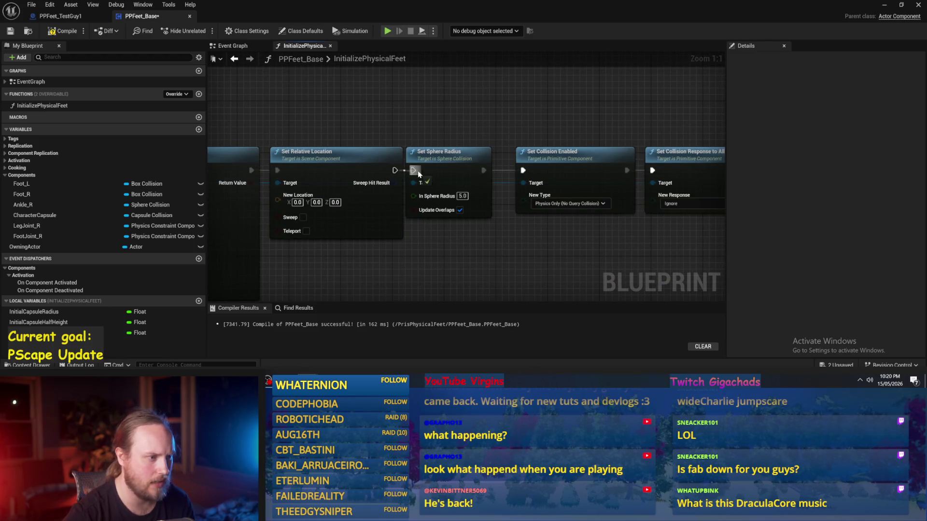
{"action": "left_click_drag", "start_coordinate": [418, 173], "coordinate": [414, 170]}
{"action": "scroll", "coordinate": [414, 169], "scroll_direction": "down", "scroll_amount": 3}
{"action": "mouse_move", "coordinate": [560, 196]}
{"action": "left_mouse_down"}
{"action": "mouse_move", "coordinate": [273, 108]}
{"action": "mouse_move", "coordinate": [301, 142]}
{"action": "left_mouse_up"}
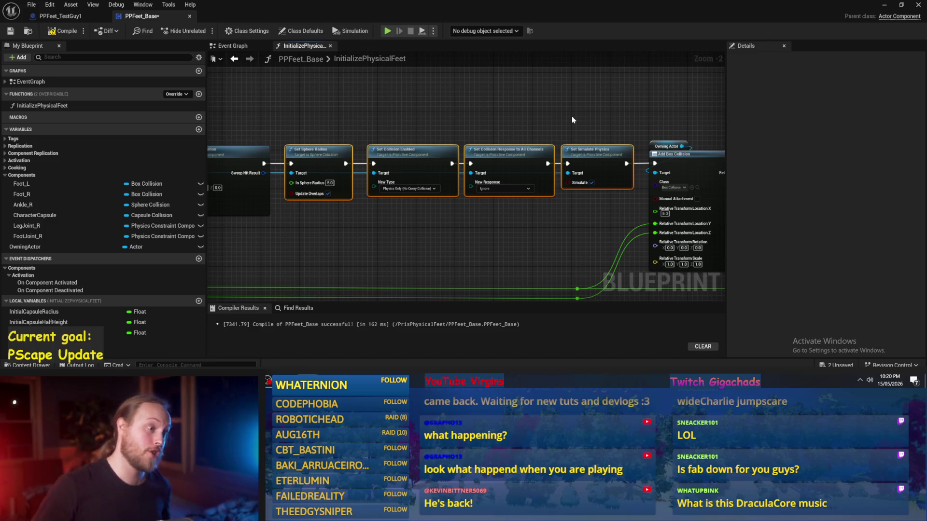
{"action": "left_click_drag", "start_coordinate": [354, 228], "coordinate": [394, 199]}
{"action": "left_click", "coordinate": [395, 198]}
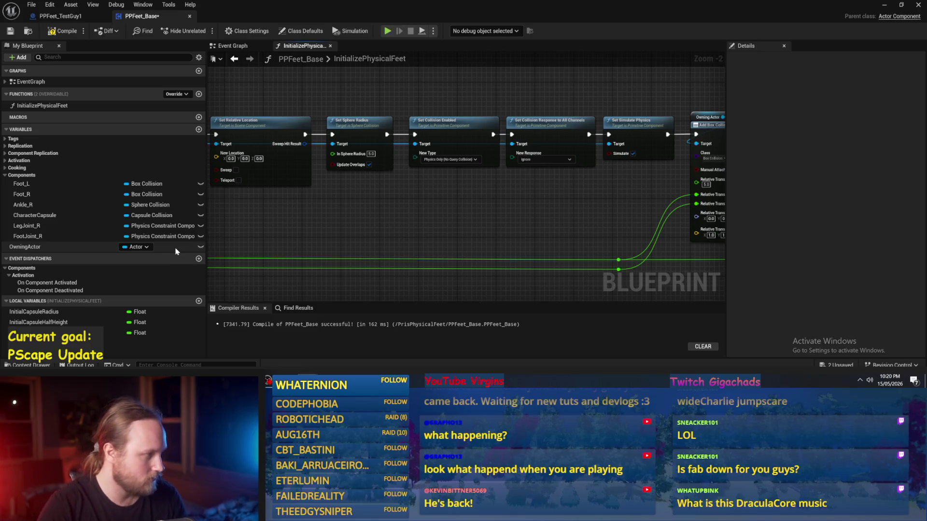
- Add an InitialCapsuleHalfHeight getter and split New Location into X, Y, Z
{"action": "left_click_drag", "start_coordinate": [38, 322], "coordinate": [309, 199]}
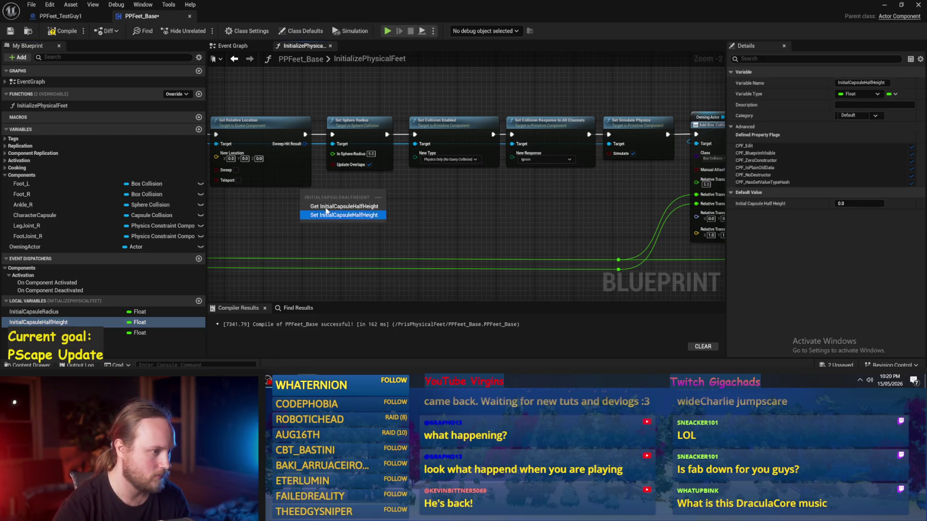
{"action": "left_click", "coordinate": [326, 206]}
{"action": "scroll", "coordinate": [333, 213], "scroll_direction": "up", "scroll_amount": 2}
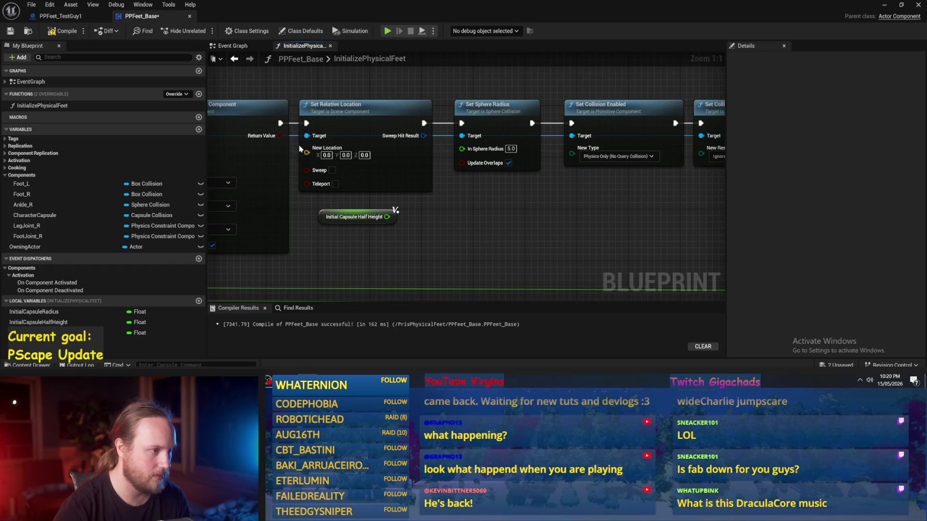
{"action": "right_click", "coordinate": [302, 153]}
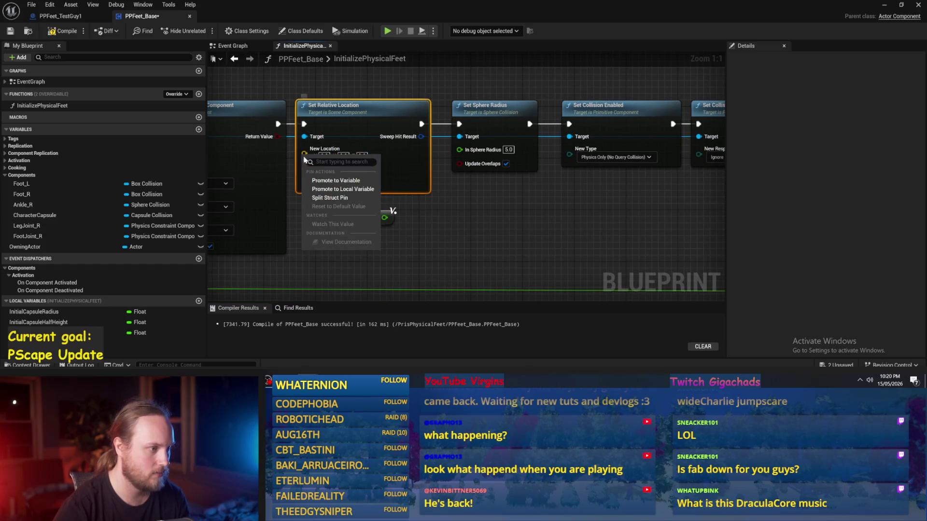
{"action": "left_click", "coordinate": [340, 196]}
- Multiply the half height by -1 into New Location Z and tuck both nodes underneath
{"action": "left_click_drag", "start_coordinate": [386, 218], "coordinate": [441, 219]}
{"action": "type", "text": "*"}
{"action": "key", "text": "Return"}
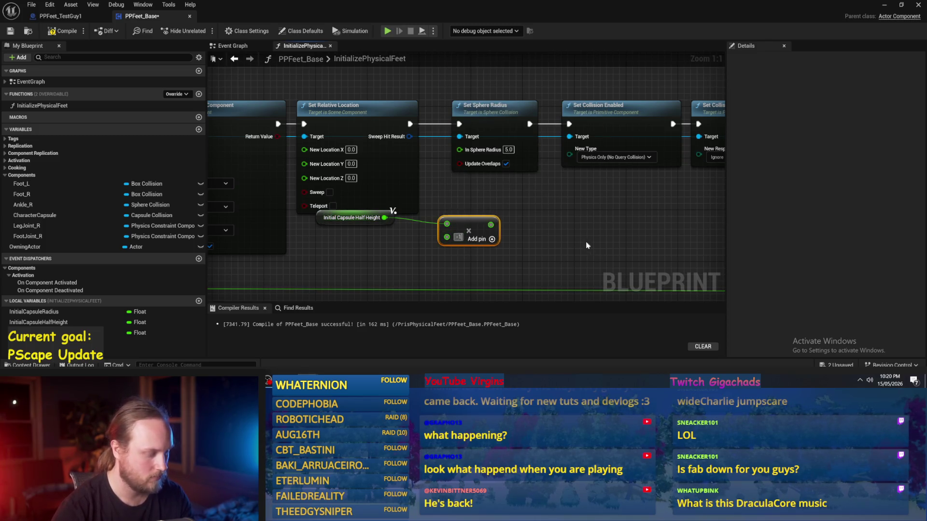
{"action": "left_click_drag", "start_coordinate": [473, 228], "coordinate": [305, 184]}
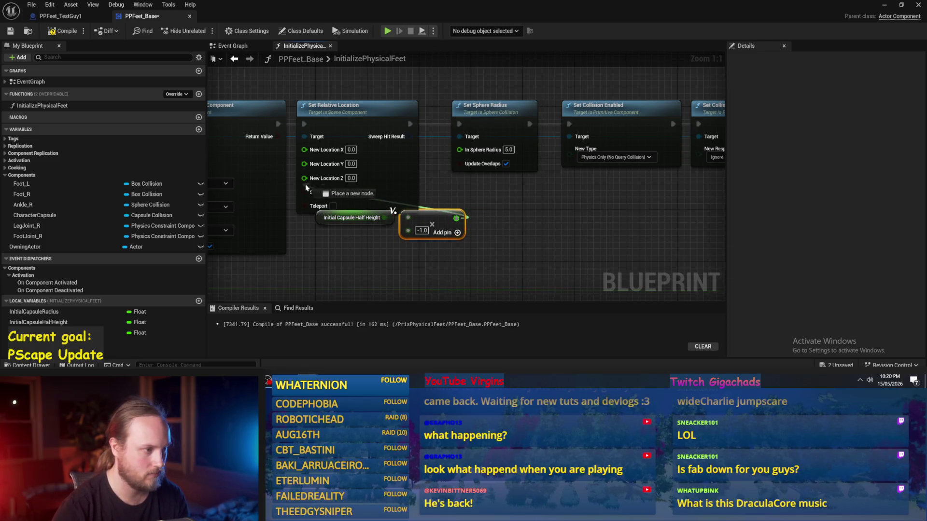
{"action": "left_click", "coordinate": [356, 220], "text": "shift"}
{"action": "mouse_move", "coordinate": [448, 220]}
{"action": "left_mouse_down"}
{"action": "mouse_move", "coordinate": [429, 226]}
{"action": "mouse_move", "coordinate": [472, 210]}
{"action": "left_mouse_up"}
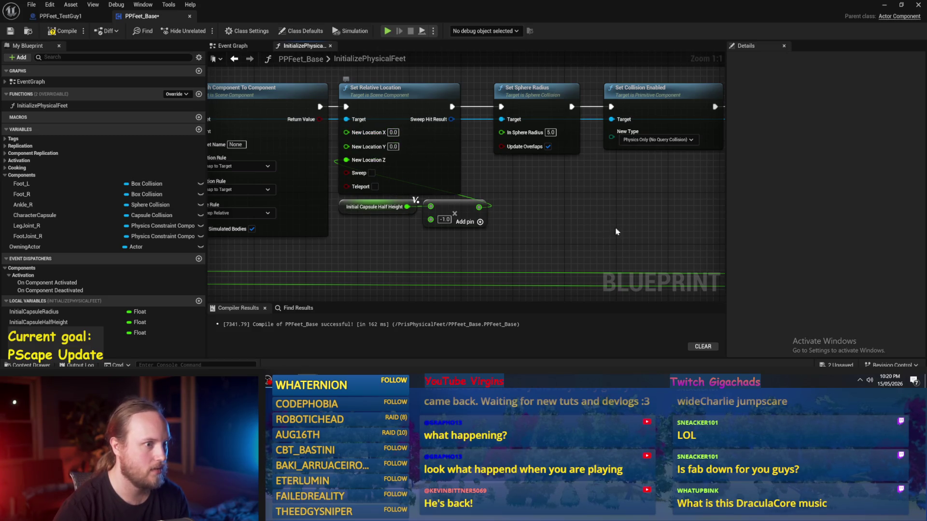
- Select the nodes from Set Sphere Radius through Set Simulate Physics
{"action": "scroll", "coordinate": [615, 231], "scroll_direction": "down", "scroll_amount": 1}
{"action": "left_click_drag", "start_coordinate": [517, 222], "coordinate": [382, 253]}
{"action": "mouse_move", "coordinate": [337, 94]}
{"action": "left_mouse_down"}
{"action": "mouse_move", "coordinate": [640, 173]}
{"action": "mouse_move", "coordinate": [466, 229]}
{"action": "left_mouse_up"}
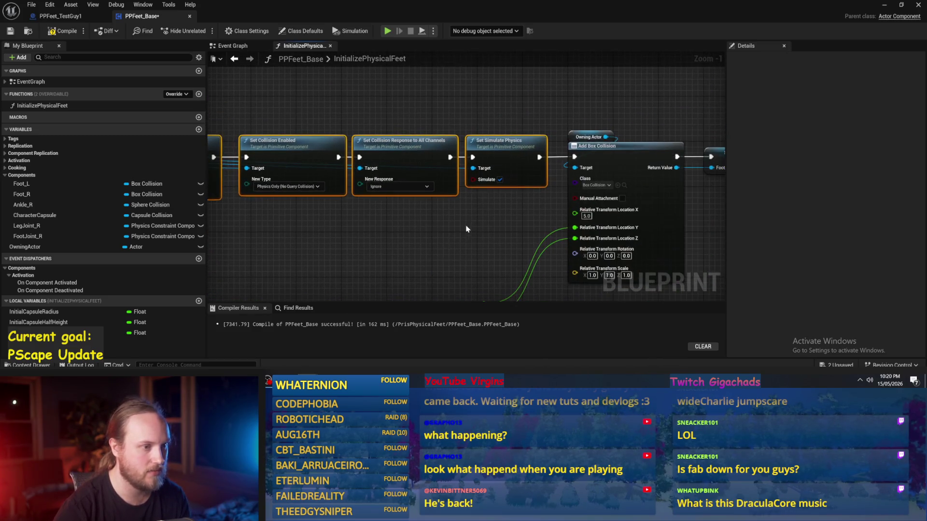
- Cut the Add Physics Constraint and SET nodes out of the chain
{"action": "left_click", "coordinate": [391, 232]}
{"action": "scroll", "coordinate": [391, 232], "scroll_direction": "down", "scroll_amount": 4}
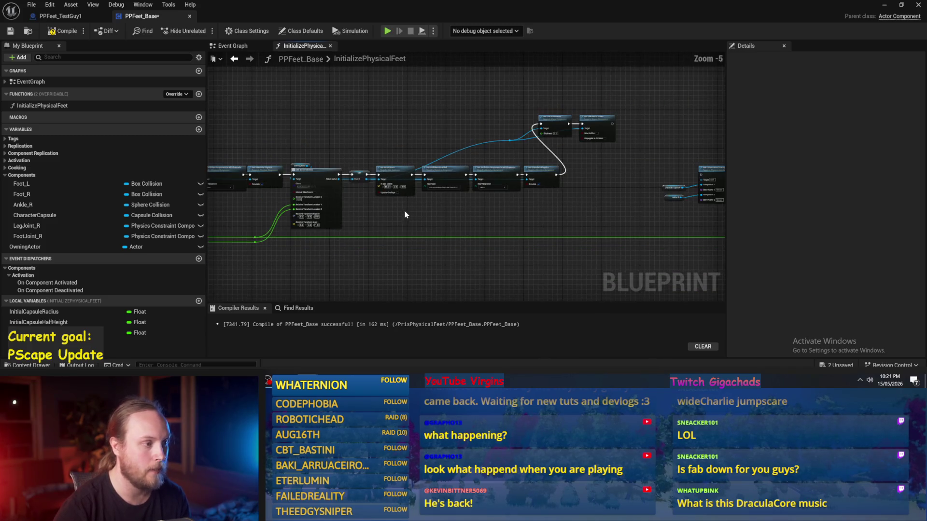
{"action": "left_click_drag", "start_coordinate": [399, 114], "coordinate": [581, 154]}
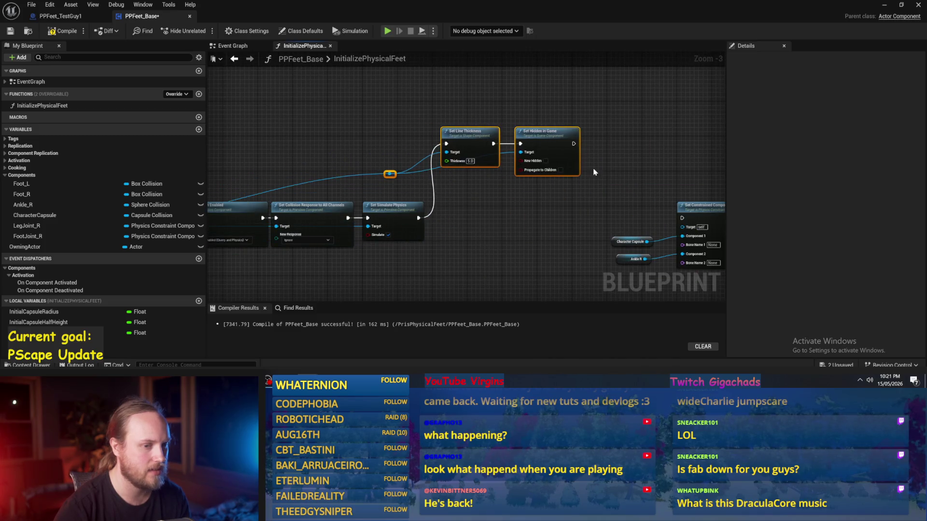
{"action": "scroll", "coordinate": [471, 143], "scroll_direction": "up", "scroll_amount": 1}
{"action": "scroll", "coordinate": [480, 150], "scroll_direction": "up", "scroll_amount": 1}
{"action": "mouse_move", "coordinate": [479, 151]}
{"action": "left_mouse_down"}
{"action": "mouse_move", "coordinate": [310, 164]}
{"action": "mouse_move", "coordinate": [282, 153]}
{"action": "left_mouse_up"}
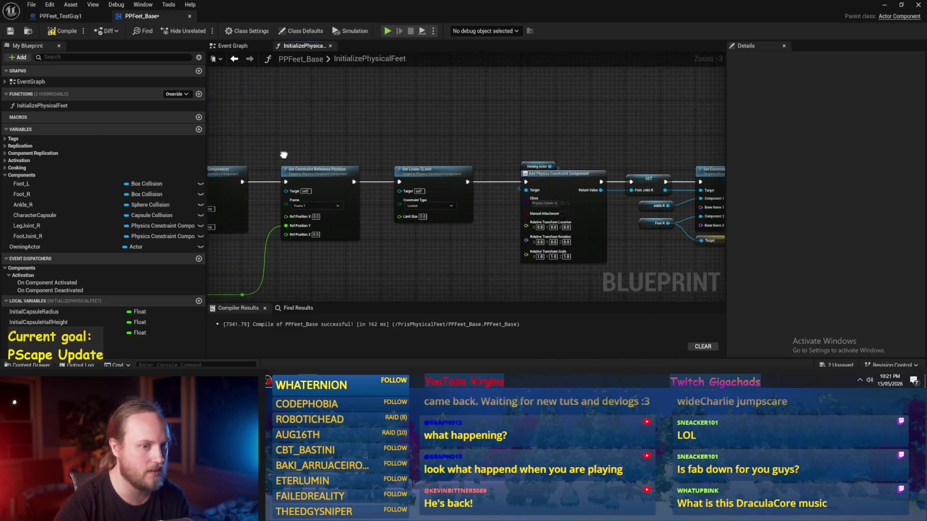
{"action": "mouse_move", "coordinate": [511, 131]}
{"action": "left_mouse_down"}
{"action": "mouse_move", "coordinate": [371, 129]}
{"action": "mouse_move", "coordinate": [583, 248]}
{"action": "mouse_move", "coordinate": [661, 259]}
{"action": "left_mouse_up"}
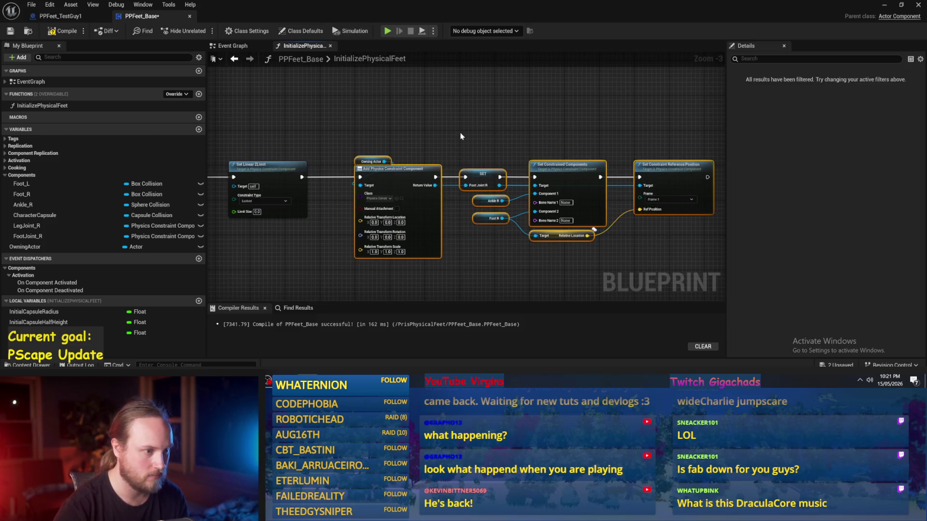
{"action": "left_click", "coordinate": [379, 170]}
{"action": "key", "text": "Delete"}
{"action": "left_click_drag", "start_coordinate": [356, 161], "coordinate": [396, 161]}
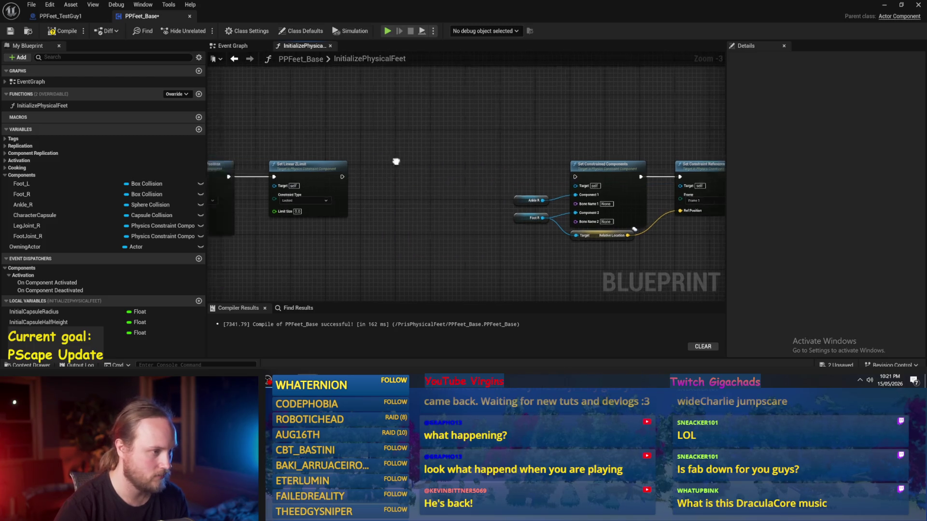
- Delete the remaining constraint setup nodes and set the constraint nodes aside
{"action": "scroll", "coordinate": [552, 167], "scroll_direction": "down", "scroll_amount": 3}
{"action": "left_click_drag", "start_coordinate": [694, 147], "coordinate": [399, 227]}
{"action": "scroll", "coordinate": [513, 104], "scroll_direction": "up", "scroll_amount": 3}
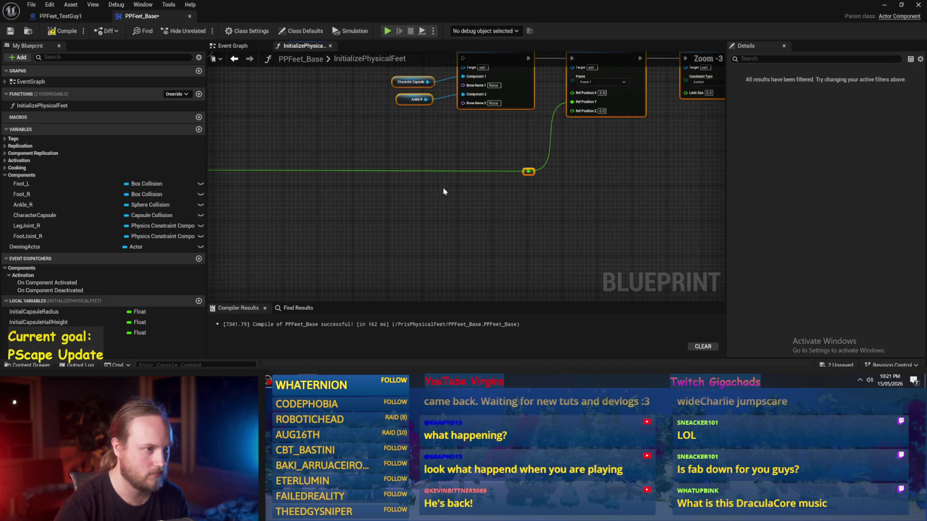
{"action": "scroll", "coordinate": [416, 201], "scroll_direction": "down", "scroll_amount": 3}
{"action": "scroll", "coordinate": [422, 165], "scroll_direction": "up", "scroll_amount": 2}
{"action": "key", "text": "Delete"}
{"action": "scroll", "coordinate": [505, 142], "scroll_direction": "up", "scroll_amount": 3}
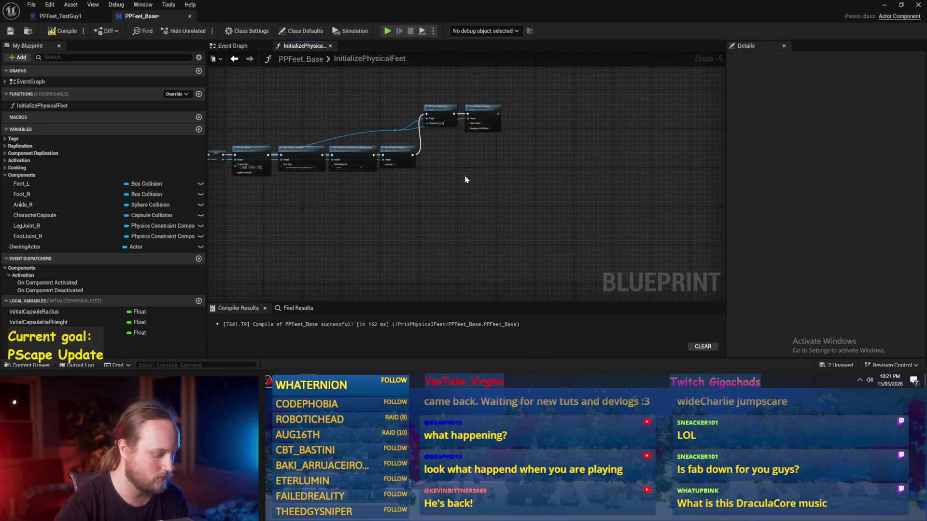
{"action": "mouse_move", "coordinate": [533, 187]}
{"action": "left_mouse_down"}
{"action": "mouse_move", "coordinate": [381, 232]}
{"action": "mouse_move", "coordinate": [396, 179]}
{"action": "mouse_move", "coordinate": [547, 191]}
{"action": "mouse_move", "coordinate": [616, 215]}
{"action": "mouse_move", "coordinate": [560, 203]}
{"action": "mouse_move", "coordinate": [451, 267]}
{"action": "left_mouse_up"}
{"action": "left_click", "coordinate": [452, 266]}
- Move the box-collision row down and place the constraint after Set Simulate Physics
{"action": "scroll", "coordinate": [463, 264], "scroll_direction": "down", "scroll_amount": 1}
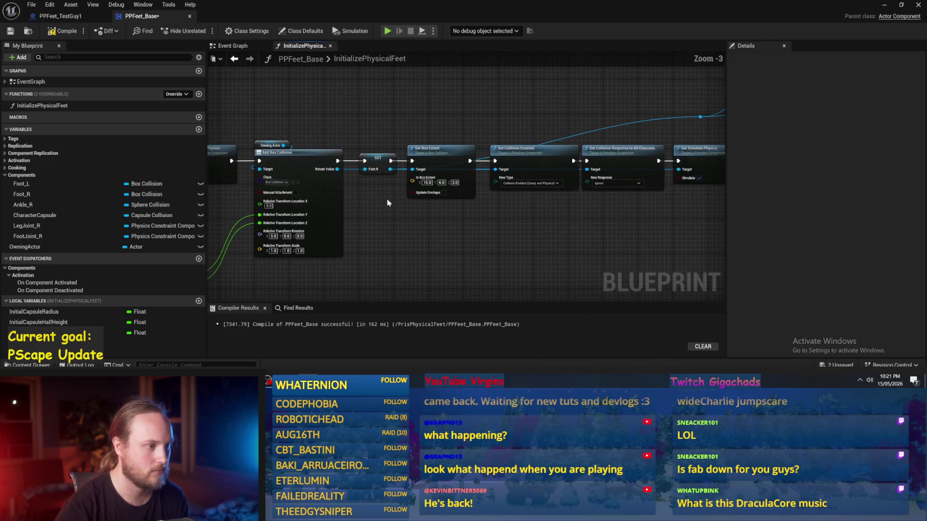
{"action": "scroll", "coordinate": [274, 153], "scroll_direction": "down", "scroll_amount": 2}
{"action": "mouse_move", "coordinate": [265, 98]}
{"action": "left_mouse_down"}
{"action": "mouse_move", "coordinate": [552, 124]}
{"action": "mouse_move", "coordinate": [612, 218]}
{"action": "left_mouse_up"}
{"action": "mouse_move", "coordinate": [354, 170]}
{"action": "left_mouse_down"}
{"action": "mouse_move", "coordinate": [355, 251]}
{"action": "mouse_move", "coordinate": [338, 299]}
{"action": "left_mouse_up"}
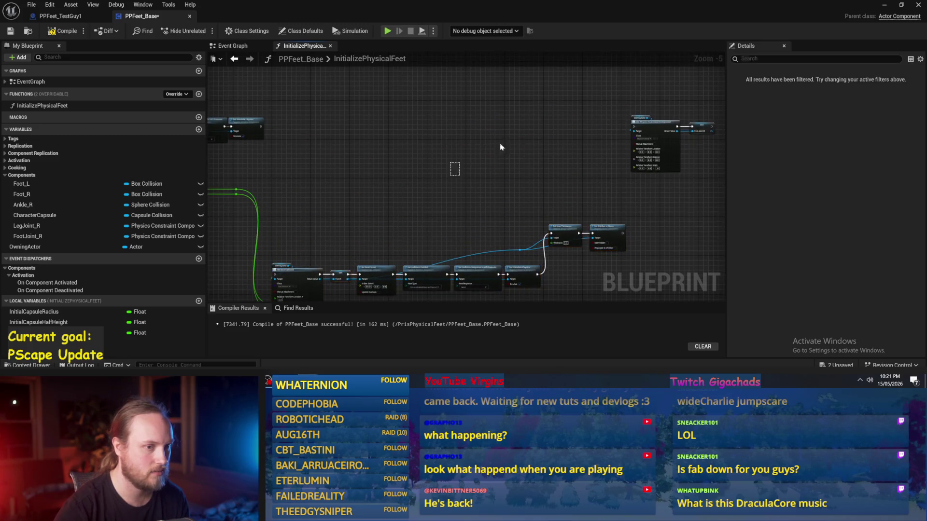
{"action": "left_click_drag", "start_coordinate": [666, 128], "coordinate": [473, 126]}
{"action": "mouse_move", "coordinate": [323, 133]}
{"action": "left_mouse_down"}
{"action": "mouse_move", "coordinate": [267, 124]}
{"action": "mouse_move", "coordinate": [264, 134]}
{"action": "mouse_move", "coordinate": [301, 131]}
{"action": "left_mouse_up"}
{"action": "scroll", "coordinate": [301, 130], "scroll_direction": "up", "scroll_amount": 3}
{"action": "left_click", "coordinate": [340, 149]}
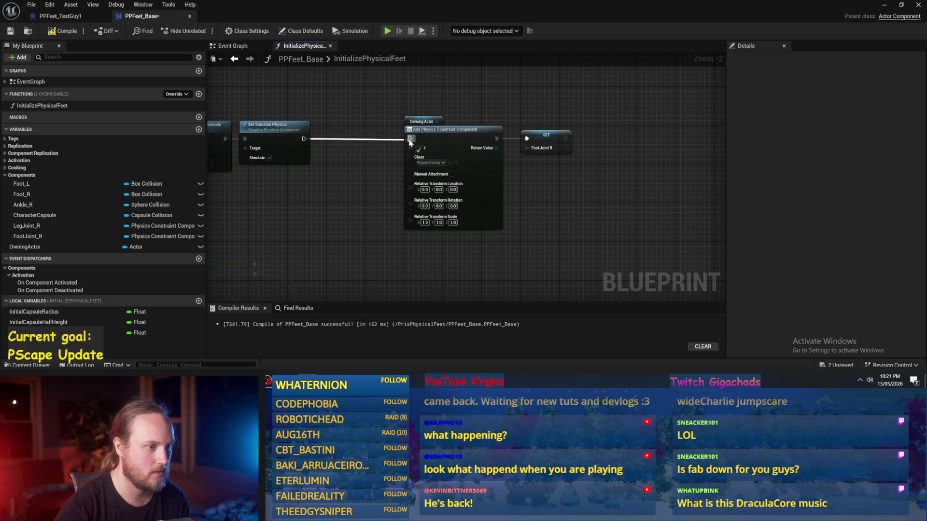
{"action": "scroll", "coordinate": [540, 202], "scroll_direction": "up", "scroll_amount": 1}
- Enable Manual Attachment and add Attach Component To Component after the Foot Joint R set
{"action": "left_click", "coordinate": [339, 187]}
{"action": "left_click_drag", "start_coordinate": [554, 188], "coordinate": [497, 192]}
{"action": "left_click_drag", "start_coordinate": [414, 162], "coordinate": [459, 158]}
{"action": "type", "text": "attach"}
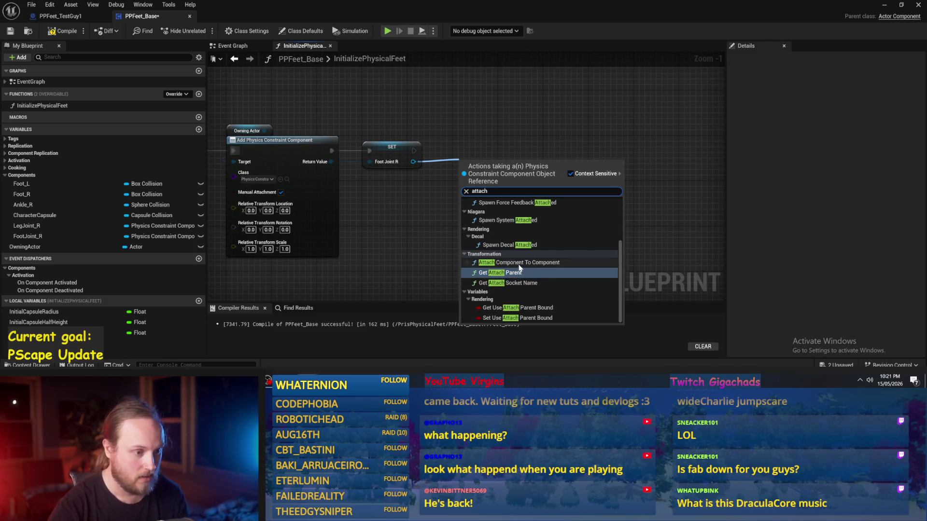
{"action": "left_click", "coordinate": [522, 263]}
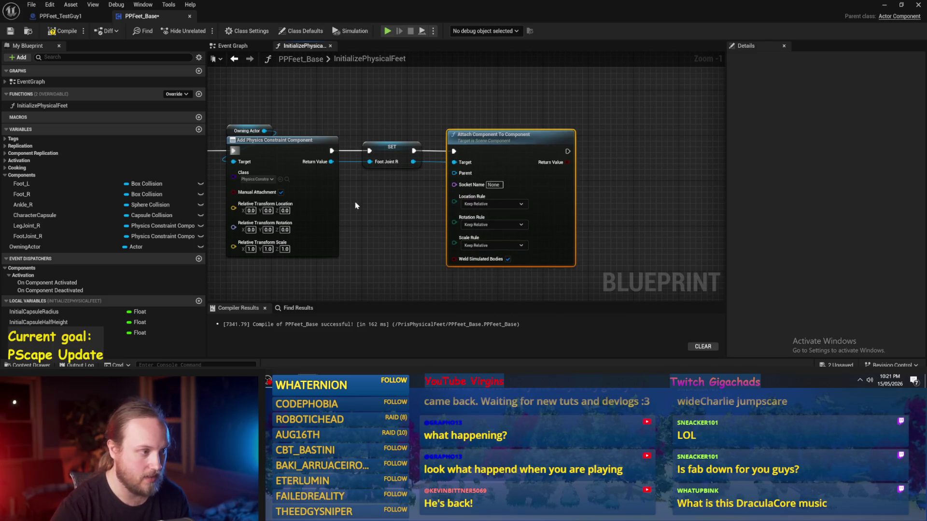
- Set the attach node's Location Rule and Rotation Rule to Snap to Target
{"action": "scroll", "coordinate": [356, 206], "scroll_direction": "up", "scroll_amount": 1}
{"action": "left_click", "coordinate": [490, 221]}
{"action": "left_click", "coordinate": [512, 227]}
{"action": "left_click", "coordinate": [490, 244]}
- Wire an Ankle R getter into the attach node's Parent and compile
{"action": "left_click_drag", "start_coordinate": [344, 217], "coordinate": [415, 209]}
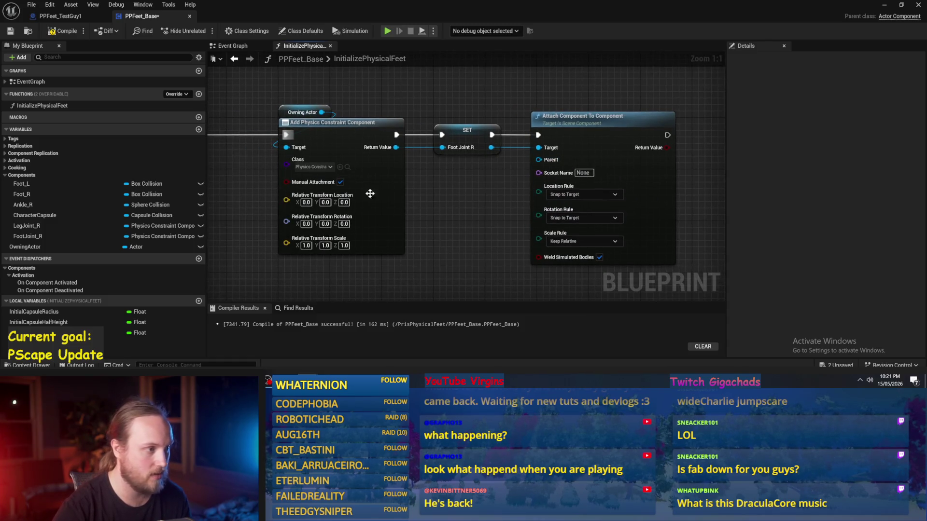
{"action": "scroll", "coordinate": [440, 93], "scroll_direction": "down", "scroll_amount": 3}
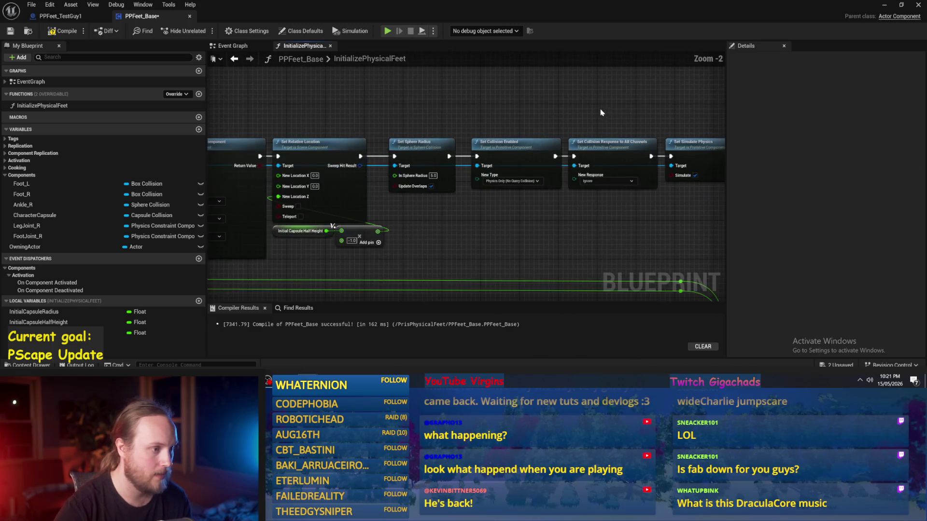
{"action": "mouse_move", "coordinate": [487, 129]}
{"action": "left_mouse_down"}
{"action": "mouse_move", "coordinate": [584, 187]}
{"action": "mouse_move", "coordinate": [436, 180]}
{"action": "left_mouse_up"}
{"action": "right_click", "coordinate": [435, 180]}
{"action": "type", "text": "ankle r"}
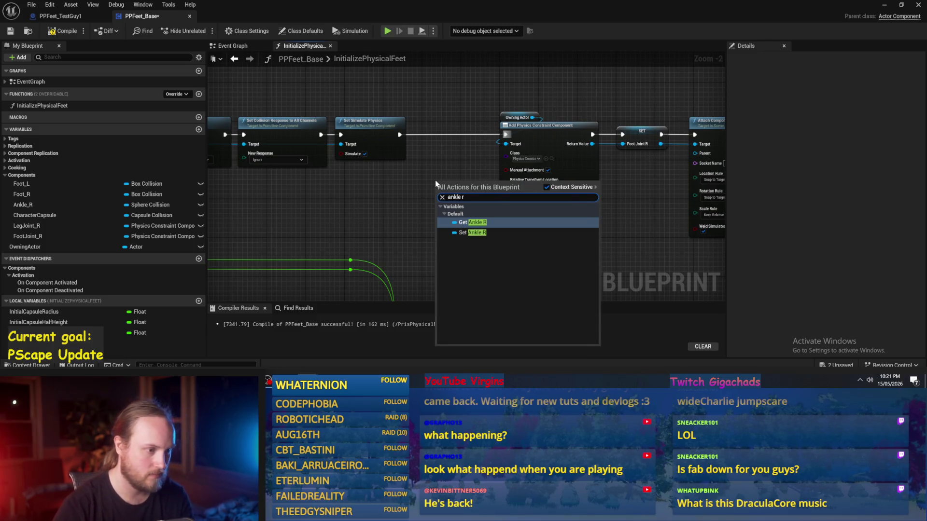
{"action": "key", "text": "Return"}
{"action": "scroll", "coordinate": [376, 216], "scroll_direction": "up", "scroll_amount": 1}
{"action": "mouse_move", "coordinate": [338, 189]}
{"action": "left_mouse_down"}
{"action": "mouse_move", "coordinate": [568, 185]}
{"action": "mouse_move", "coordinate": [567, 173]}
{"action": "mouse_move", "coordinate": [623, 151]}
{"action": "left_mouse_up"}
{"action": "left_click_drag", "start_coordinate": [568, 172], "coordinate": [551, 164]}
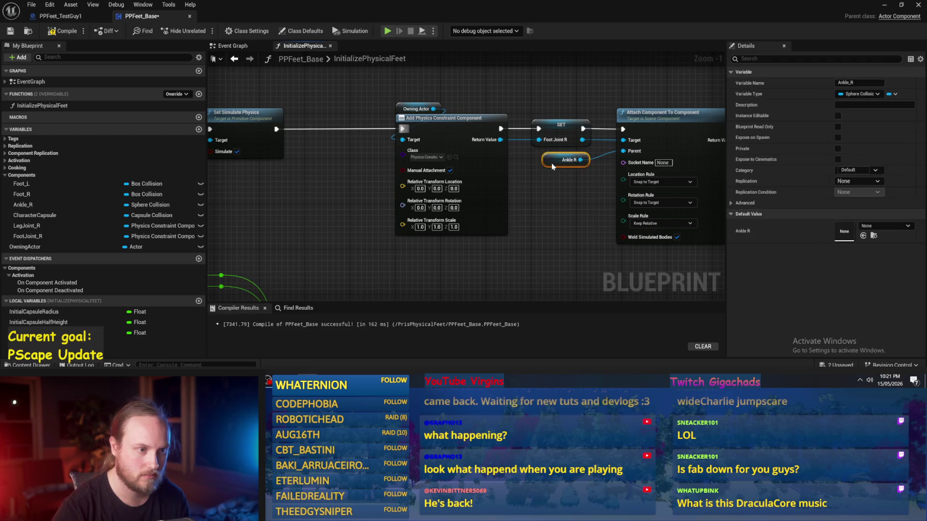
{"action": "left_click", "coordinate": [528, 221]}
{"action": "mouse_move", "coordinate": [528, 221]}
{"action": "left_mouse_down"}
{"action": "mouse_move", "coordinate": [542, 241]}
{"action": "mouse_move", "coordinate": [476, 238]}
{"action": "mouse_move", "coordinate": [575, 206]}
{"action": "mouse_move", "coordinate": [572, 219]}
{"action": "left_mouse_up"}
{"action": "left_click", "coordinate": [62, 35]}
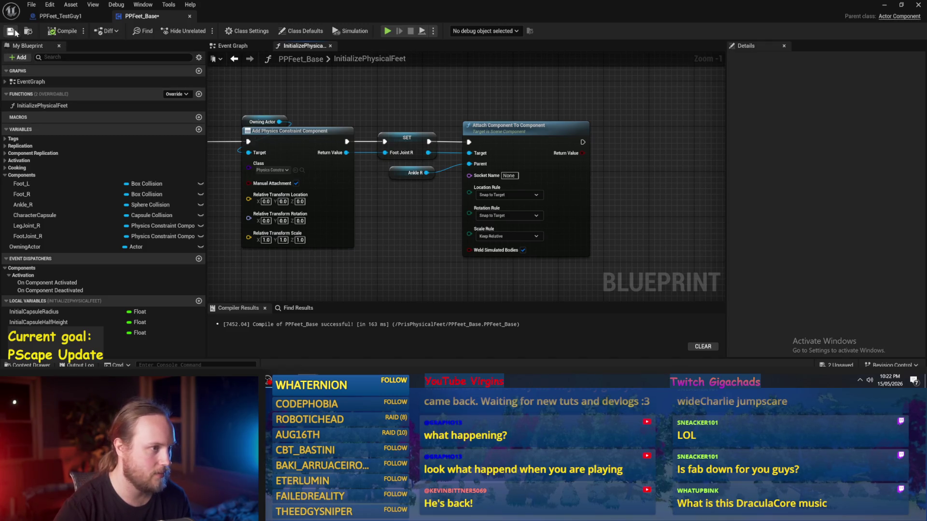
- Move the whole Add Box Collision chain next to the attach node
{"action": "left_click_drag", "start_coordinate": [660, 169], "coordinate": [534, 175]}
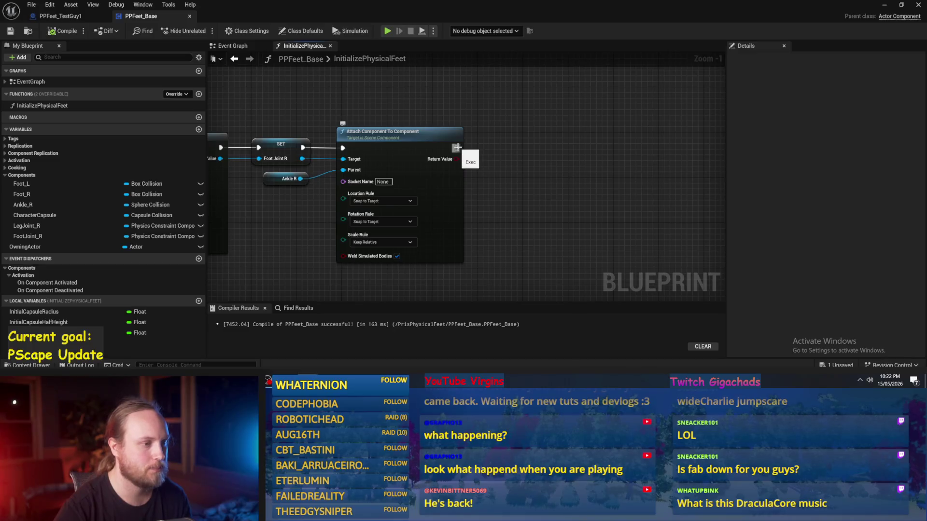
{"action": "scroll", "coordinate": [614, 211], "scroll_direction": "down", "scroll_amount": 2}
{"action": "mouse_move", "coordinate": [614, 211]}
{"action": "left_mouse_down"}
{"action": "mouse_move", "coordinate": [391, 191]}
{"action": "mouse_move", "coordinate": [511, 153]}
{"action": "left_mouse_up"}
{"action": "scroll", "coordinate": [354, 172], "scroll_direction": "down", "scroll_amount": 1}
{"action": "mouse_move", "coordinate": [223, 145]}
{"action": "left_mouse_down"}
{"action": "mouse_move", "coordinate": [584, 284]}
{"action": "mouse_move", "coordinate": [509, 235]}
{"action": "left_mouse_up"}
{"action": "mouse_move", "coordinate": [312, 205]}
{"action": "left_mouse_down"}
{"action": "mouse_move", "coordinate": [598, 72]}
{"action": "mouse_move", "coordinate": [490, 159]}
{"action": "mouse_move", "coordinate": [533, 139]}
{"action": "left_mouse_up"}
{"action": "scroll", "coordinate": [594, 72], "scroll_direction": "up", "scroll_amount": 1}
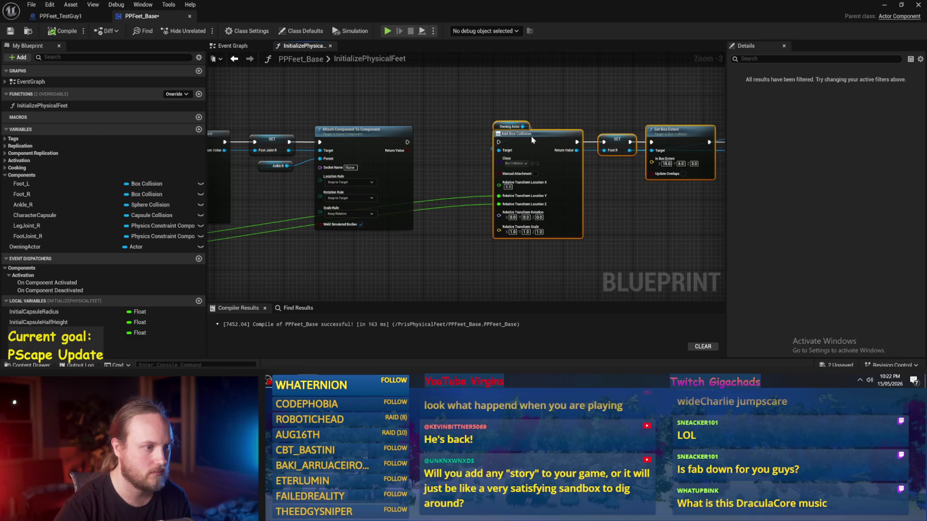
{"action": "scroll", "coordinate": [458, 145], "scroll_direction": "up", "scroll_amount": 1}
{"action": "mouse_move", "coordinate": [411, 145]}
{"action": "left_mouse_down"}
{"action": "mouse_move", "coordinate": [343, 148]}
{"action": "mouse_move", "coordinate": [439, 141]}
{"action": "left_mouse_up"}
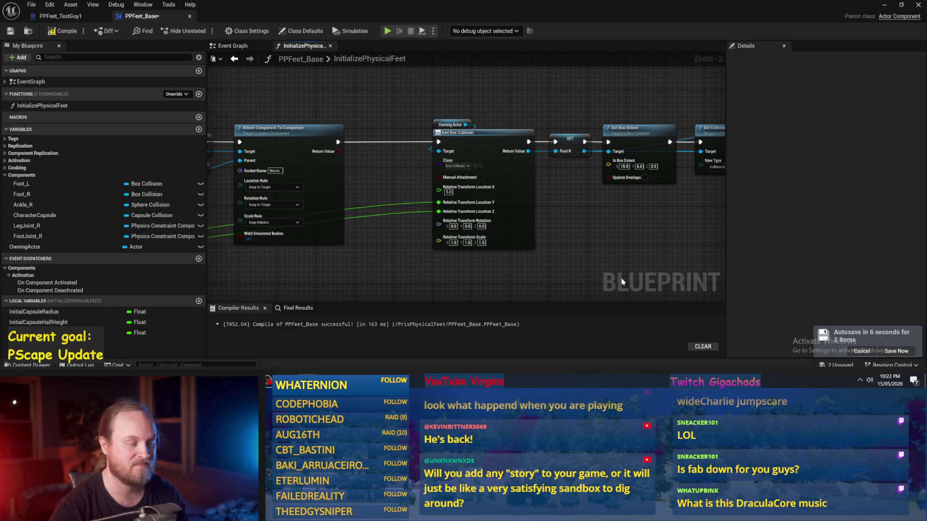
- Line up Set Line Thickness, Set Hidden in Game and the reroute with the chain
{"action": "mouse_move", "coordinate": [618, 261]}
{"action": "left_mouse_down"}
{"action": "mouse_move", "coordinate": [610, 235]}
{"action": "mouse_move", "coordinate": [401, 211]}
{"action": "mouse_move", "coordinate": [553, 231]}
{"action": "left_mouse_up"}
{"action": "left_click_drag", "start_coordinate": [679, 83], "coordinate": [411, 155]}
{"action": "mouse_move", "coordinate": [502, 109]}
{"action": "left_mouse_down"}
{"action": "mouse_move", "coordinate": [613, 233]}
{"action": "mouse_move", "coordinate": [584, 186]}
{"action": "mouse_move", "coordinate": [533, 192]}
{"action": "left_mouse_up"}
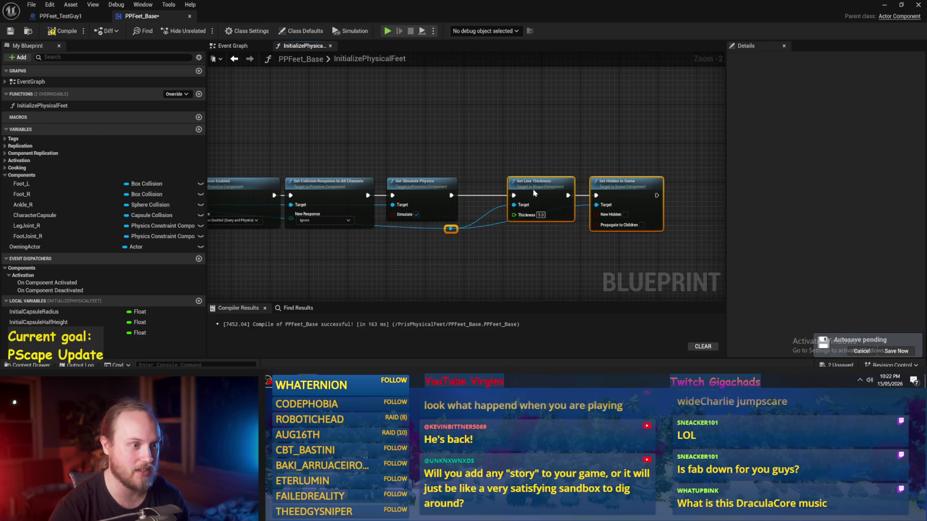
{"action": "scroll", "coordinate": [570, 233], "scroll_direction": "down", "scroll_amount": 1}
{"action": "left_click", "coordinate": [570, 233]}
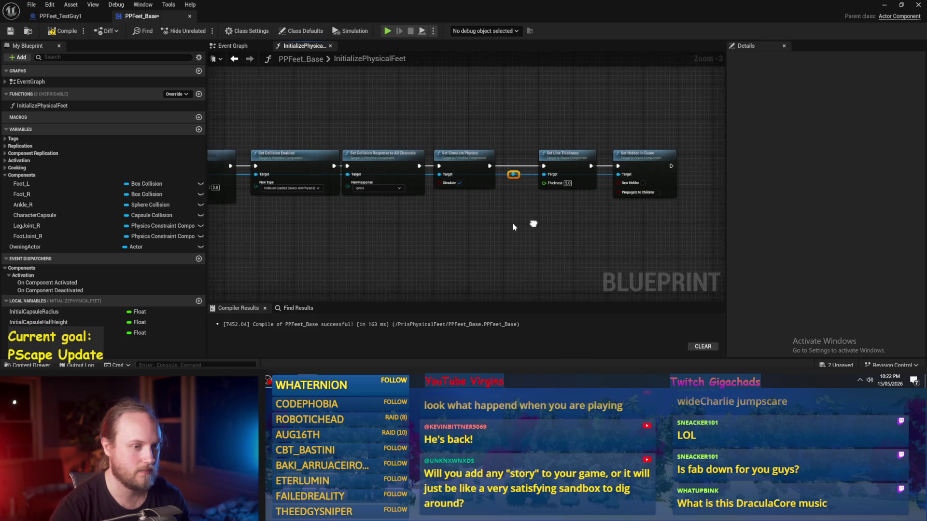
- Save the blueprint and break the wires into Add Box Collision's Location Y and Z pins
{"action": "scroll", "coordinate": [512, 226], "scroll_direction": "up", "scroll_amount": 3}
{"action": "scroll", "coordinate": [495, 237], "scroll_direction": "down", "scroll_amount": 2}
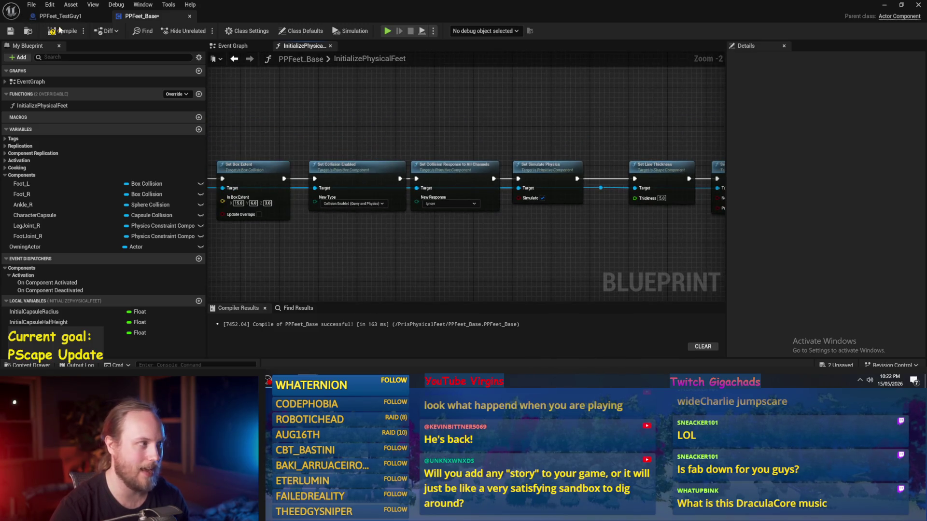
{"action": "left_click", "coordinate": [7, 31]}
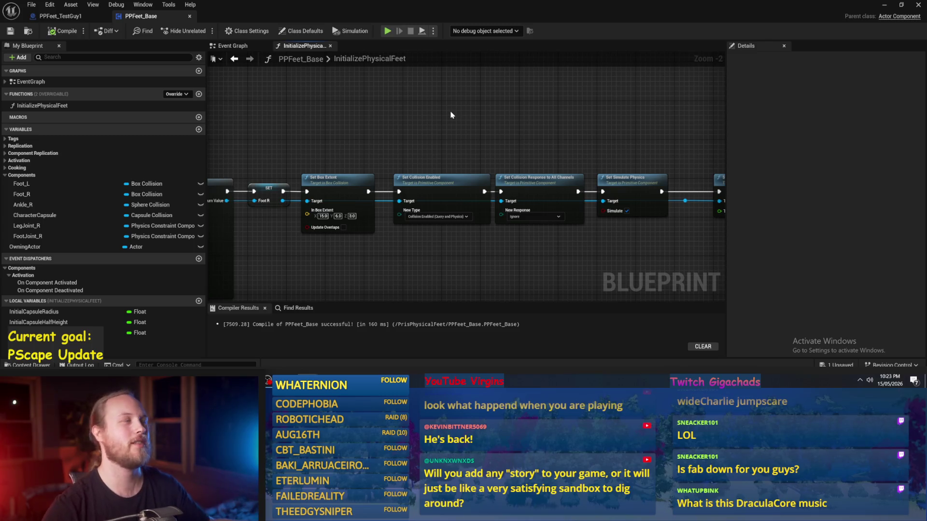
{"action": "mouse_move", "coordinate": [389, 247]}
{"action": "left_mouse_down"}
{"action": "mouse_move", "coordinate": [383, 207]}
{"action": "mouse_move", "coordinate": [428, 230]}
{"action": "mouse_move", "coordinate": [500, 231]}
{"action": "mouse_move", "coordinate": [472, 217]}
{"action": "mouse_move", "coordinate": [533, 217]}
{"action": "mouse_move", "coordinate": [510, 248]}
{"action": "left_mouse_up"}
{"action": "scroll", "coordinate": [452, 240], "scroll_direction": "up", "scroll_amount": 1}
{"action": "scroll", "coordinate": [507, 220], "scroll_direction": "down", "scroll_amount": 1}
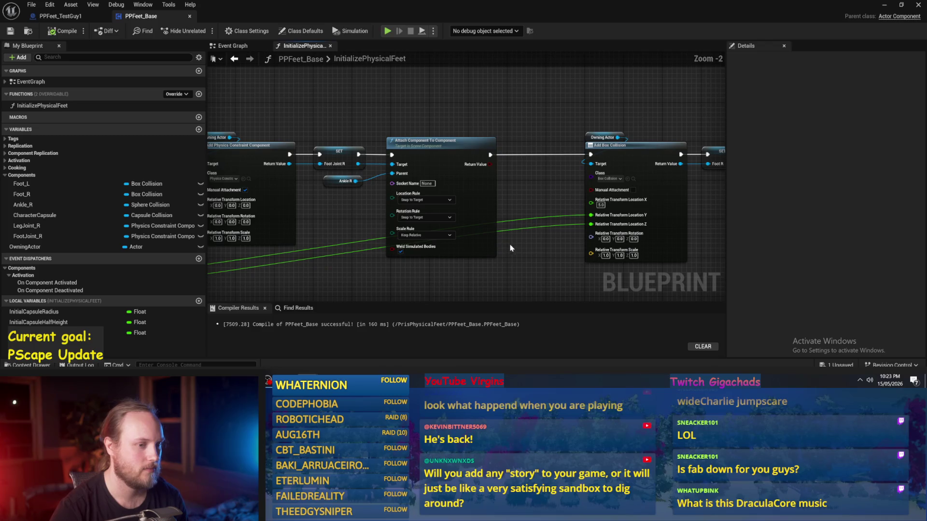
{"action": "left_click", "coordinate": [590, 224], "text": "alt"}
{"action": "left_click", "coordinate": [590, 215], "text": "alt"}
- Inspect the Location Y pin options on Add Box Collision, leaving them unchanged
{"action": "mouse_move", "coordinate": [569, 230]}
{"action": "left_mouse_down"}
{"action": "mouse_move", "coordinate": [559, 209]}
{"action": "mouse_move", "coordinate": [462, 211]}
{"action": "mouse_move", "coordinate": [376, 231]}
{"action": "left_mouse_up"}
{"action": "scroll", "coordinate": [461, 210], "scroll_direction": "up", "scroll_amount": 2}
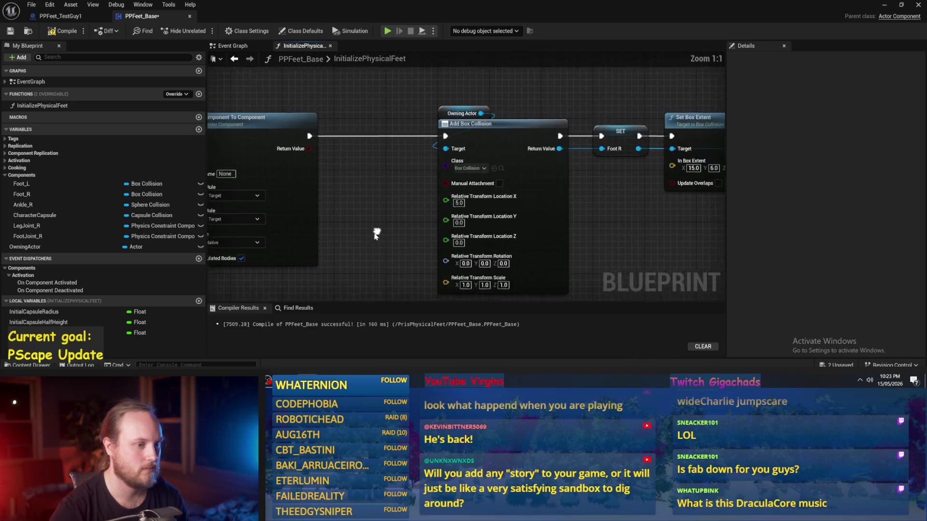
{"action": "right_click", "coordinate": [446, 226]}
{"action": "left_click", "coordinate": [407, 205]}
{"action": "scroll", "coordinate": [418, 197], "scroll_direction": "down", "scroll_amount": 1}
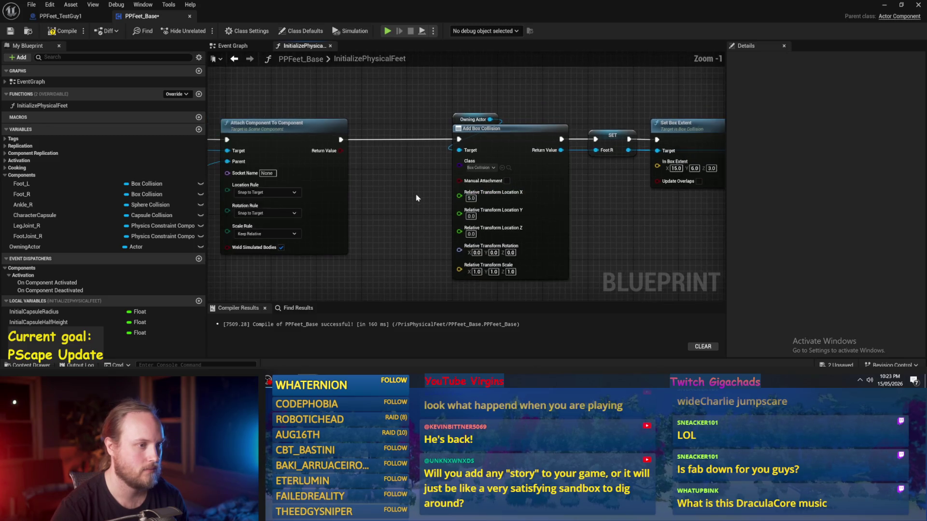
- Box-select Set Box Extent and the following nodes and move them right, away from SET
{"action": "mouse_move", "coordinate": [417, 197]}
{"action": "left_mouse_down"}
{"action": "mouse_move", "coordinate": [454, 193]}
{"action": "mouse_move", "coordinate": [555, 213]}
{"action": "mouse_move", "coordinate": [360, 213]}
{"action": "left_mouse_up"}
{"action": "scroll", "coordinate": [455, 196], "scroll_direction": "down", "scroll_amount": 1}
{"action": "left_click_drag", "start_coordinate": [555, 237], "coordinate": [430, 227]}
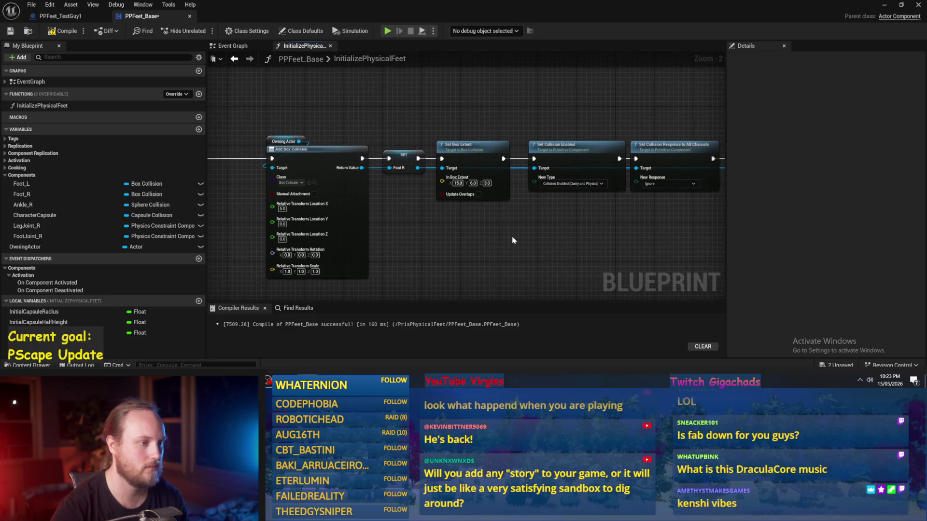
{"action": "left_click_drag", "start_coordinate": [513, 240], "coordinate": [424, 233]}
{"action": "scroll", "coordinate": [511, 240], "scroll_direction": "down", "scroll_amount": 1}
{"action": "left_click_drag", "start_coordinate": [575, 199], "coordinate": [480, 179]}
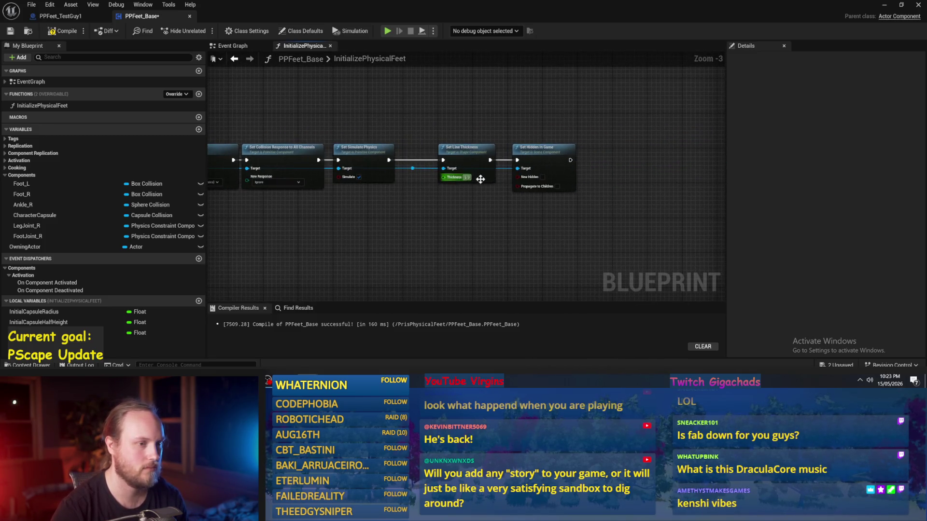
{"action": "mouse_move", "coordinate": [578, 129]}
{"action": "left_mouse_down"}
{"action": "mouse_move", "coordinate": [648, 106]}
{"action": "mouse_move", "coordinate": [483, 194]}
{"action": "mouse_move", "coordinate": [366, 196]}
{"action": "mouse_move", "coordinate": [377, 197]}
{"action": "left_mouse_up"}
{"action": "mouse_move", "coordinate": [465, 207]}
{"action": "left_mouse_down"}
{"action": "mouse_move", "coordinate": [358, 165]}
{"action": "mouse_move", "coordinate": [469, 182]}
{"action": "left_mouse_up"}
{"action": "scroll", "coordinate": [403, 159], "scroll_direction": "up", "scroll_amount": 2}
{"action": "left_click", "coordinate": [404, 159]}
- Add an Attach Component To Component node from Foot R and wire it into Set Box Extent
{"action": "left_click_drag", "start_coordinate": [332, 196], "coordinate": [366, 213]}
{"action": "type", "text": "attach"}
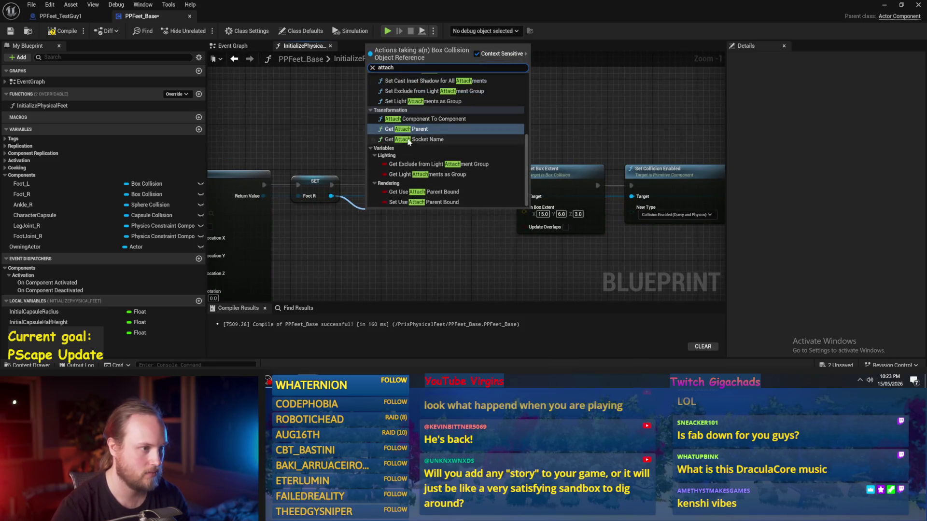
{"action": "left_click", "coordinate": [409, 119]}
{"action": "left_click_drag", "start_coordinate": [396, 209], "coordinate": [390, 164]}
{"action": "left_click_drag", "start_coordinate": [479, 185], "coordinate": [525, 186]}
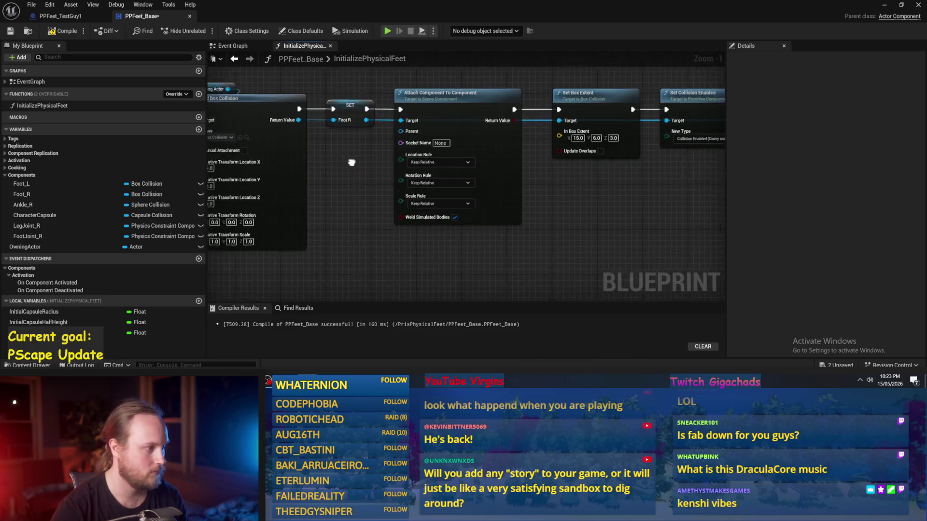
- Add a Foot Joint R getter wired into the Attach node's Parent pin
{"action": "mouse_move", "coordinate": [36, 204]}
{"action": "left_mouse_down"}
{"action": "mouse_move", "coordinate": [304, 143]}
{"action": "mouse_move", "coordinate": [314, 153]}
{"action": "left_mouse_up"}
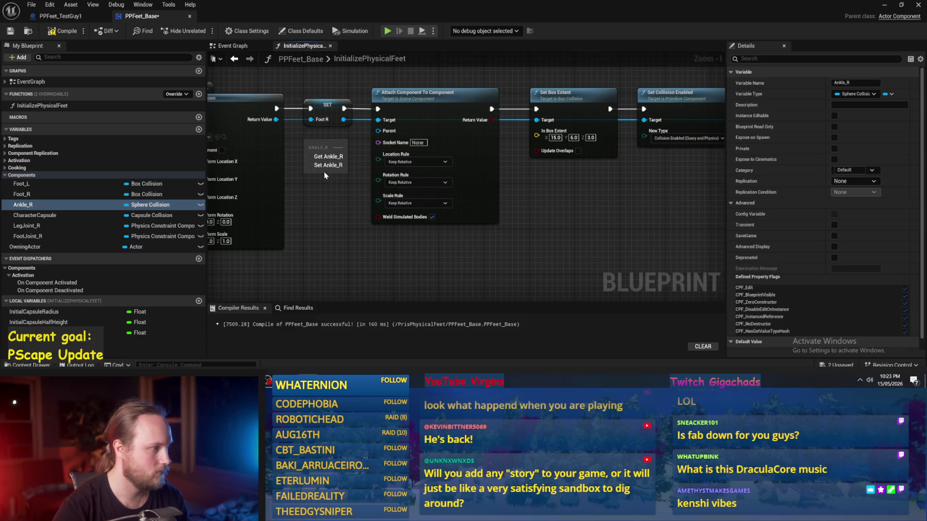
{"action": "mouse_move", "coordinate": [39, 236]}
{"action": "left_mouse_down"}
{"action": "mouse_move", "coordinate": [313, 161]}
{"action": "mouse_move", "coordinate": [296, 137]}
{"action": "mouse_move", "coordinate": [378, 131]}
{"action": "left_mouse_up"}
{"action": "left_click", "coordinate": [309, 145]}
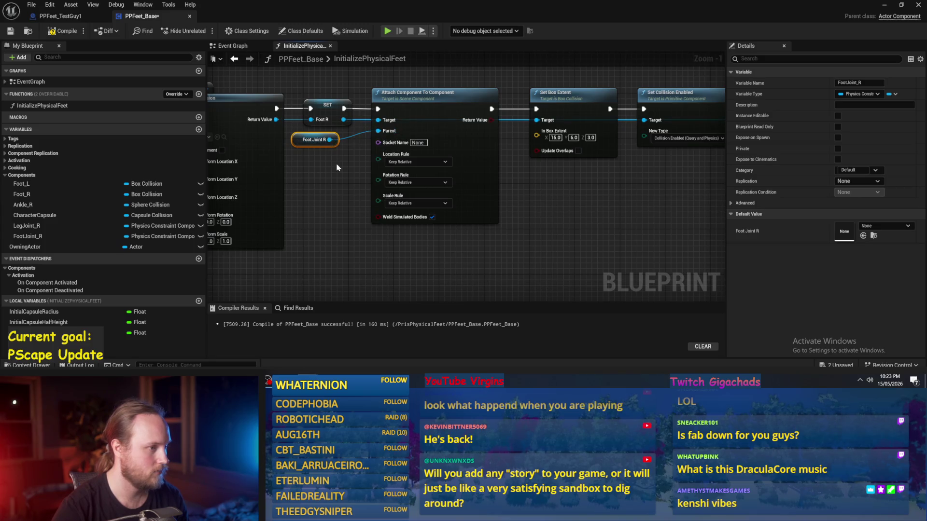
{"action": "left_click_drag", "start_coordinate": [295, 140], "coordinate": [306, 140]}
{"action": "left_click", "coordinate": [330, 181]}
- Set the new Attach node's Location and Rotation Rules to Snap to Target
{"action": "left_click_drag", "start_coordinate": [330, 181], "coordinate": [497, 199]}
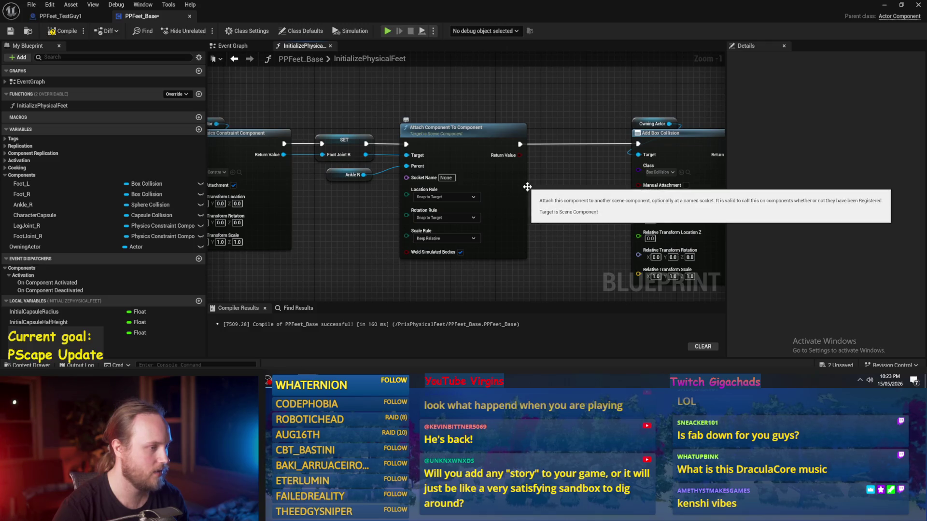
{"action": "left_click_drag", "start_coordinate": [593, 202], "coordinate": [411, 203]}
{"action": "mouse_move", "coordinate": [308, 217]}
{"action": "left_mouse_down"}
{"action": "mouse_move", "coordinate": [612, 216]}
{"action": "mouse_move", "coordinate": [352, 210]}
{"action": "left_mouse_up"}
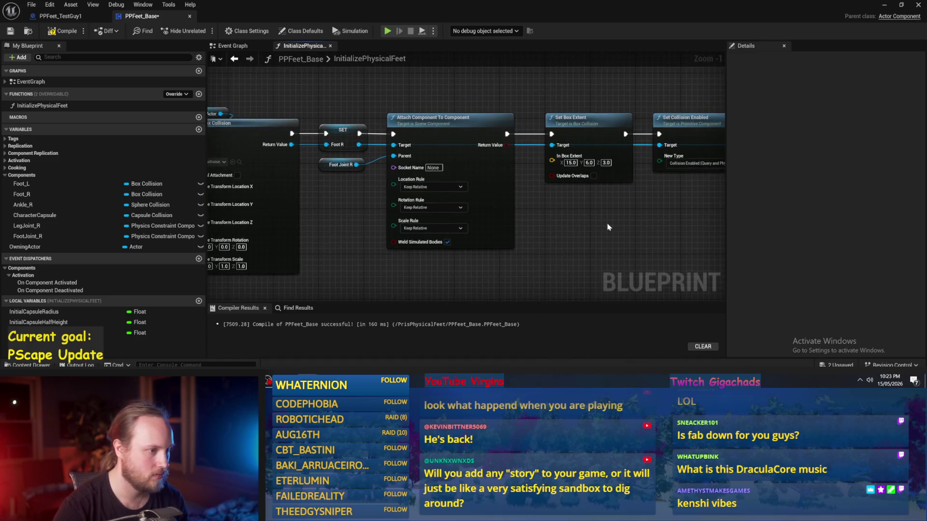
{"action": "left_click_drag", "start_coordinate": [434, 184], "coordinate": [352, 182]}
{"action": "left_click", "coordinate": [352, 181]}
{"action": "left_click", "coordinate": [338, 187]}
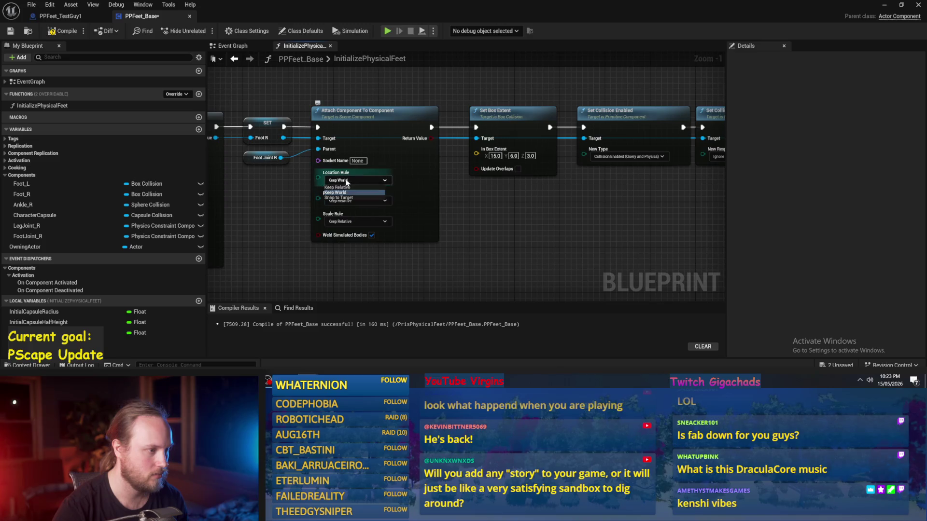
{"action": "left_click", "coordinate": [348, 200]}
{"action": "left_click", "coordinate": [339, 219]}
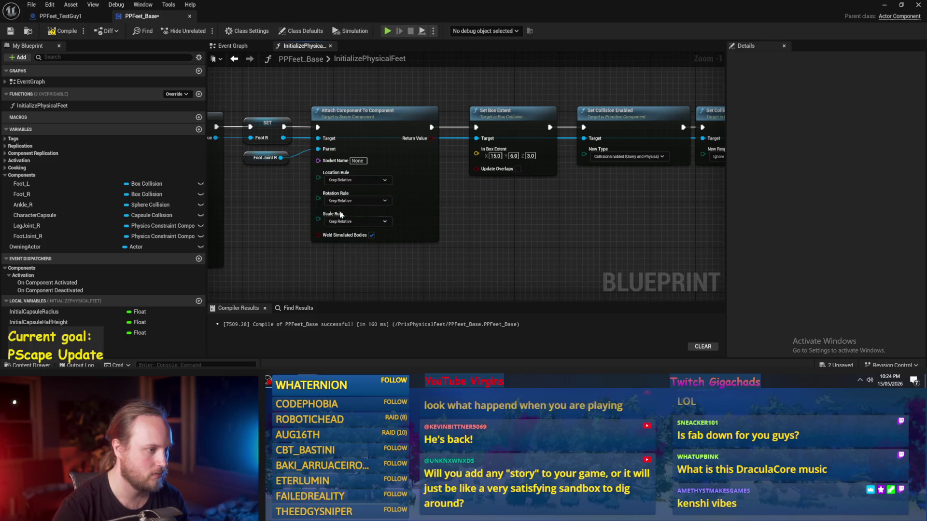
{"action": "left_click", "coordinate": [355, 180]}
{"action": "left_click", "coordinate": [345, 198]}
- Review the Scale Rule, then compile and save the Blueprint
{"action": "left_click", "coordinate": [355, 221]}
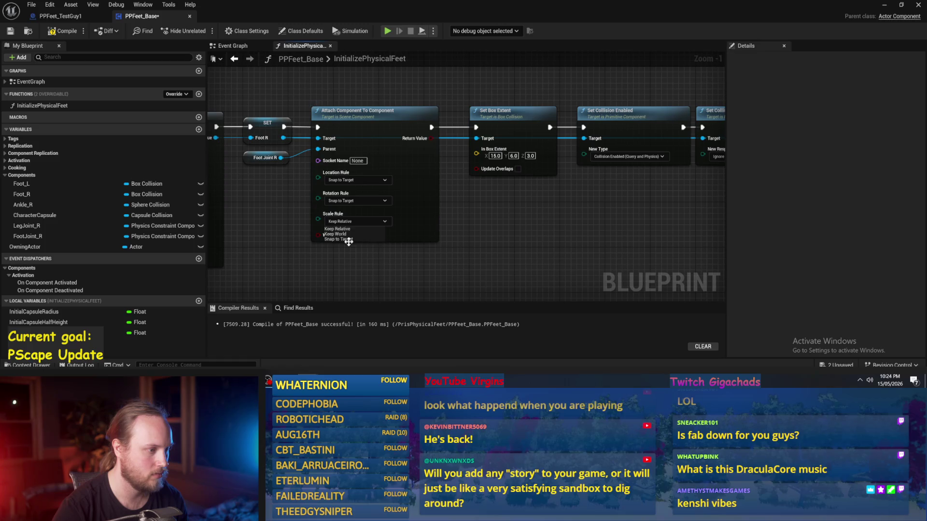
{"action": "mouse_move", "coordinate": [547, 218]}
{"action": "left_mouse_down"}
{"action": "mouse_move", "coordinate": [430, 234]}
{"action": "mouse_move", "coordinate": [411, 213]}
{"action": "left_mouse_up"}
{"action": "left_click", "coordinate": [10, 32]}
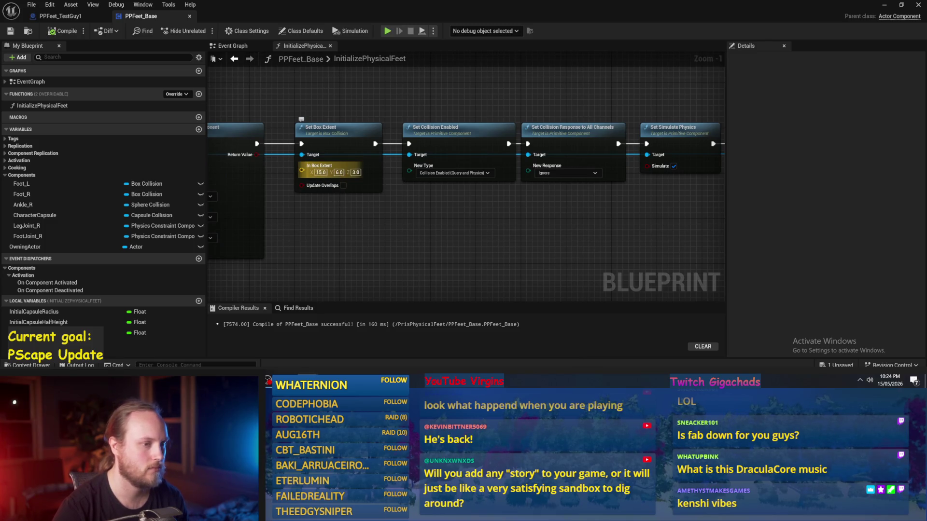
- Recombine Add Box Collision's Location X, Y and Z pins into one vector
{"action": "left_click_drag", "start_coordinate": [328, 170], "coordinate": [482, 174]}
{"action": "left_click_drag", "start_coordinate": [479, 231], "coordinate": [779, 240]}
{"action": "left_click_drag", "start_coordinate": [417, 212], "coordinate": [396, 193]}
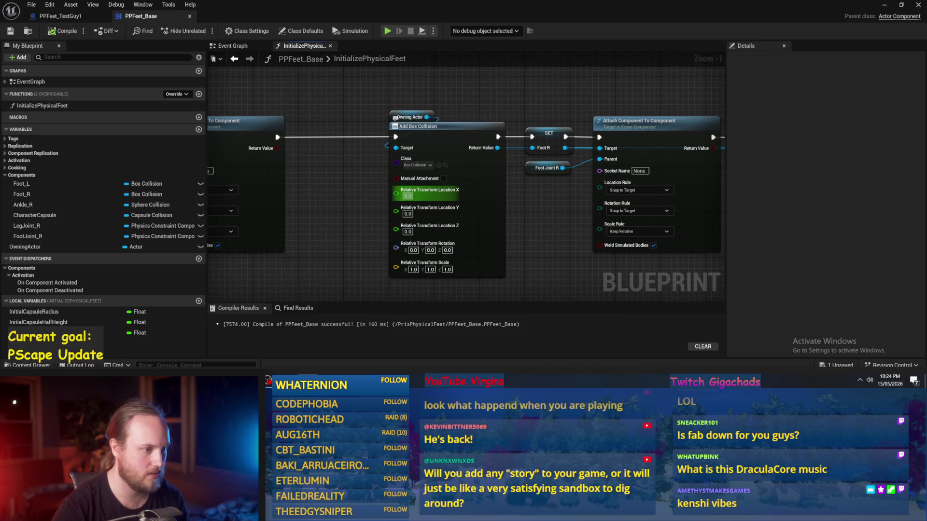
{"action": "right_click", "coordinate": [394, 193]}
{"action": "left_click", "coordinate": [419, 225]}
- Keep the Foot Joint R Attach at Snap to Target; set the ankle Attach's Location Rule to Keep Relative
{"action": "left_click_drag", "start_coordinate": [542, 244], "coordinate": [414, 226]}
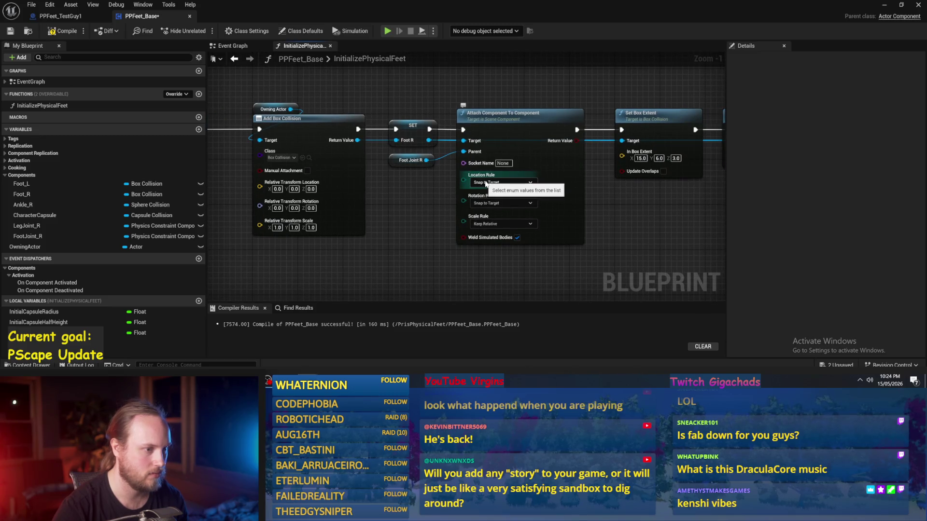
{"action": "left_click", "coordinate": [486, 184]}
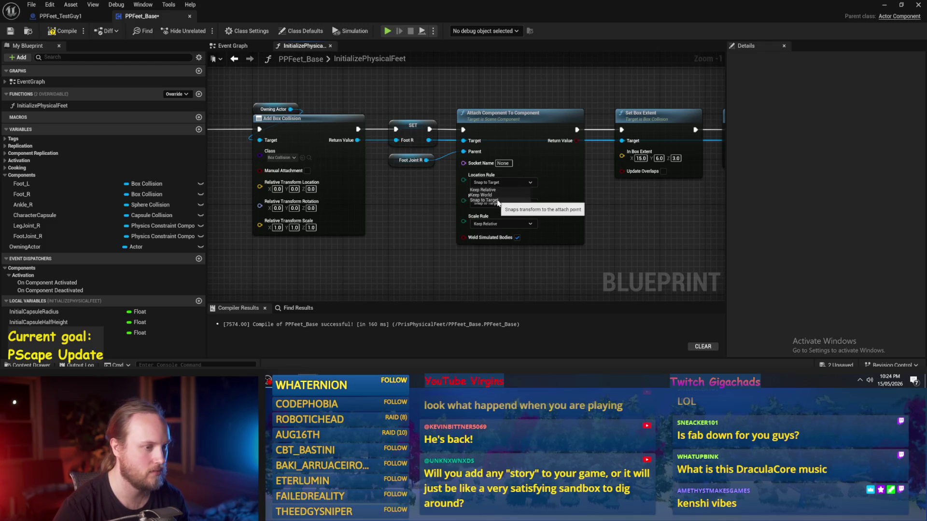
{"action": "left_click", "coordinate": [498, 202]}
{"action": "mouse_move", "coordinate": [502, 205]}
{"action": "left_mouse_down"}
{"action": "mouse_move", "coordinate": [509, 209]}
{"action": "mouse_move", "coordinate": [453, 196]}
{"action": "mouse_move", "coordinate": [471, 207]}
{"action": "left_mouse_up"}
{"action": "scroll", "coordinate": [453, 196], "scroll_direction": "down", "scroll_amount": 1}
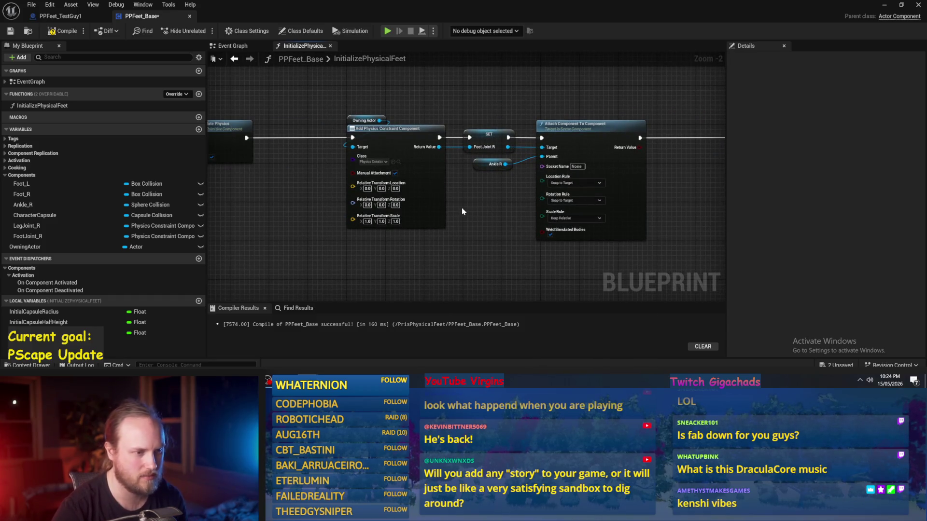
{"action": "scroll", "coordinate": [369, 184], "scroll_direction": "up", "scroll_amount": 1}
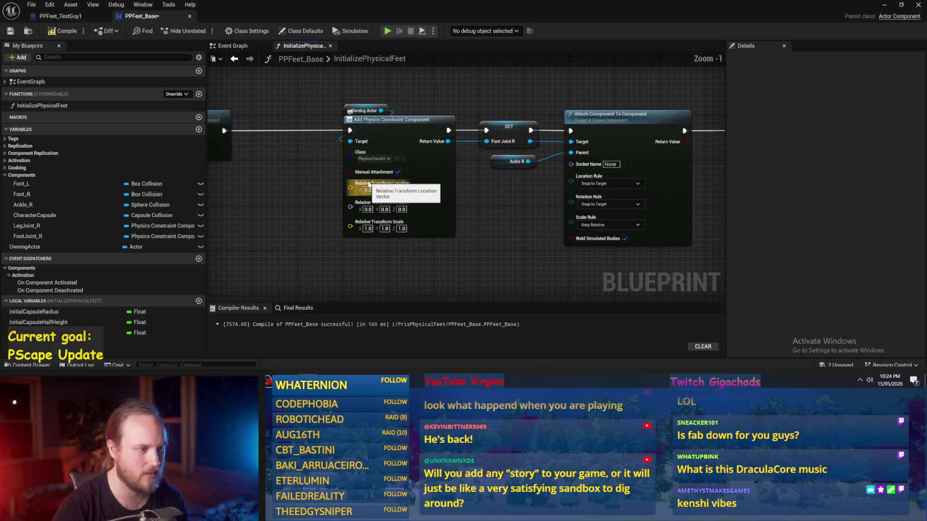
{"action": "left_click", "coordinate": [606, 183]}
{"action": "left_click", "coordinate": [594, 192]}
- Review the chain and switch the ankle Attach's Location Rule back to Snap to Target
{"action": "left_click_drag", "start_coordinate": [456, 186], "coordinate": [294, 186]}
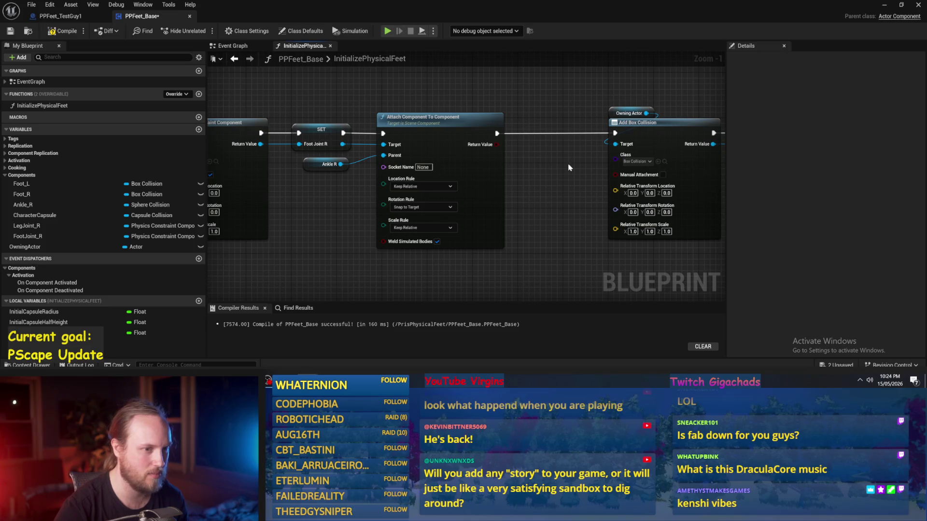
{"action": "mouse_move", "coordinate": [534, 173]}
{"action": "left_mouse_down"}
{"action": "mouse_move", "coordinate": [631, 202]}
{"action": "mouse_move", "coordinate": [496, 175]}
{"action": "left_mouse_up"}
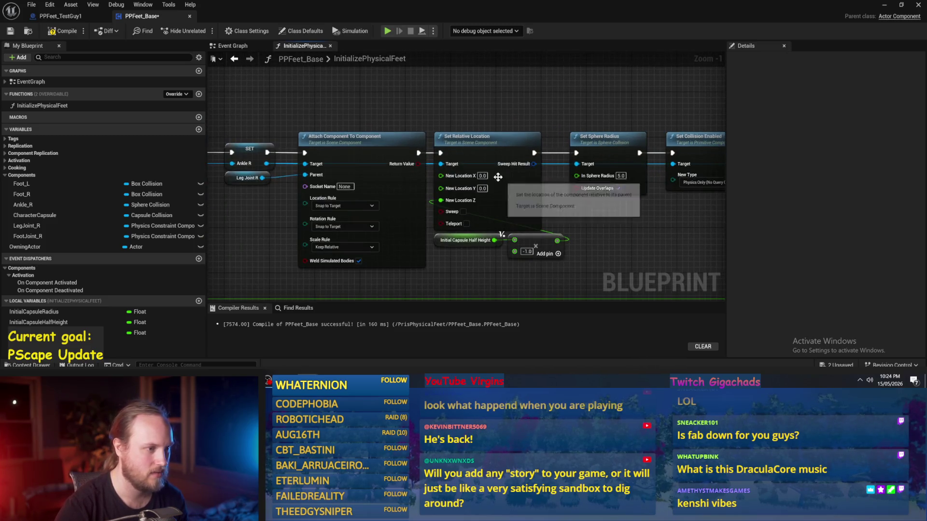
{"action": "left_click_drag", "start_coordinate": [482, 133], "coordinate": [476, 137]}
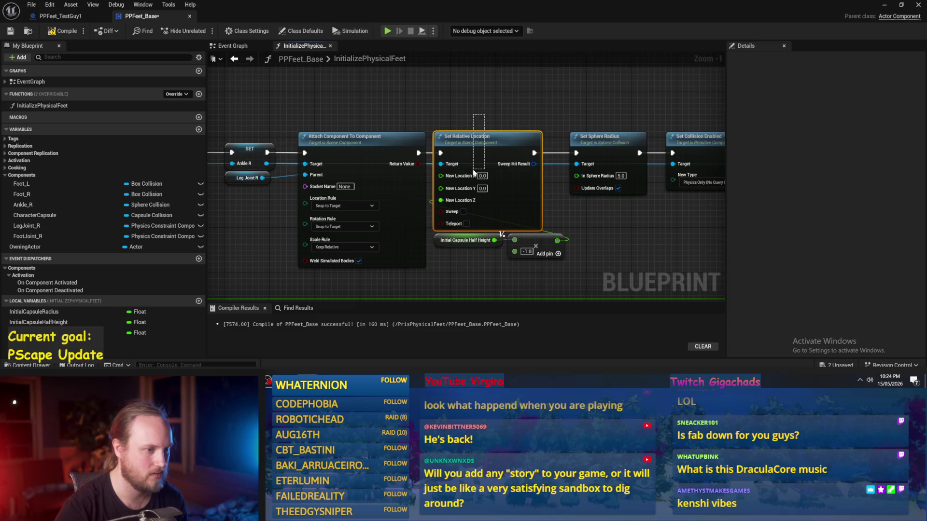
{"action": "left_click_drag", "start_coordinate": [328, 104], "coordinate": [546, 116]}
{"action": "scroll", "coordinate": [464, 217], "scroll_direction": "down", "scroll_amount": 1}
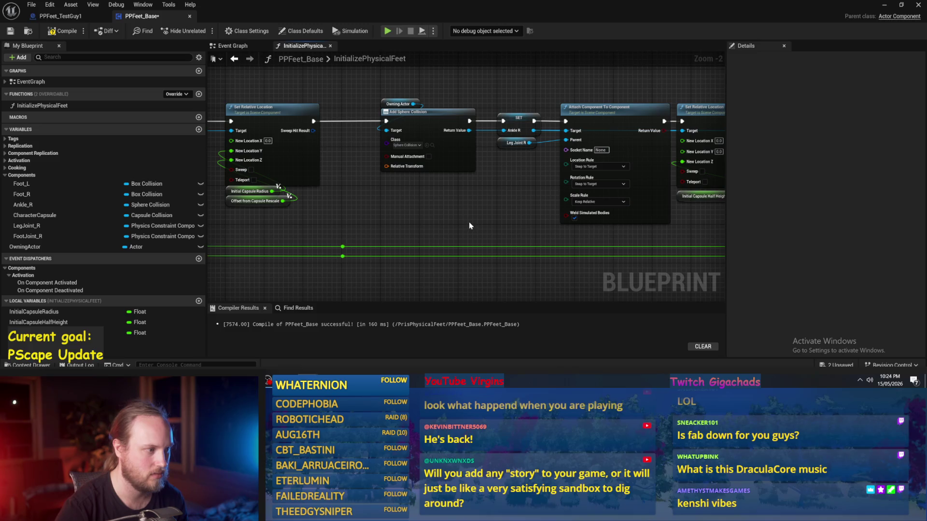
{"action": "mouse_move", "coordinate": [426, 219]}
{"action": "left_mouse_down"}
{"action": "mouse_move", "coordinate": [415, 224]}
{"action": "mouse_move", "coordinate": [554, 250]}
{"action": "mouse_move", "coordinate": [476, 190]}
{"action": "mouse_move", "coordinate": [358, 187]}
{"action": "left_mouse_up"}
{"action": "scroll", "coordinate": [554, 250], "scroll_direction": "down", "scroll_amount": 1}
{"action": "scroll", "coordinate": [355, 188], "scroll_direction": "up", "scroll_amount": 1}
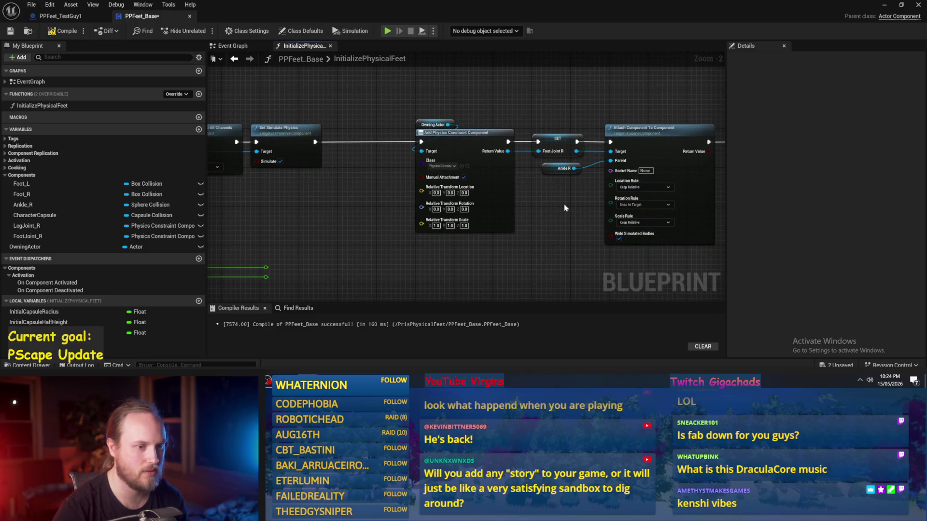
{"action": "left_click_drag", "start_coordinate": [558, 203], "coordinate": [378, 139]}
{"action": "left_click", "coordinate": [515, 203]}
{"action": "scroll", "coordinate": [560, 200], "scroll_direction": "down", "scroll_amount": 2}
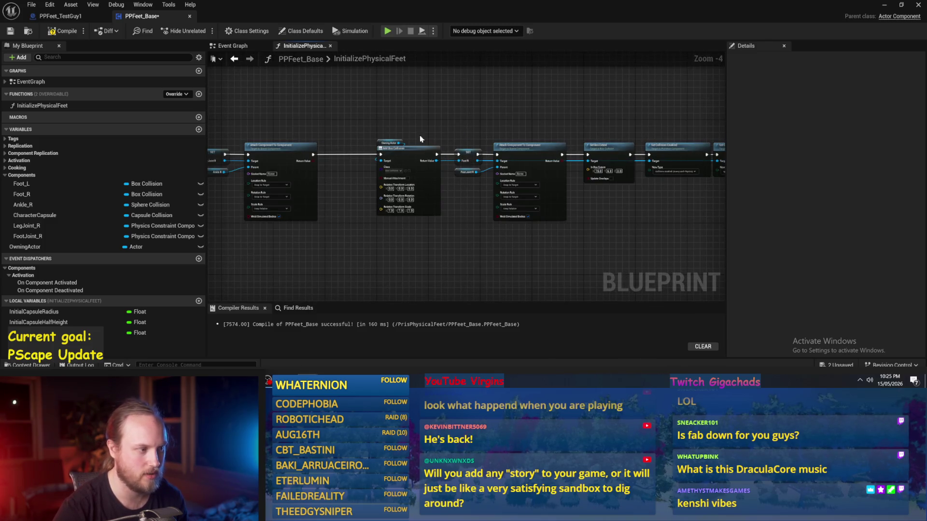
{"action": "scroll", "coordinate": [472, 140], "scroll_direction": "up", "scroll_amount": 1}
- Enter 5 as Add Box Collision's Location X value
{"action": "left_click_drag", "start_coordinate": [667, 149], "coordinate": [563, 136]}
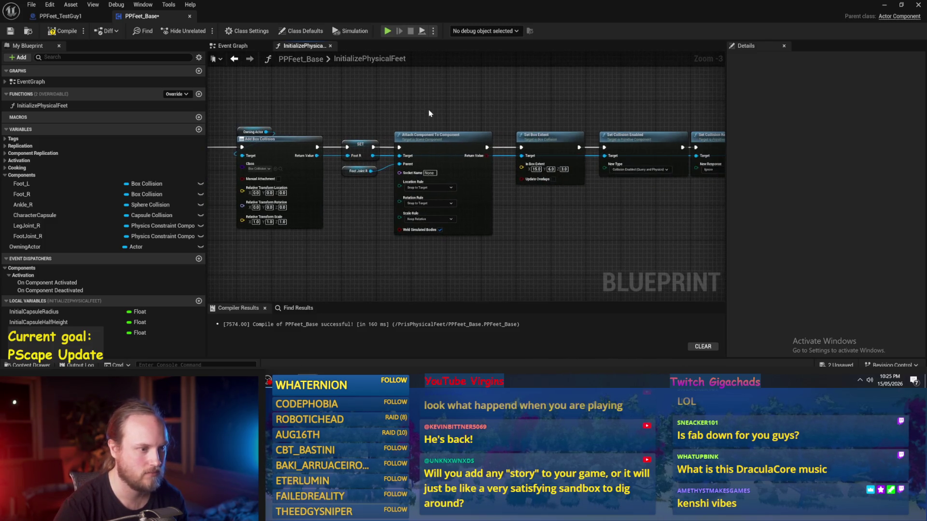
{"action": "scroll", "coordinate": [542, 236], "scroll_direction": "up", "scroll_amount": 1}
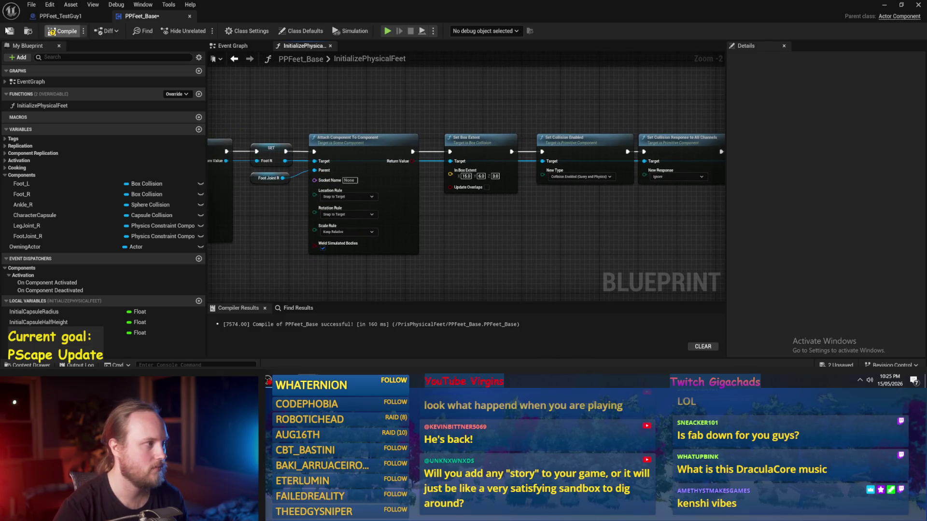
{"action": "mouse_move", "coordinate": [502, 204]}
{"action": "left_mouse_down"}
{"action": "mouse_move", "coordinate": [422, 211]}
{"action": "mouse_move", "coordinate": [644, 217]}
{"action": "left_mouse_up"}
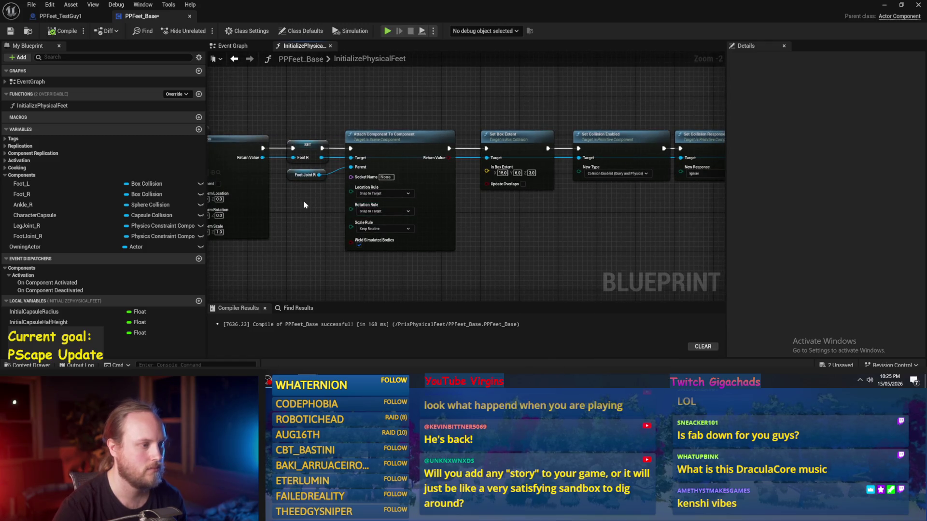
{"action": "left_click_drag", "start_coordinate": [304, 204], "coordinate": [355, 203]}
{"action": "scroll", "coordinate": [269, 203], "scroll_direction": "up", "scroll_amount": 1}
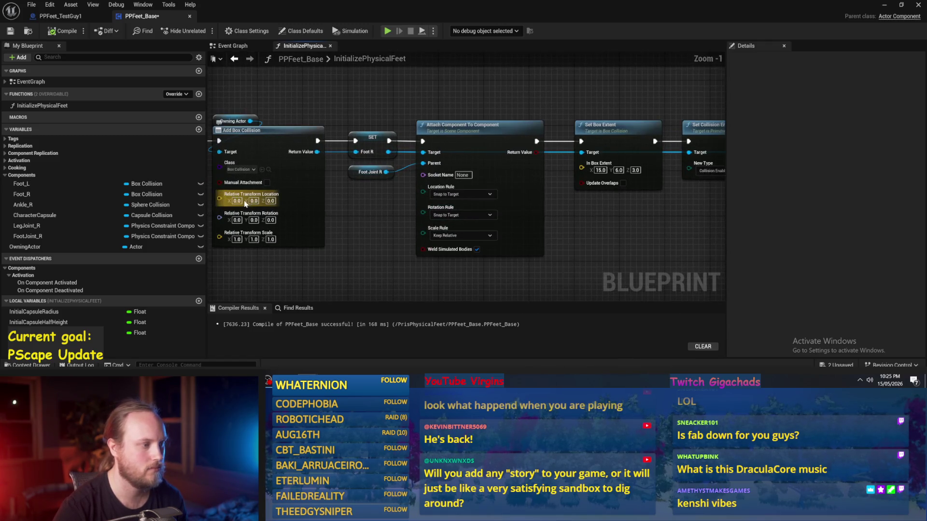
{"action": "type", "text": "5"}
{"action": "key", "text": "Return"}
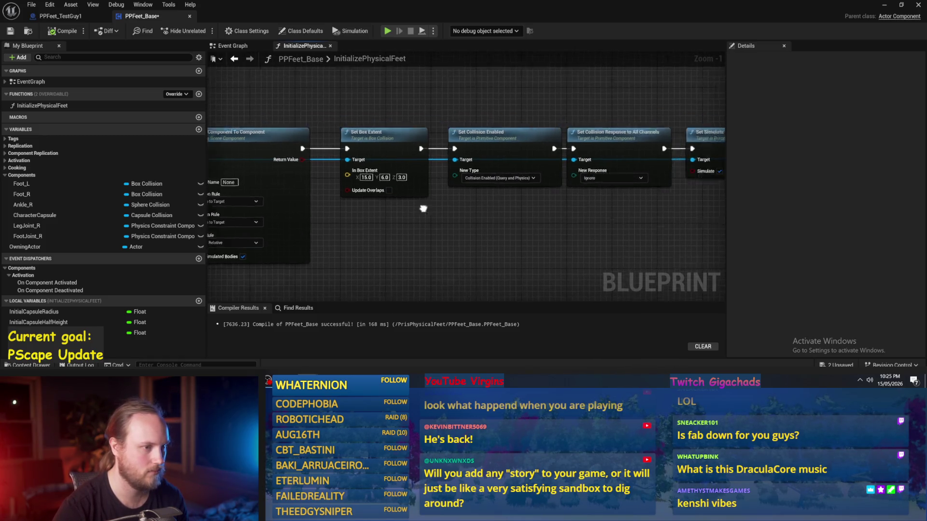
- Shift the Set Box Extent chain further right to widen the gap after the attach node
{"action": "scroll", "coordinate": [345, 130], "scroll_direction": "down", "scroll_amount": 3}
{"action": "key", "text": "ctrl+a"}
{"action": "scroll", "coordinate": [342, 174], "scroll_direction": "up", "scroll_amount": 2}
{"action": "left_click_drag", "start_coordinate": [342, 170], "coordinate": [435, 170]}
{"action": "left_click_drag", "start_coordinate": [242, 181], "coordinate": [381, 175]}
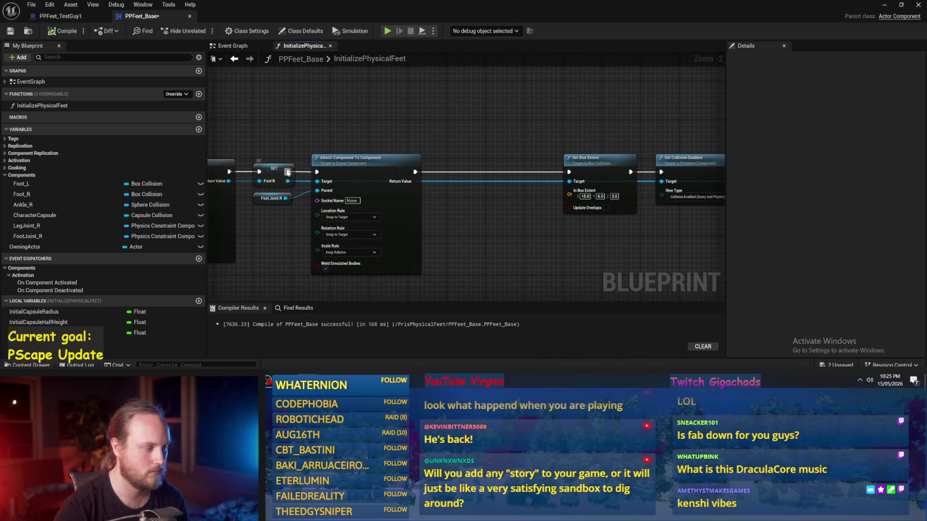
- Add a Set Relative Location node after the attach node with New Location X of 5
{"action": "left_click_drag", "start_coordinate": [291, 171], "coordinate": [438, 165]}
{"action": "type", "text": "set "}
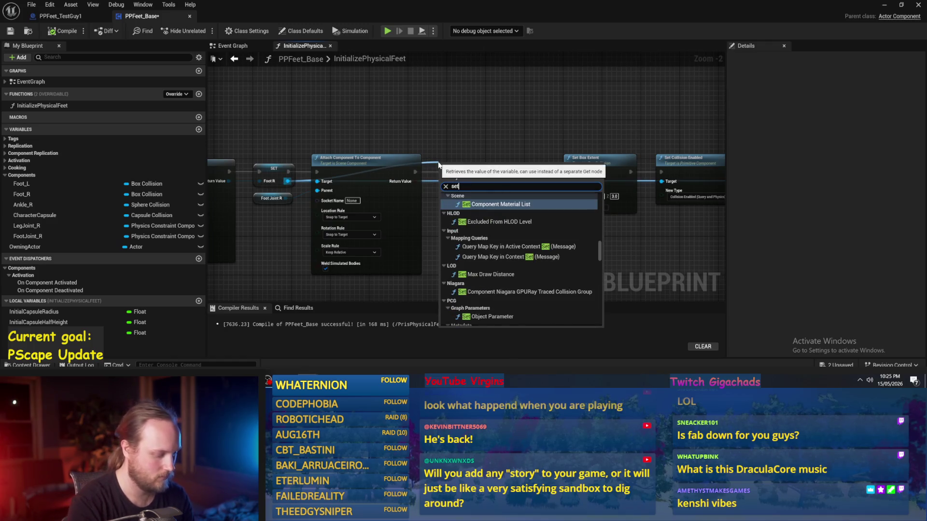
{"action": "type", "text": "locatio"}
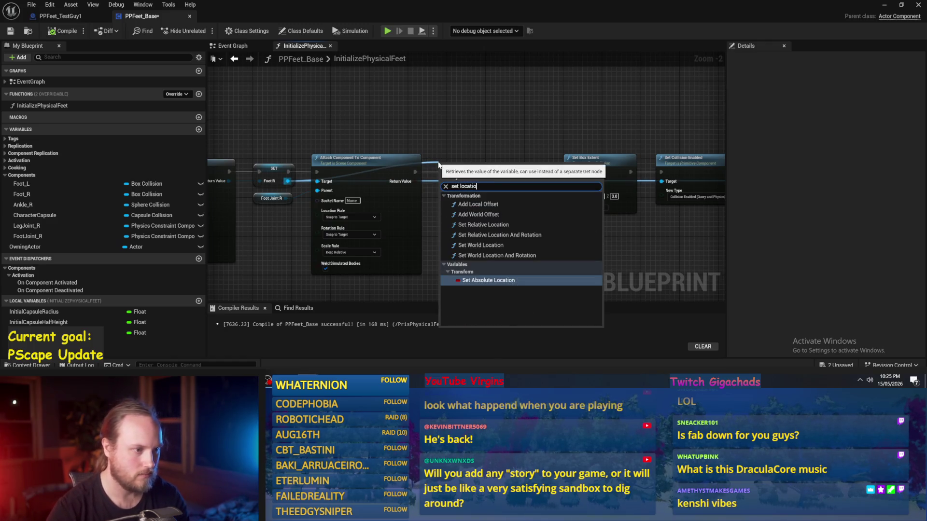
{"action": "left_click", "coordinate": [508, 226]}
{"action": "scroll", "coordinate": [469, 173], "scroll_direction": "up", "scroll_amount": 1}
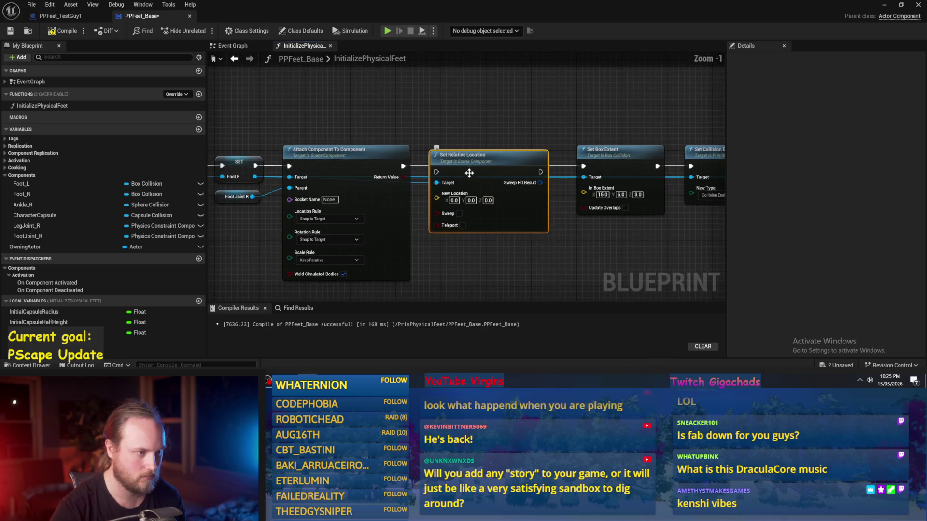
{"action": "left_click_drag", "start_coordinate": [403, 166], "coordinate": [436, 172]}
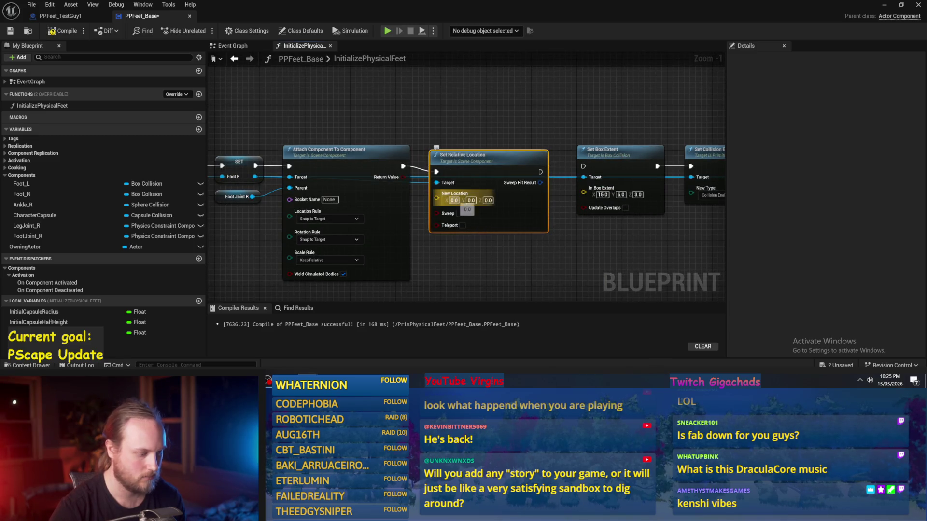
{"action": "type", "text": "5"}
{"action": "left_click", "coordinate": [491, 237]}
- Wire Set Relative Location into Set Box Extent and tidy the node layout
{"action": "mouse_move", "coordinate": [542, 176]}
{"action": "left_mouse_down"}
{"action": "mouse_move", "coordinate": [527, 168]}
{"action": "mouse_move", "coordinate": [583, 166]}
{"action": "left_mouse_up"}
{"action": "left_click_drag", "start_coordinate": [470, 153], "coordinate": [487, 160]}
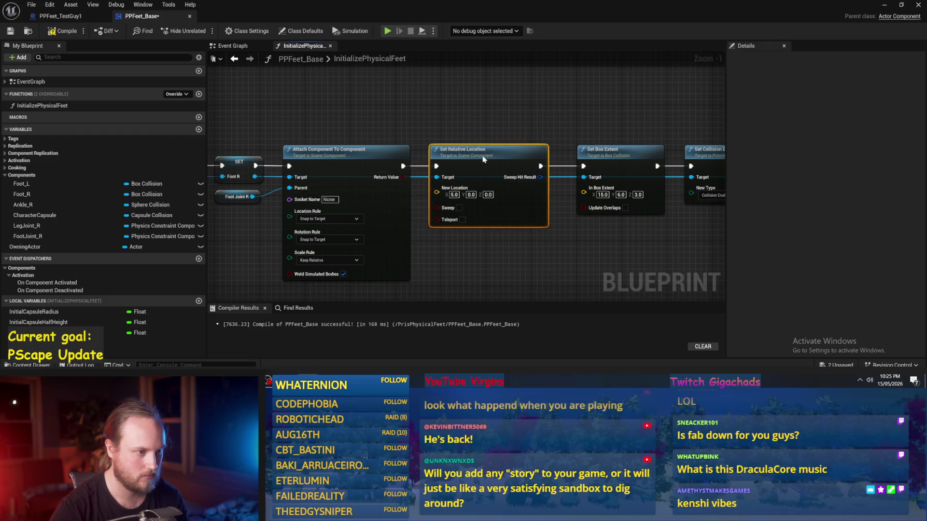
{"action": "scroll", "coordinate": [486, 124], "scroll_direction": "down", "scroll_amount": 1}
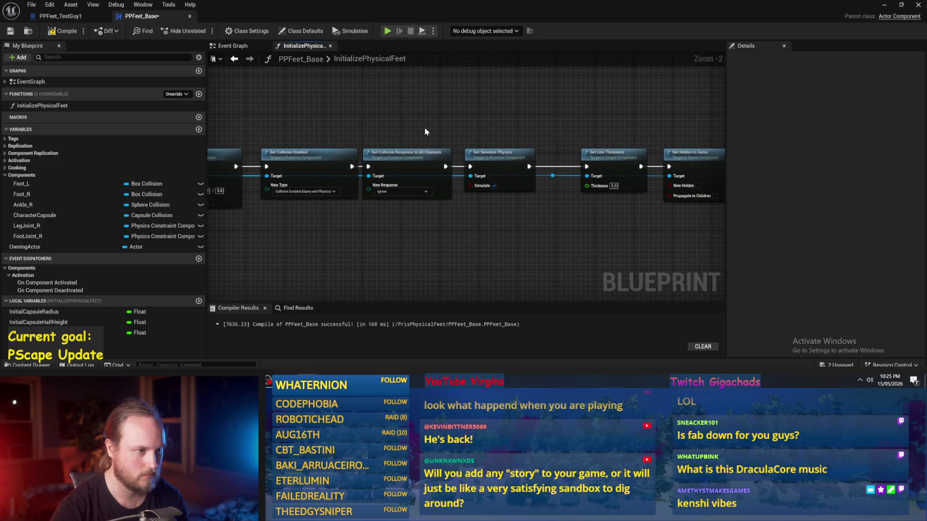
{"action": "left_click_drag", "start_coordinate": [425, 131], "coordinate": [352, 131]}
{"action": "left_click_drag", "start_coordinate": [464, 164], "coordinate": [454, 164]}
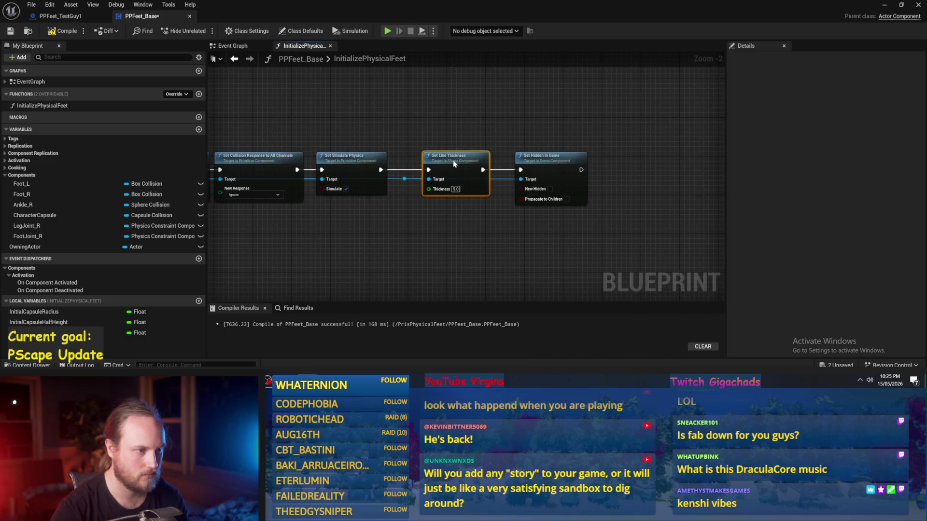
- Save and compile the Blueprint
{"action": "left_click", "coordinate": [12, 31]}
{"action": "scroll", "coordinate": [514, 120], "scroll_direction": "down", "scroll_amount": 2}
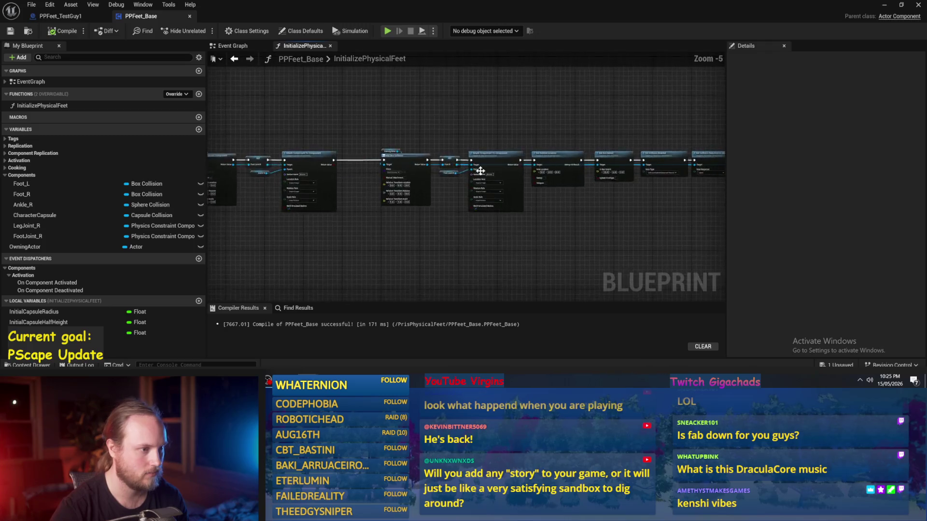
{"action": "left_click", "coordinate": [50, 32]}
{"action": "scroll", "coordinate": [436, 193], "scroll_direction": "down", "scroll_amount": 1}
- Compile, then place a Sequence node ahead of Add Physics Constraint Component
{"action": "left_click_drag", "start_coordinate": [435, 193], "coordinate": [329, 183]}
{"action": "left_click_drag", "start_coordinate": [363, 234], "coordinate": [576, 246]}
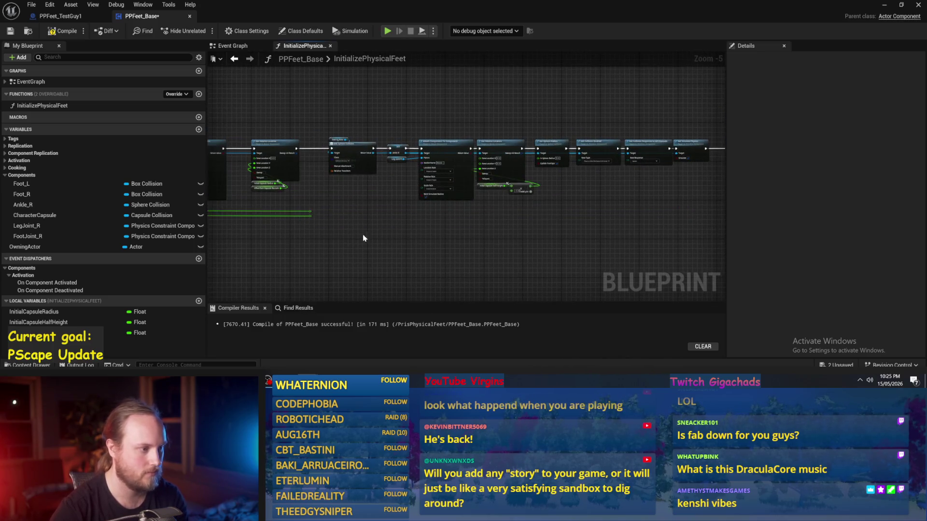
{"action": "mouse_move", "coordinate": [394, 232]}
{"action": "left_mouse_down"}
{"action": "mouse_move", "coordinate": [356, 253]}
{"action": "mouse_move", "coordinate": [398, 201]}
{"action": "mouse_move", "coordinate": [523, 238]}
{"action": "mouse_move", "coordinate": [291, 174]}
{"action": "mouse_move", "coordinate": [319, 213]}
{"action": "mouse_move", "coordinate": [373, 233]}
{"action": "left_mouse_up"}
{"action": "scroll", "coordinate": [291, 174], "scroll_direction": "up", "scroll_amount": 1}
{"action": "key", "text": "F7"}
{"action": "left_click", "coordinate": [327, 184]}
{"action": "mouse_move", "coordinate": [331, 149]}
{"action": "left_mouse_down"}
{"action": "mouse_move", "coordinate": [330, 189]}
{"action": "mouse_move", "coordinate": [353, 149]}
{"action": "left_mouse_up"}
- Shift the node chain right and connect Sequence Then 0 to Add Physics Constraint
{"action": "scroll", "coordinate": [276, 141], "scroll_direction": "down", "scroll_amount": 1}
{"action": "mouse_move", "coordinate": [277, 140]}
{"action": "left_mouse_down"}
{"action": "mouse_move", "coordinate": [772, 262]}
{"action": "mouse_move", "coordinate": [813, 248]}
{"action": "mouse_move", "coordinate": [680, 246]}
{"action": "mouse_move", "coordinate": [491, 210]}
{"action": "left_mouse_up"}
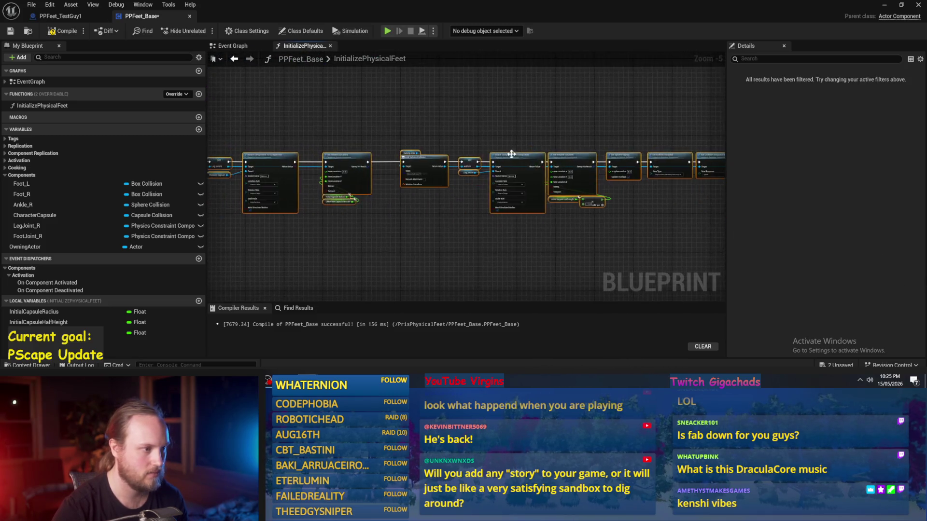
{"action": "scroll", "coordinate": [338, 184], "scroll_direction": "up", "scroll_amount": 2}
{"action": "scroll", "coordinate": [334, 179], "scroll_direction": "down", "scroll_amount": 2}
{"action": "left_click_drag", "start_coordinate": [334, 179], "coordinate": [393, 177]}
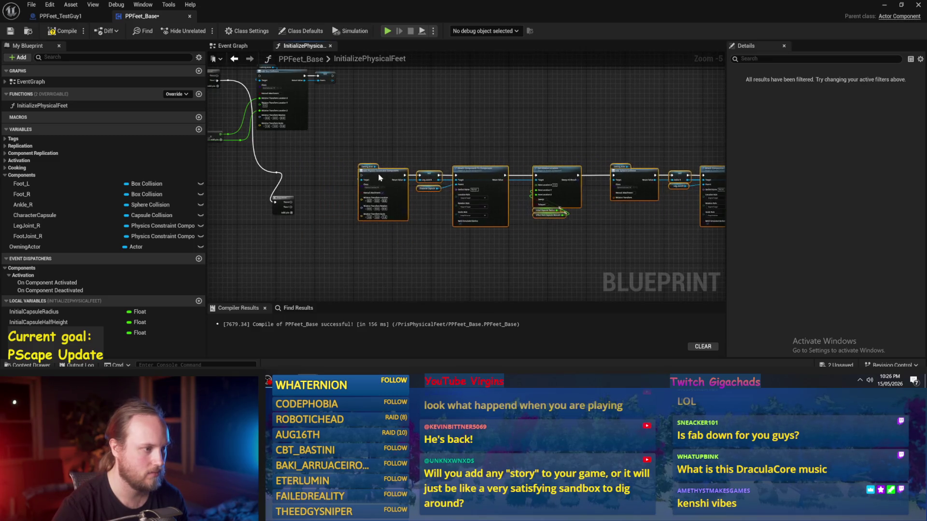
{"action": "scroll", "coordinate": [326, 175], "scroll_direction": "up", "scroll_amount": 2}
{"action": "left_click", "coordinate": [279, 179]}
{"action": "mouse_move", "coordinate": [239, 169]}
{"action": "left_mouse_down"}
{"action": "mouse_move", "coordinate": [358, 180]}
{"action": "mouse_move", "coordinate": [283, 216]}
{"action": "mouse_move", "coordinate": [382, 174]}
{"action": "left_mouse_up"}
{"action": "mouse_move", "coordinate": [253, 223]}
{"action": "left_mouse_down"}
{"action": "mouse_move", "coordinate": [316, 169]}
{"action": "mouse_move", "coordinate": [388, 155]}
{"action": "mouse_move", "coordinate": [310, 142]}
{"action": "left_mouse_up"}
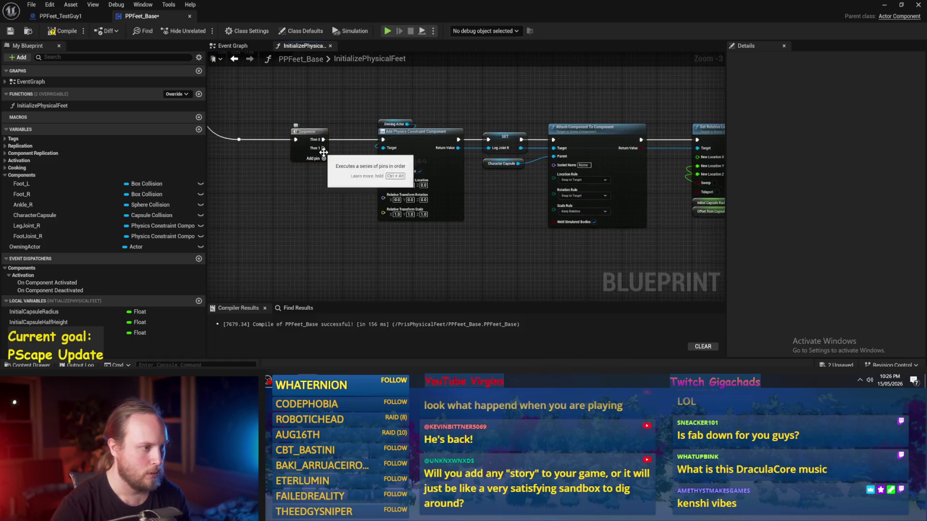
{"action": "left_click", "coordinate": [345, 237]}
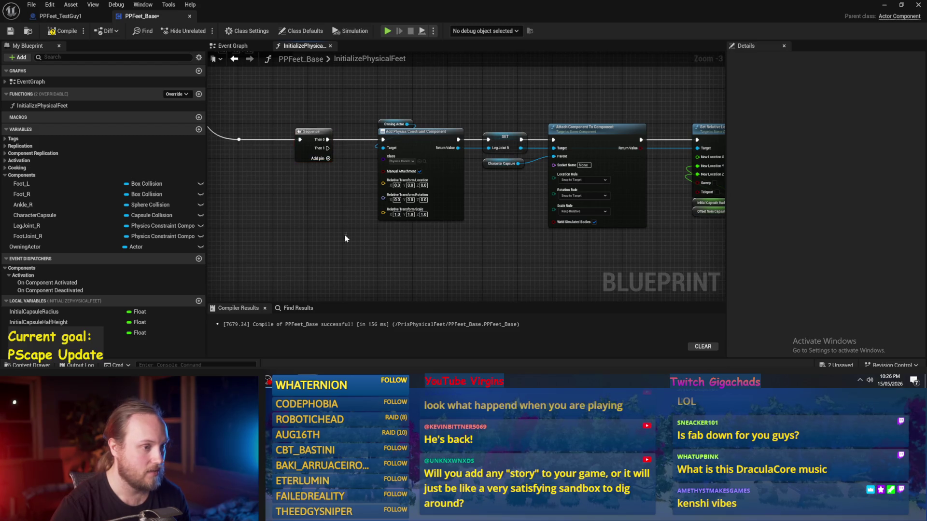
- Add Leg Joint R and Foot Joint R getter nodes below the Sequence node
{"action": "left_click_drag", "start_coordinate": [345, 237], "coordinate": [328, 180]}
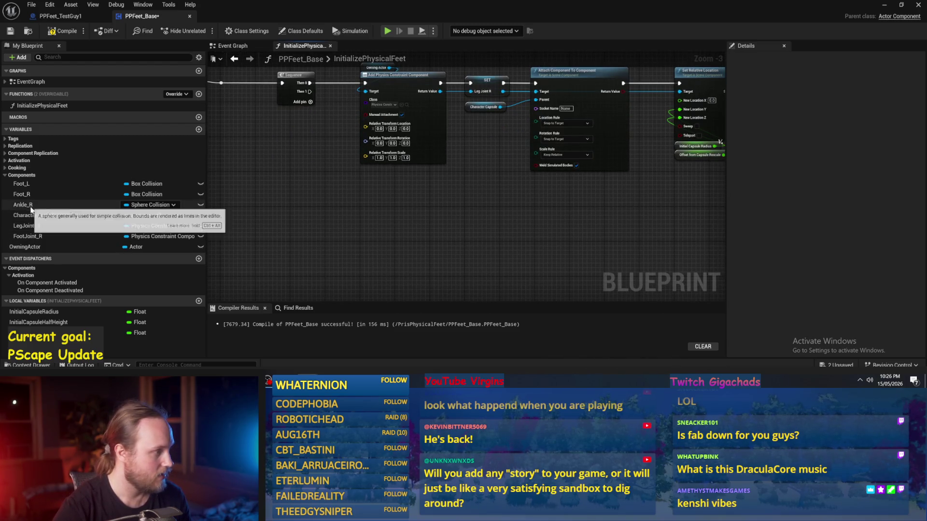
{"action": "mouse_move", "coordinate": [26, 225]}
{"action": "left_mouse_down"}
{"action": "mouse_move", "coordinate": [236, 199]}
{"action": "mouse_move", "coordinate": [259, 213]}
{"action": "left_mouse_up"}
{"action": "left_click", "coordinate": [259, 213]}
{"action": "left_click_drag", "start_coordinate": [27, 236], "coordinate": [314, 215]}
{"action": "left_click", "coordinate": [338, 229]}
{"action": "scroll", "coordinate": [414, 204], "scroll_direction": "up", "scroll_amount": 3}
{"action": "mouse_move", "coordinate": [422, 184]}
{"action": "left_mouse_down"}
{"action": "mouse_move", "coordinate": [285, 169]}
{"action": "mouse_move", "coordinate": [312, 184]}
{"action": "left_mouse_up"}
{"action": "left_click", "coordinate": [379, 161]}
{"action": "left_click_drag", "start_coordinate": [375, 163], "coordinate": [376, 164]}
{"action": "key", "text": "Escape"}
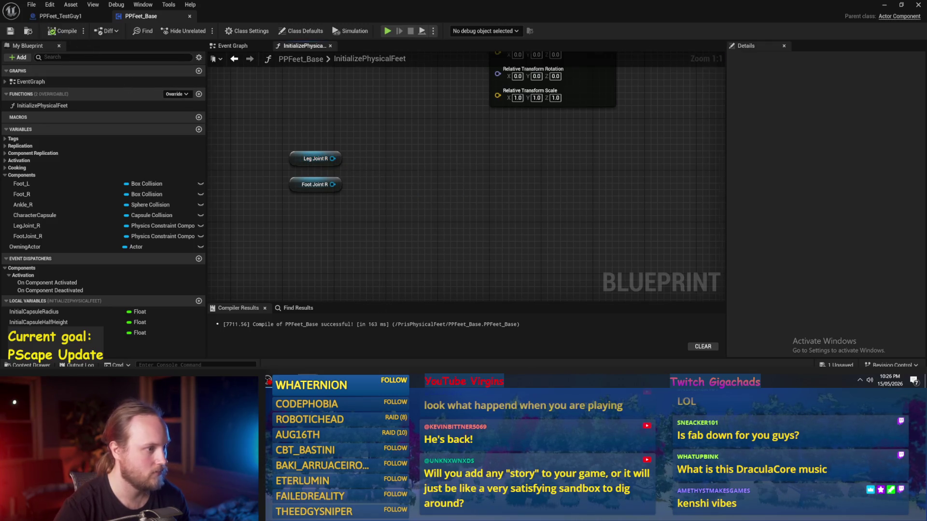
- Add a Set Constrained Components node for Leg Joint R, driven from Sequence Then 1
{"action": "left_click_drag", "start_coordinate": [440, 161], "coordinate": [415, 195]}
{"action": "mouse_move", "coordinate": [351, 193]}
{"action": "left_mouse_down"}
{"action": "mouse_move", "coordinate": [389, 201]}
{"action": "mouse_move", "coordinate": [345, 209]}
{"action": "left_mouse_up"}
{"action": "left_click_drag", "start_coordinate": [403, 198], "coordinate": [403, 198]}
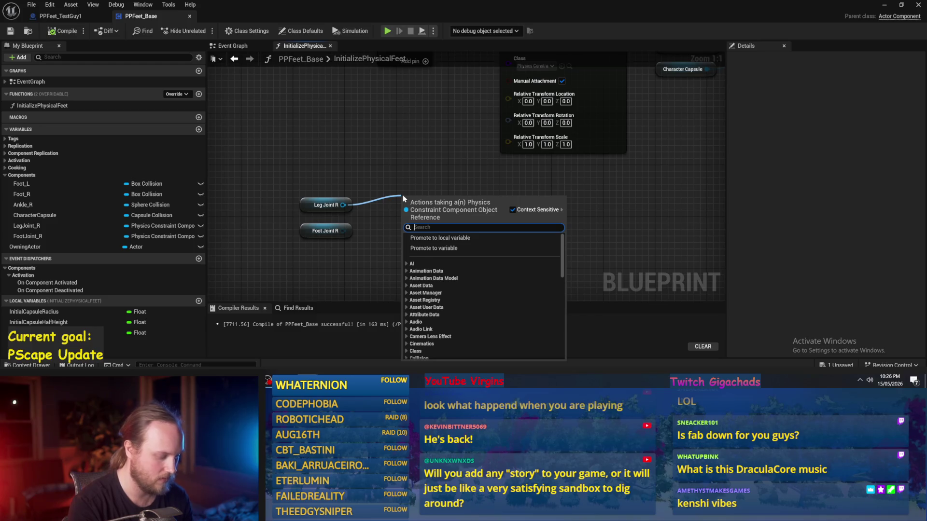
{"action": "type", "text": "set constra"}
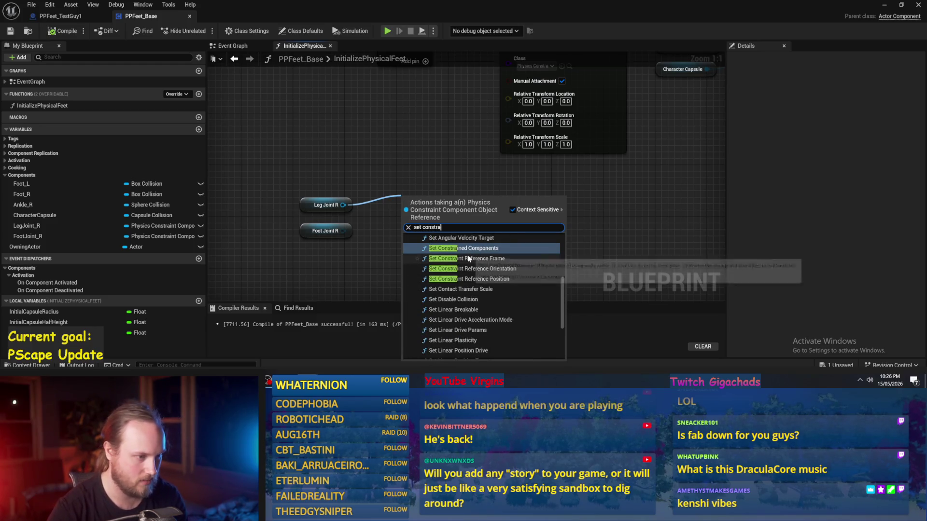
{"action": "left_click", "coordinate": [463, 248]}
{"action": "mouse_move", "coordinate": [438, 207]}
{"action": "left_mouse_down"}
{"action": "mouse_move", "coordinate": [455, 188]}
{"action": "mouse_move", "coordinate": [488, 198]}
{"action": "left_mouse_up"}
{"action": "scroll", "coordinate": [261, 250], "scroll_direction": "down", "scroll_amount": 3}
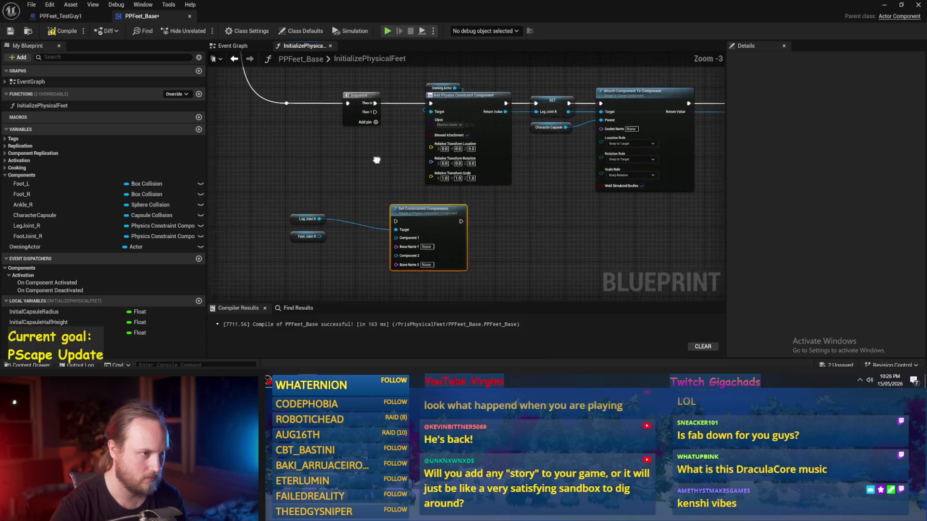
{"action": "mouse_move", "coordinate": [372, 112]}
{"action": "left_mouse_down"}
{"action": "mouse_move", "coordinate": [393, 232]}
{"action": "mouse_move", "coordinate": [395, 224]}
{"action": "left_mouse_up"}
{"action": "mouse_move", "coordinate": [412, 218]}
{"action": "left_mouse_down"}
{"action": "mouse_move", "coordinate": [448, 225]}
{"action": "mouse_move", "coordinate": [445, 236]}
{"action": "left_mouse_up"}
{"action": "left_click_drag", "start_coordinate": [313, 222], "coordinate": [435, 224]}
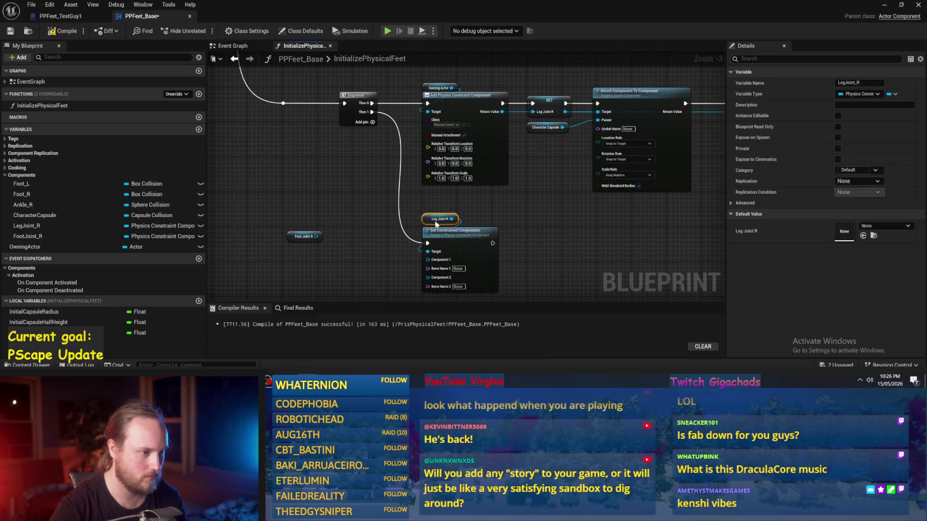
- Duplicate the constraint node for Foot Joint R and chain it after the Leg Joint R node
{"action": "left_click", "coordinate": [440, 237], "text": "ctrl"}
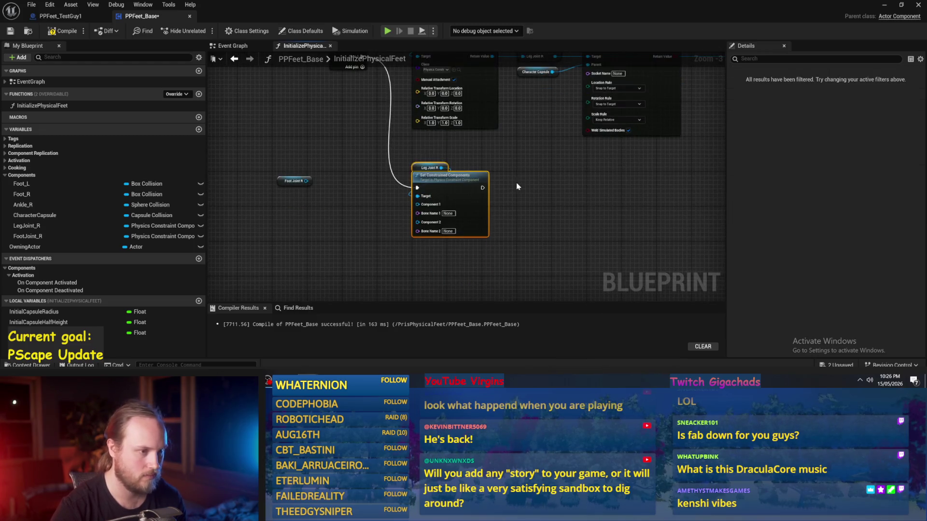
{"action": "key", "text": "ctrl+c"}
{"action": "key", "text": "ctrl+v"}
{"action": "left_click", "coordinate": [284, 181]}
{"action": "left_click_drag", "start_coordinate": [564, 158], "coordinate": [542, 158]}
{"action": "scroll", "coordinate": [542, 158], "scroll_direction": "up", "scroll_amount": 3}
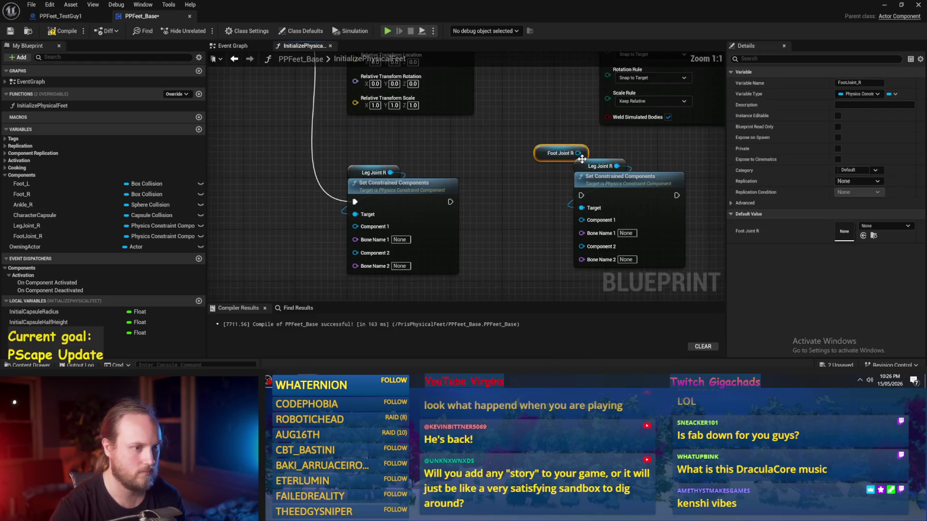
{"action": "left_click", "coordinate": [611, 160]}
{"action": "key", "text": "Delete"}
{"action": "left_click_drag", "start_coordinate": [550, 149], "coordinate": [655, 186]}
{"action": "left_click", "coordinate": [622, 179], "text": "ctrl"}
{"action": "left_click", "coordinate": [511, 195]}
{"action": "left_click_drag", "start_coordinate": [428, 177], "coordinate": [582, 180]}
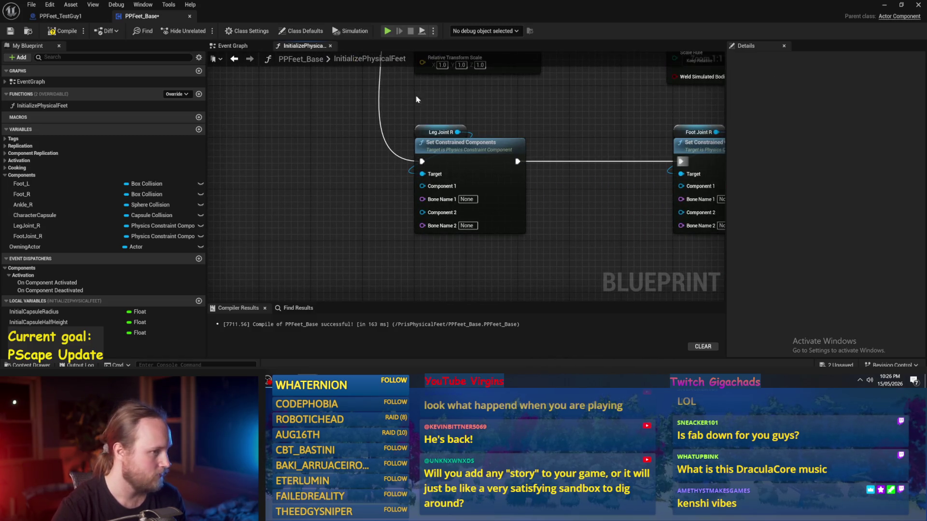
- Wire Character Capsule to Component 1 and Ankle_R to Component 2 of the Leg Joint R node
{"action": "mouse_move", "coordinate": [34, 215]}
{"action": "left_mouse_down"}
{"action": "mouse_move", "coordinate": [367, 181]}
{"action": "mouse_move", "coordinate": [422, 187]}
{"action": "left_mouse_up"}
{"action": "left_click", "coordinate": [231, 188]}
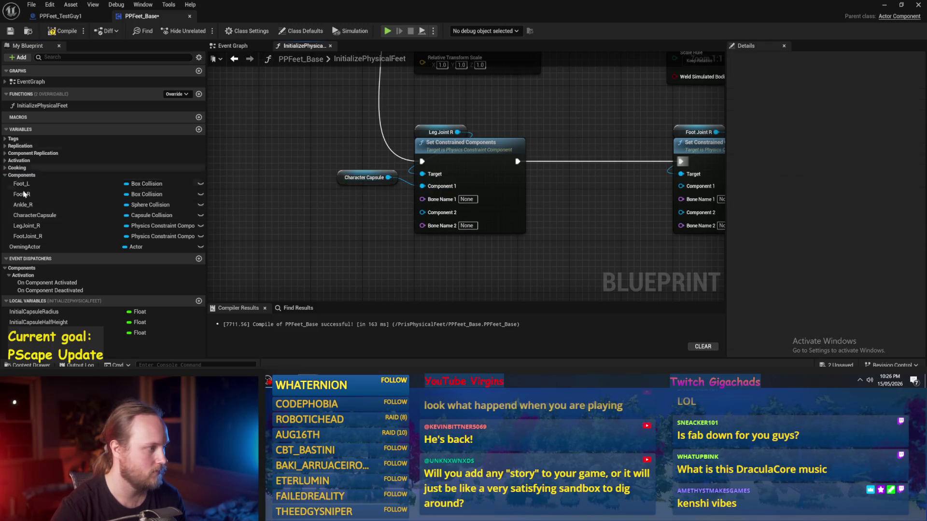
{"action": "mouse_move", "coordinate": [30, 205]}
{"action": "left_mouse_down"}
{"action": "mouse_move", "coordinate": [306, 212]}
{"action": "mouse_move", "coordinate": [329, 203]}
{"action": "mouse_move", "coordinate": [422, 212]}
{"action": "left_mouse_up"}
{"action": "left_click", "coordinate": [364, 217]}
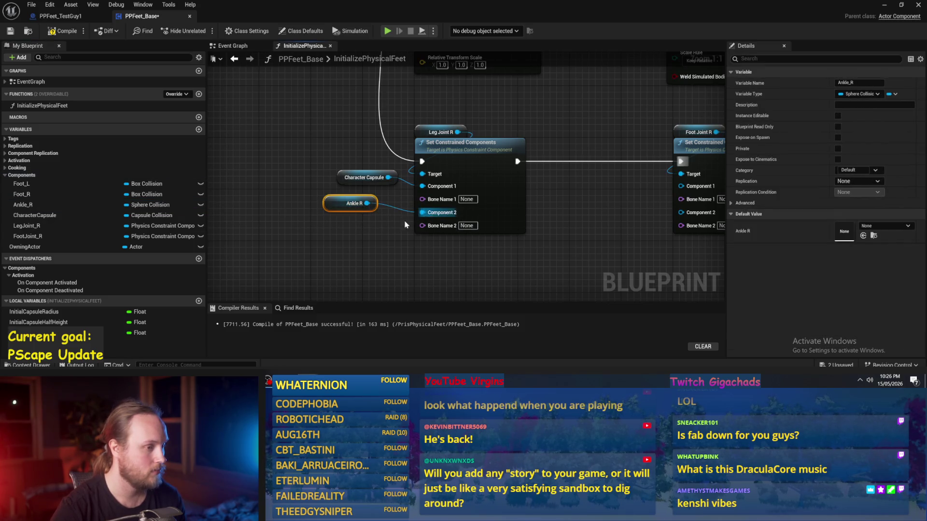
{"action": "left_click", "coordinate": [383, 232]}
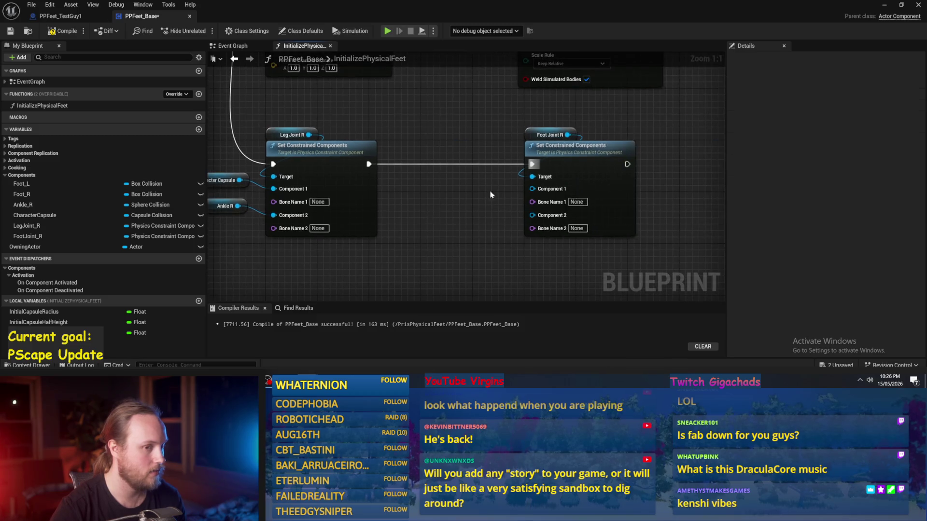
- Feed an Ankle R copy into Component 1 and Foot_R into Component 2 of the Foot Joint R node
{"action": "left_click", "coordinate": [236, 206]}
{"action": "key", "text": "ctrl+v"}
{"action": "left_click_drag", "start_coordinate": [476, 180], "coordinate": [532, 189]}
{"action": "left_click", "coordinate": [401, 212]}
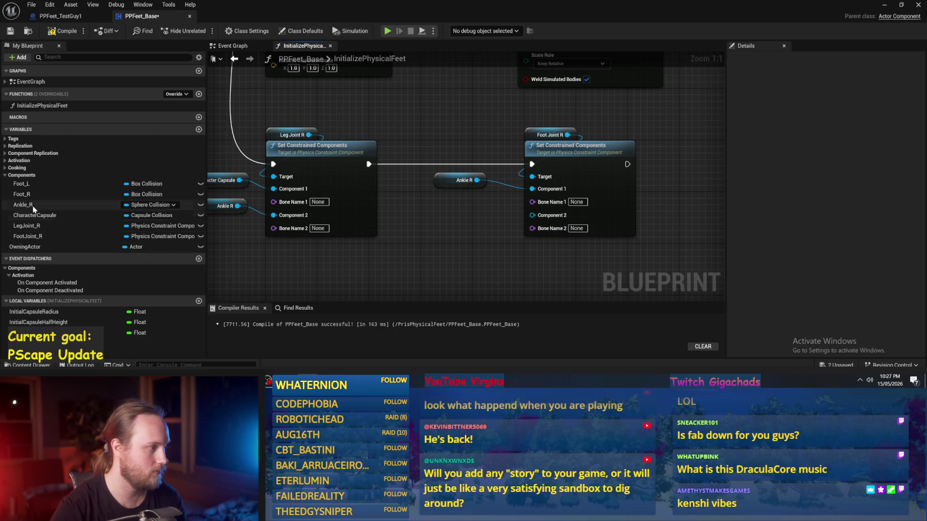
{"action": "mouse_move", "coordinate": [21, 194]}
{"action": "left_mouse_down"}
{"action": "mouse_move", "coordinate": [456, 218]}
{"action": "mouse_move", "coordinate": [544, 213]}
{"action": "mouse_move", "coordinate": [532, 216]}
{"action": "left_mouse_up"}
{"action": "left_click", "coordinate": [456, 219]}
{"action": "scroll", "coordinate": [569, 227], "scroll_direction": "down", "scroll_amount": 3}
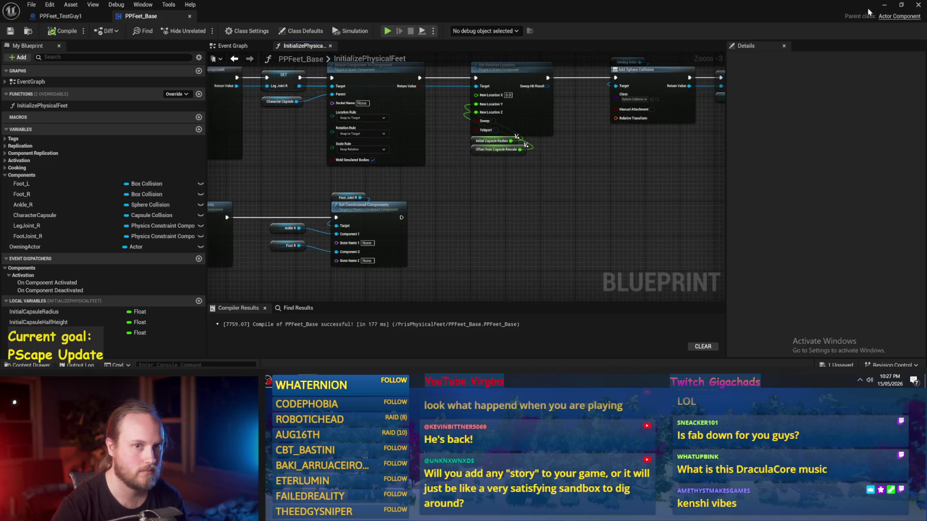
{"action": "left_click", "coordinate": [884, 5]}
{"action": "key", "text": "alt+p"}
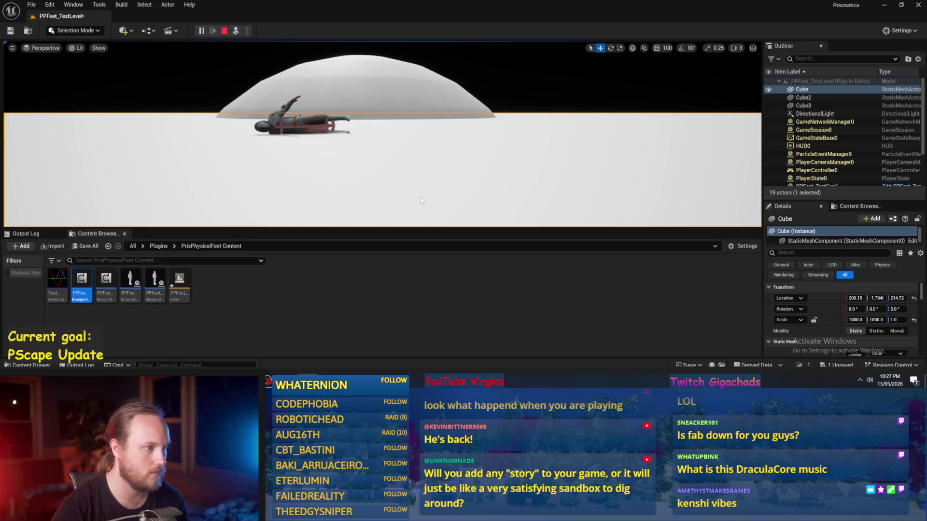
{"action": "key", "text": "Escape"}
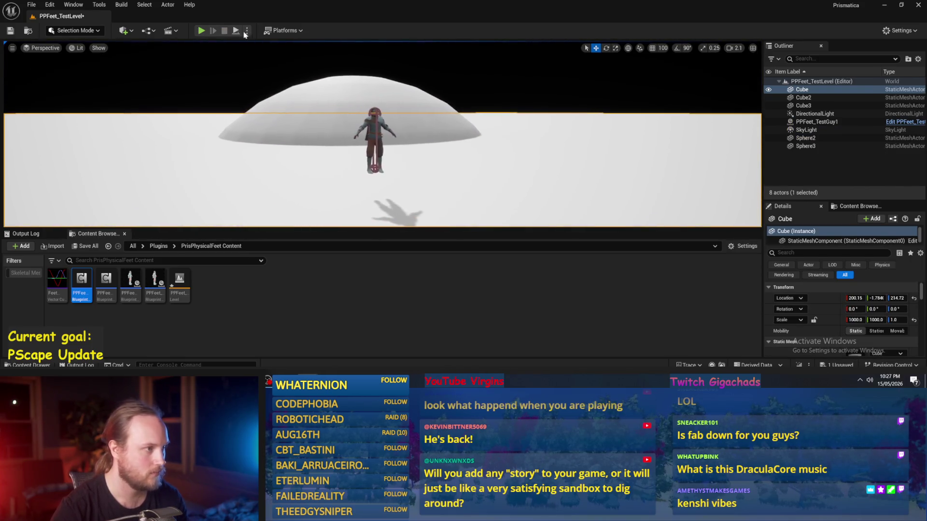
{"action": "left_click", "coordinate": [235, 30]}
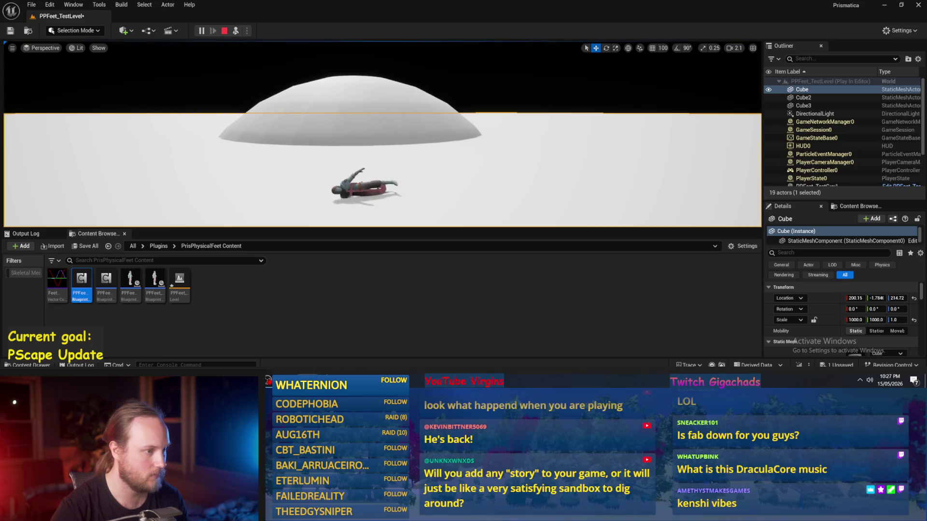
{"action": "key", "text": "Escape"}
{"action": "key", "text": "alt+Tab"}
{"action": "scroll", "coordinate": [453, 157], "scroll_direction": "down", "scroll_amount": 2}
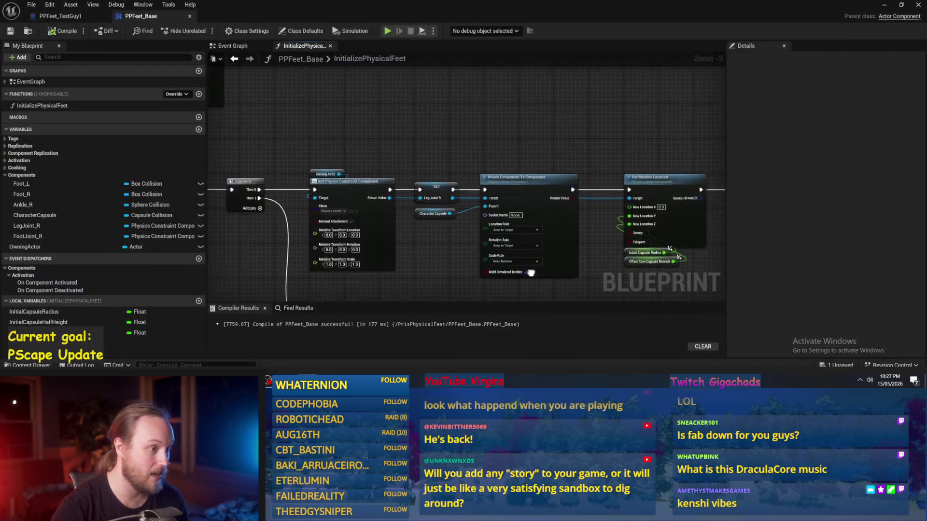
- Undo the accidental node move and add Get Component by Class from the Owning Actor getter
{"action": "scroll", "coordinate": [453, 160], "scroll_direction": "up", "scroll_amount": 1}
{"action": "key", "text": "ctrl+z"}
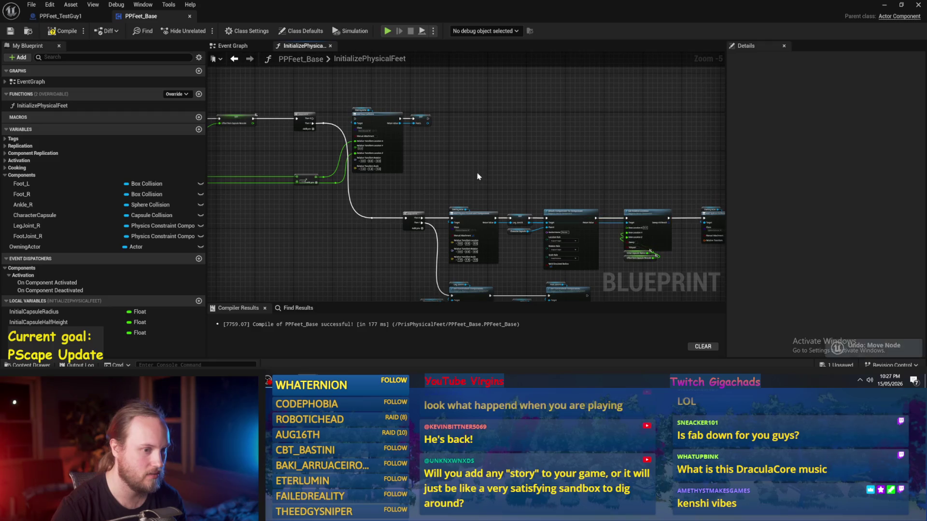
{"action": "scroll", "coordinate": [511, 151], "scroll_direction": "up", "scroll_amount": 2}
{"action": "mouse_move", "coordinate": [529, 202]}
{"action": "left_mouse_down"}
{"action": "mouse_move", "coordinate": [415, 209]}
{"action": "mouse_move", "coordinate": [378, 239]}
{"action": "left_mouse_up"}
{"action": "left_click", "coordinate": [472, 214]}
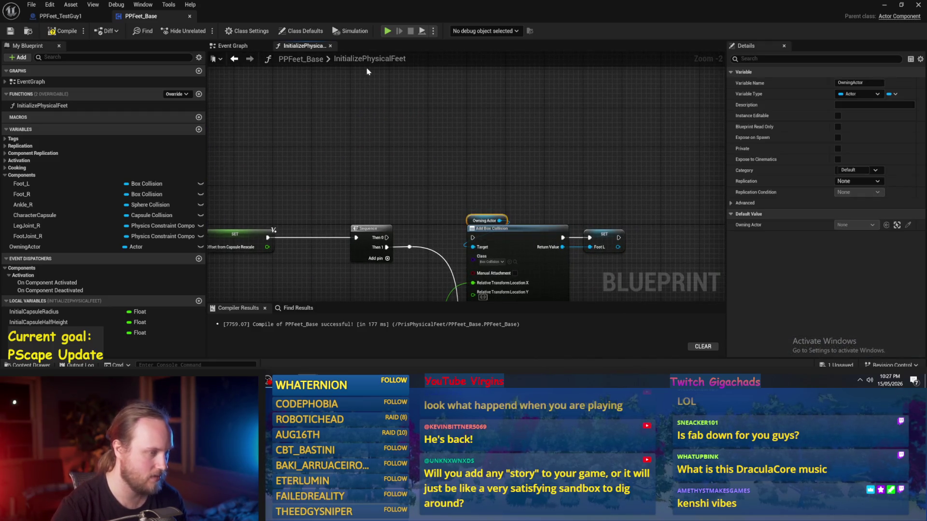
{"action": "mouse_move", "coordinate": [367, 118]}
{"action": "left_mouse_down"}
{"action": "mouse_move", "coordinate": [343, 164]}
{"action": "mouse_move", "coordinate": [398, 131]}
{"action": "left_mouse_up"}
{"action": "type", "text": "getc"}
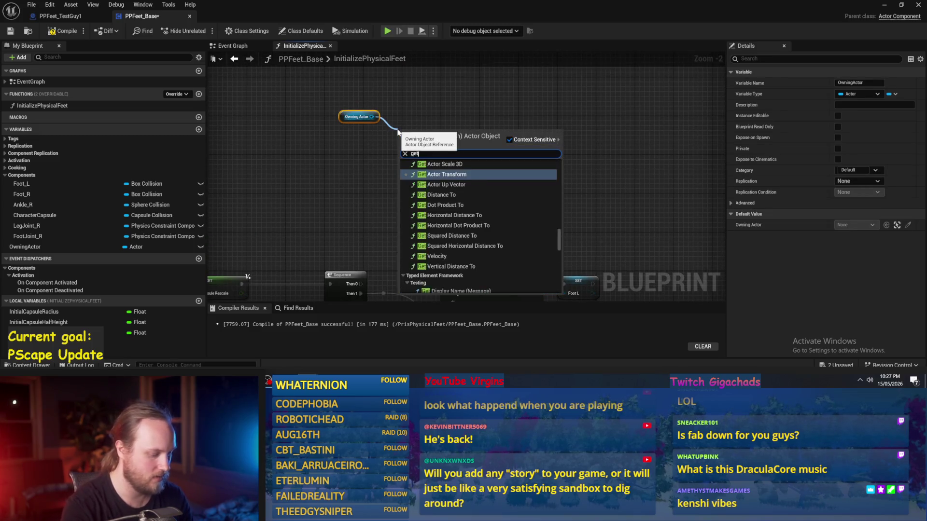
{"action": "key", "text": "BackSpace"}
{"action": "type", "text": "component"}
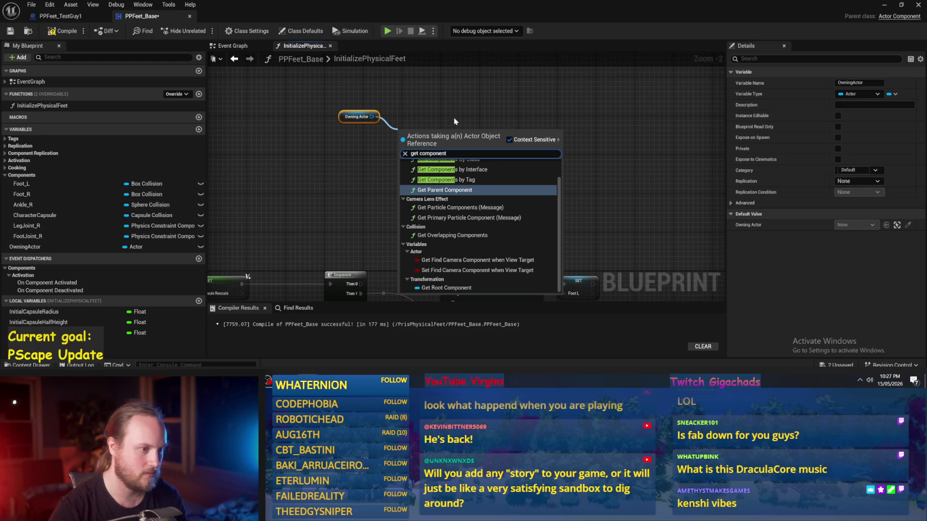
{"action": "scroll", "coordinate": [467, 195], "scroll_direction": "up", "scroll_amount": 1}
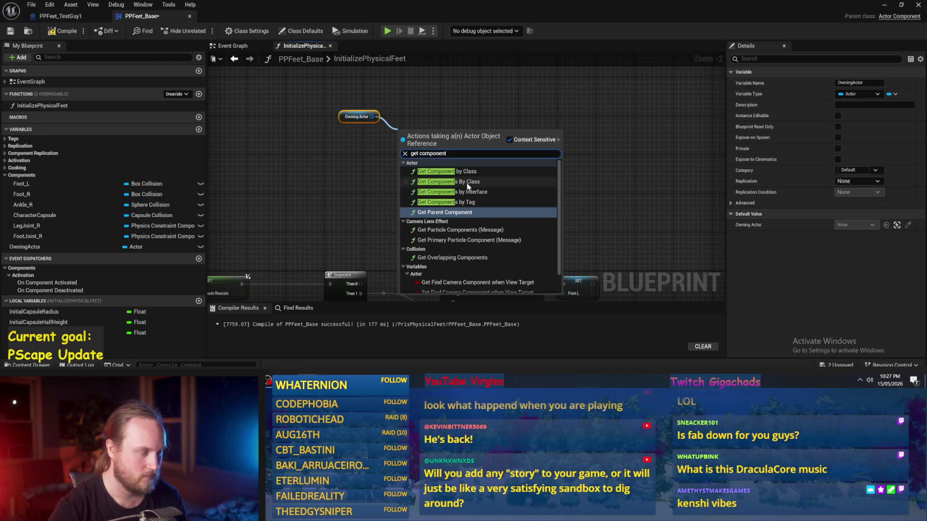
{"action": "left_click", "coordinate": [439, 172]}
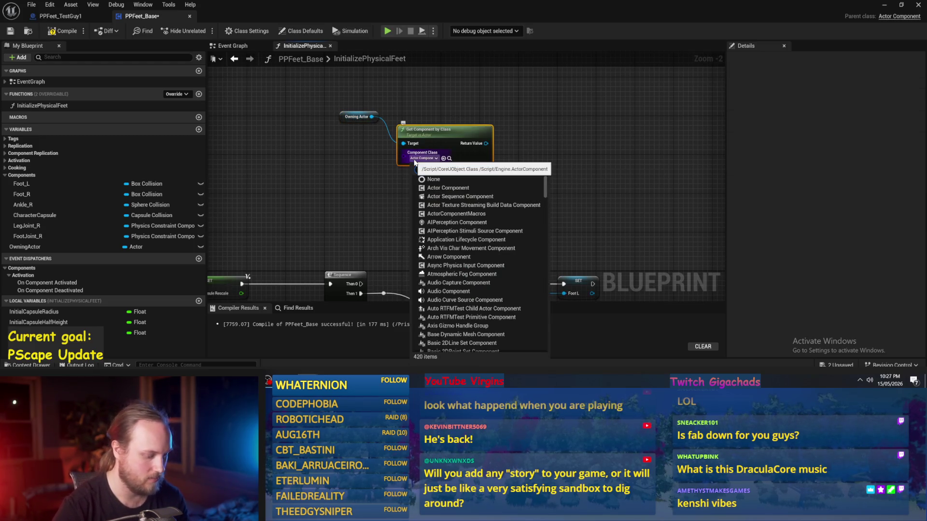
- Set the Get Component by Class component class to the mesh component
{"action": "type", "text": "mesh"}
{"action": "left_click", "coordinate": [458, 328]}
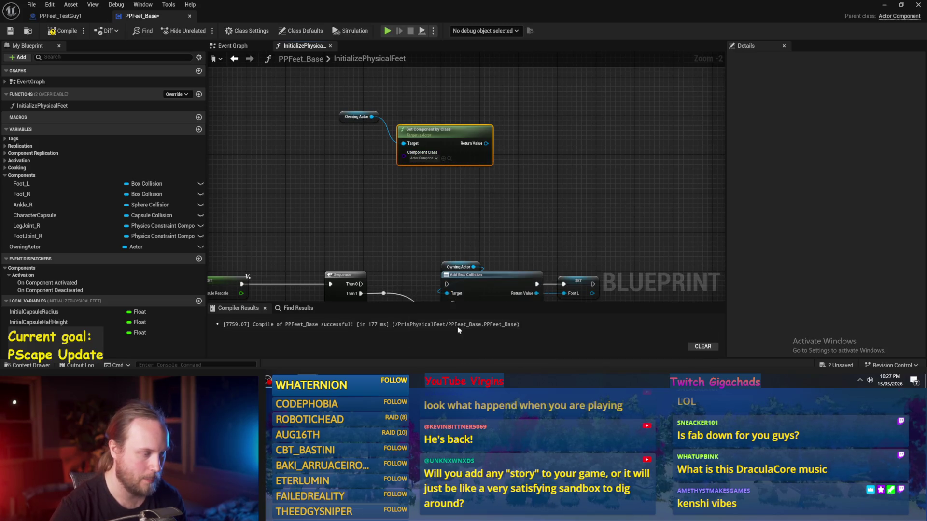
{"action": "left_click", "coordinate": [415, 158]}
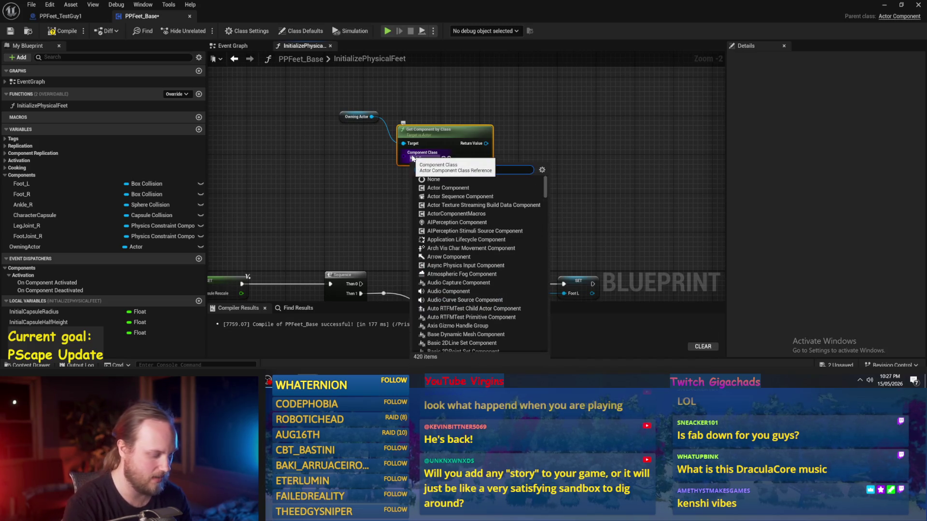
{"action": "type", "text": "mesh"}
{"action": "left_click", "coordinate": [466, 233]}
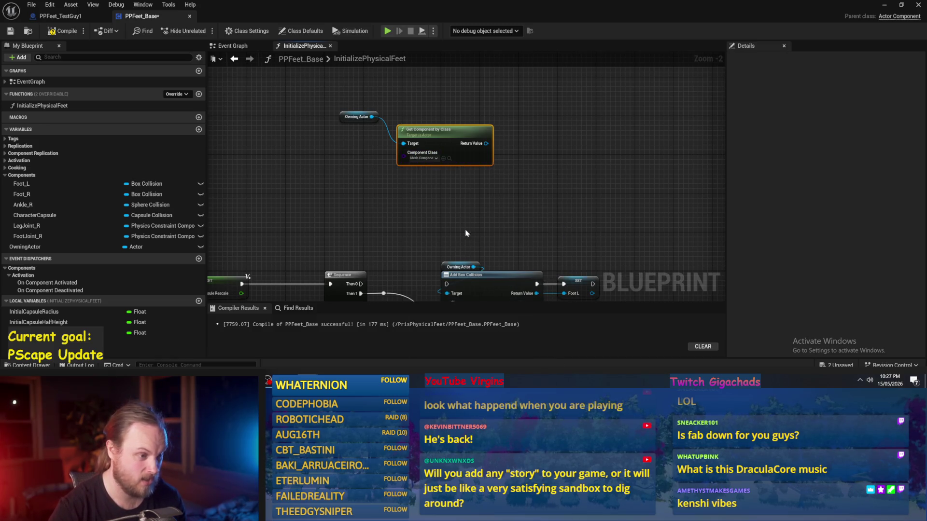
- Add an Add Local Offset node on the found mesh and split its Delta Location pin
{"action": "left_click_drag", "start_coordinate": [484, 143], "coordinate": [539, 145]}
{"action": "type", "text": "set relat"}
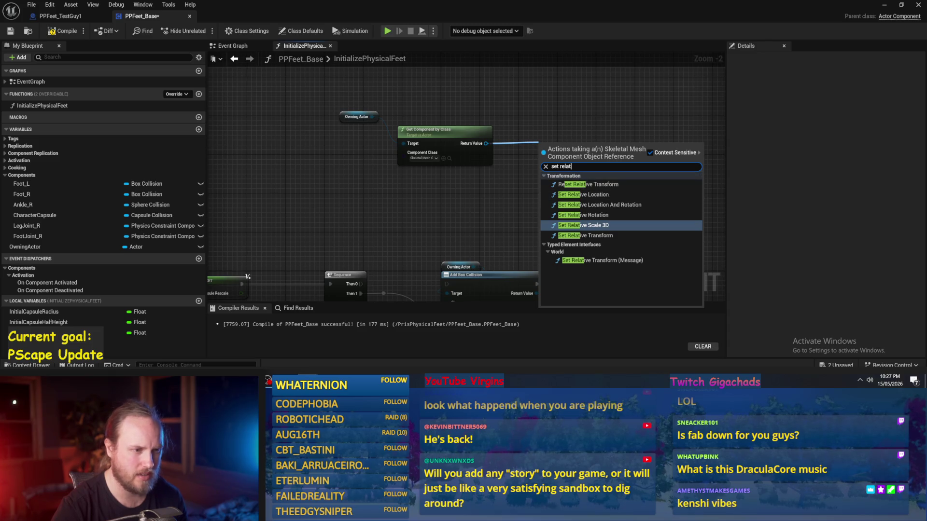
{"action": "type", "text": "add off"}
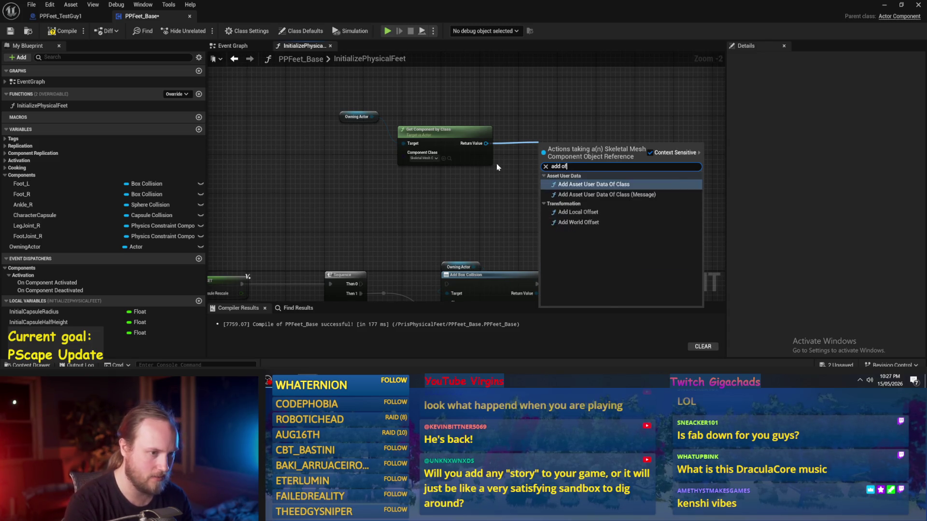
{"action": "left_click", "coordinate": [546, 184]}
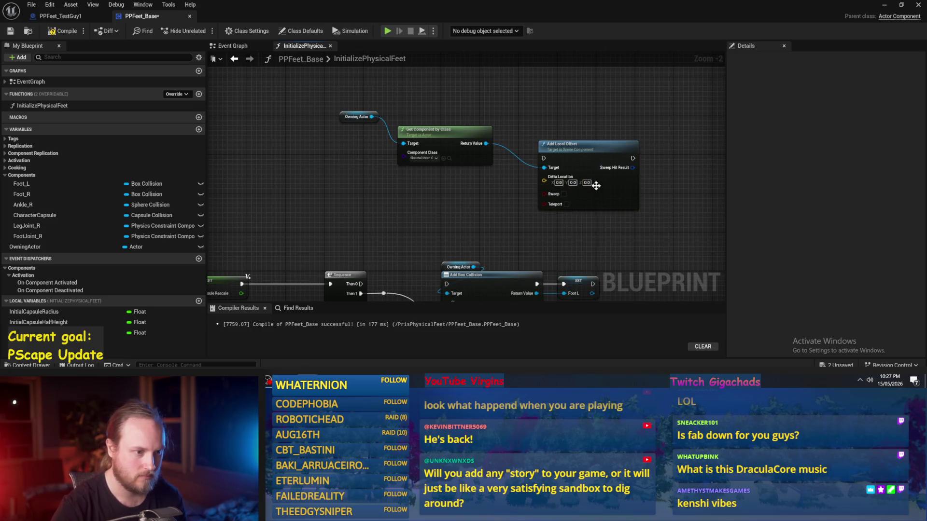
{"action": "right_click", "coordinate": [543, 181]}
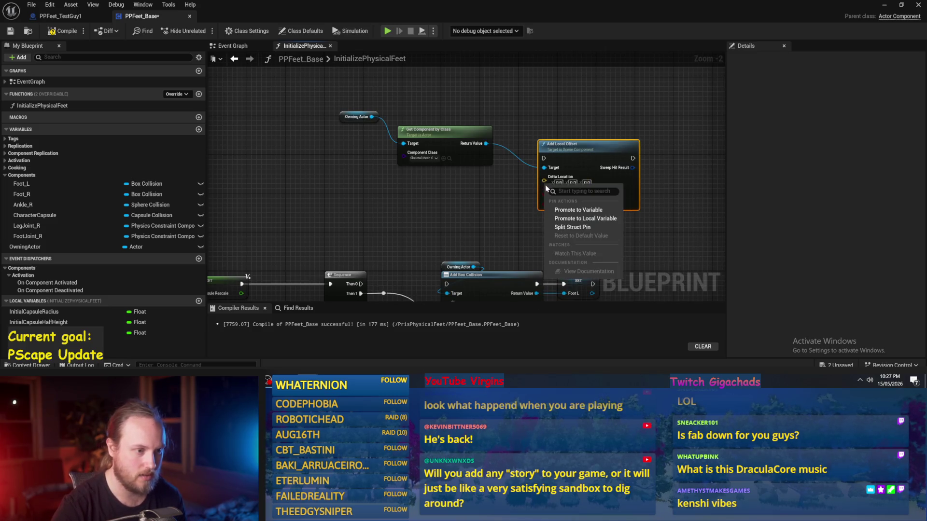
{"action": "left_click", "coordinate": [580, 222]}
{"action": "scroll", "coordinate": [435, 188], "scroll_direction": "down", "scroll_amount": 1}
- Wire Offset from Capsule Rescale into Delta Location Z, run it from Sequence Then 0, and save
{"action": "mouse_move", "coordinate": [386, 210]}
{"action": "left_mouse_down"}
{"action": "mouse_move", "coordinate": [599, 124]}
{"action": "mouse_move", "coordinate": [672, 129]}
{"action": "mouse_move", "coordinate": [493, 162]}
{"action": "left_mouse_up"}
{"action": "left_click_drag", "start_coordinate": [496, 201], "coordinate": [460, 115]}
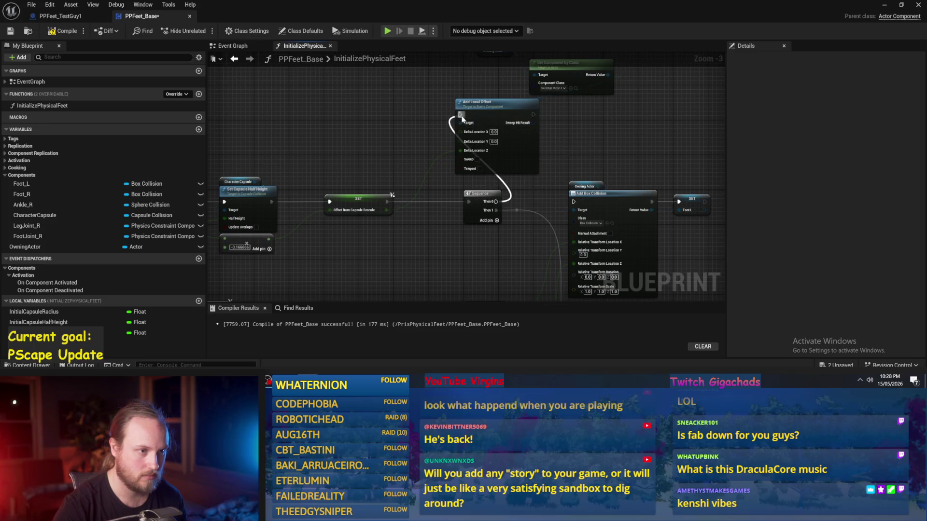
{"action": "left_click", "coordinate": [14, 33]}
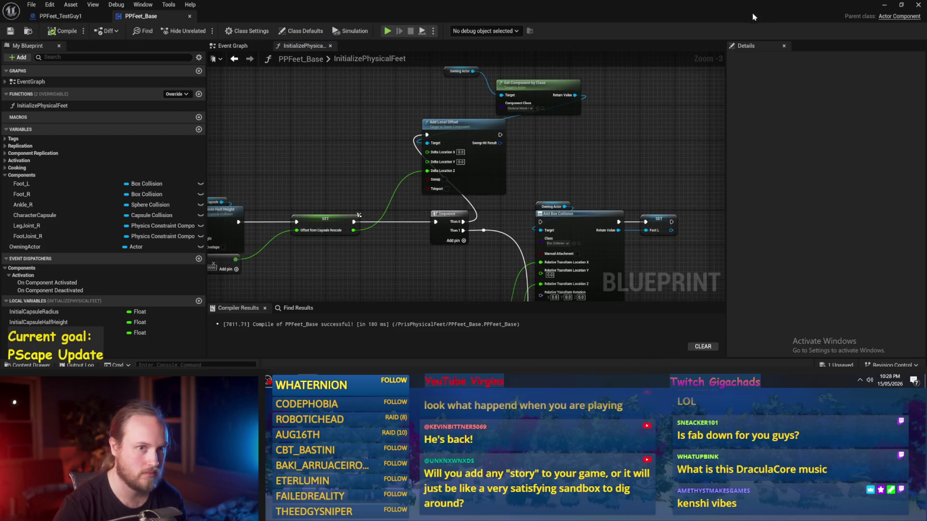
- Stop the running play session and reposition the Add Local Offset node up and right
{"action": "left_click", "coordinate": [888, 7]}
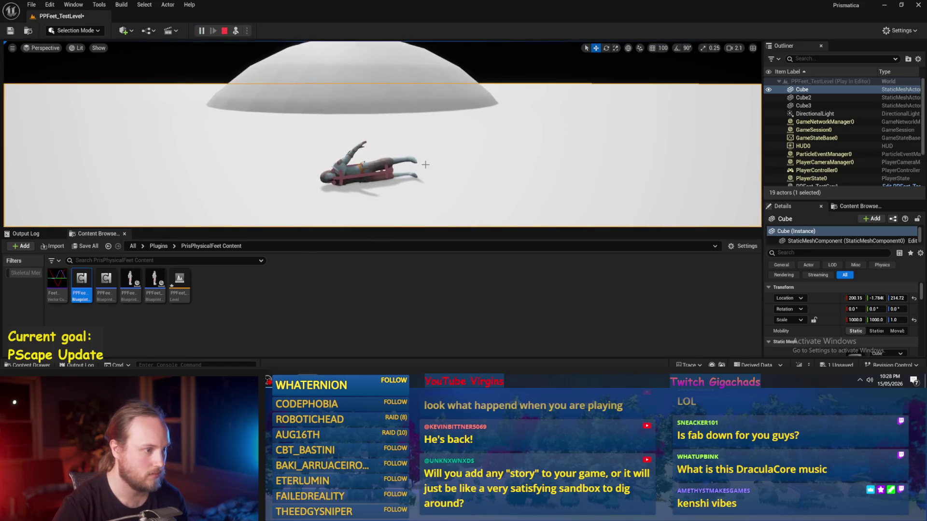
{"action": "key", "text": "Escape"}
{"action": "mouse_move", "coordinate": [363, 259]}
{"action": "left_mouse_down"}
{"action": "mouse_move", "coordinate": [405, 250]}
{"action": "mouse_move", "coordinate": [312, 287]}
{"action": "left_mouse_up"}
{"action": "mouse_move", "coordinate": [438, 159]}
{"action": "left_mouse_down"}
{"action": "mouse_move", "coordinate": [483, 159]}
{"action": "mouse_move", "coordinate": [618, 111]}
{"action": "mouse_move", "coordinate": [611, 120]}
{"action": "mouse_move", "coordinate": [513, 111]}
{"action": "left_mouse_up"}
{"action": "left_click", "coordinate": [600, 94]}
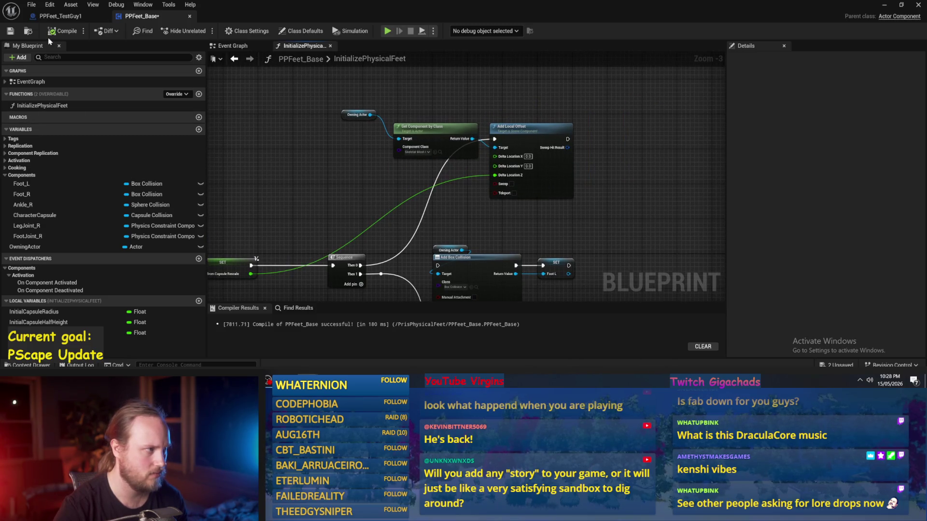
- Confirm the -0.166666 multiplier beside the capsule half-height nodes, then compile and save
{"action": "mouse_move", "coordinate": [404, 176]}
{"action": "left_mouse_down"}
{"action": "mouse_move", "coordinate": [431, 147]}
{"action": "mouse_move", "coordinate": [412, 178]}
{"action": "left_mouse_up"}
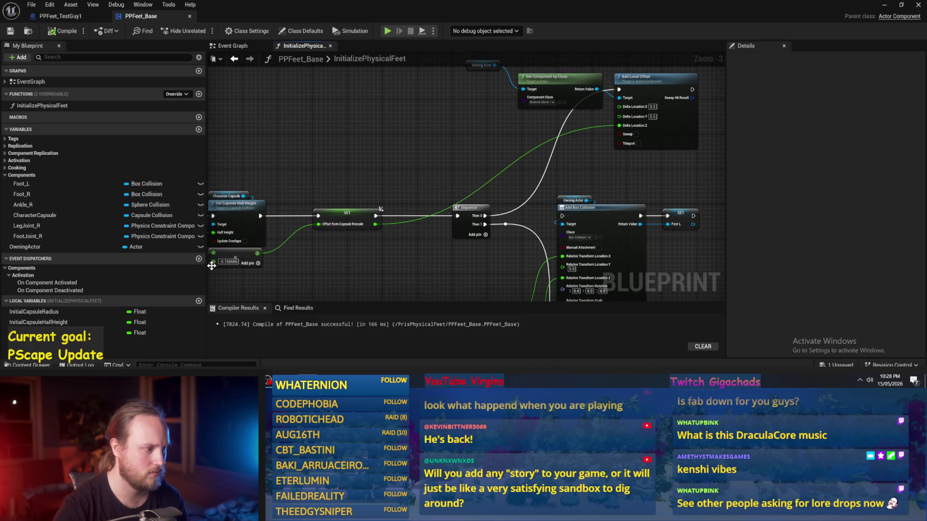
{"action": "key", "text": "Return"}
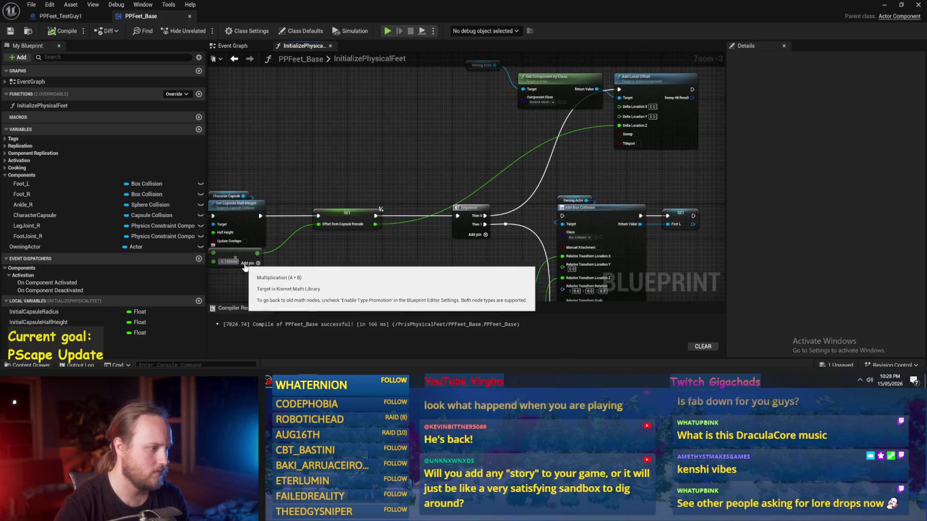
{"action": "left_click", "coordinate": [63, 30]}
{"action": "left_click", "coordinate": [9, 32]}
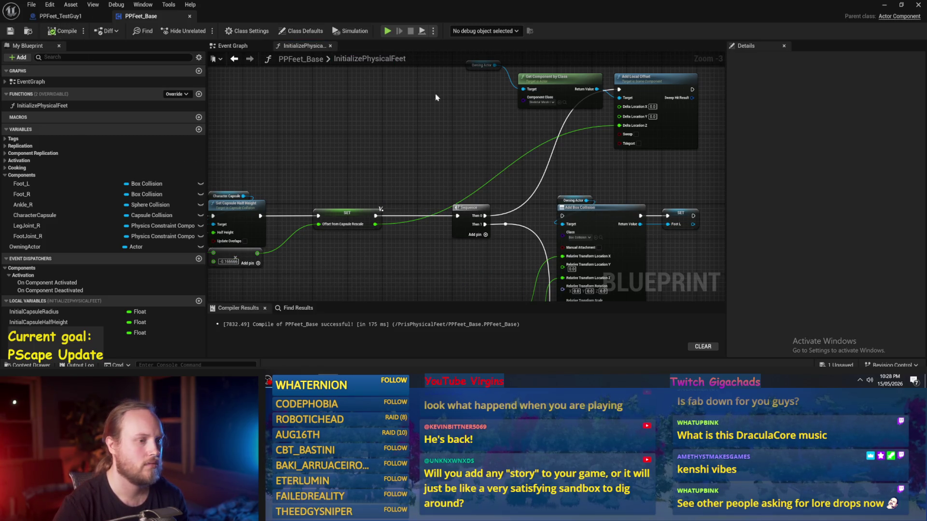
{"action": "left_click_drag", "start_coordinate": [522, 134], "coordinate": [431, 153]}
- Inspect the character up close in the level viewport, then return to PPFeet_Base
{"action": "left_click", "coordinate": [884, 4]}
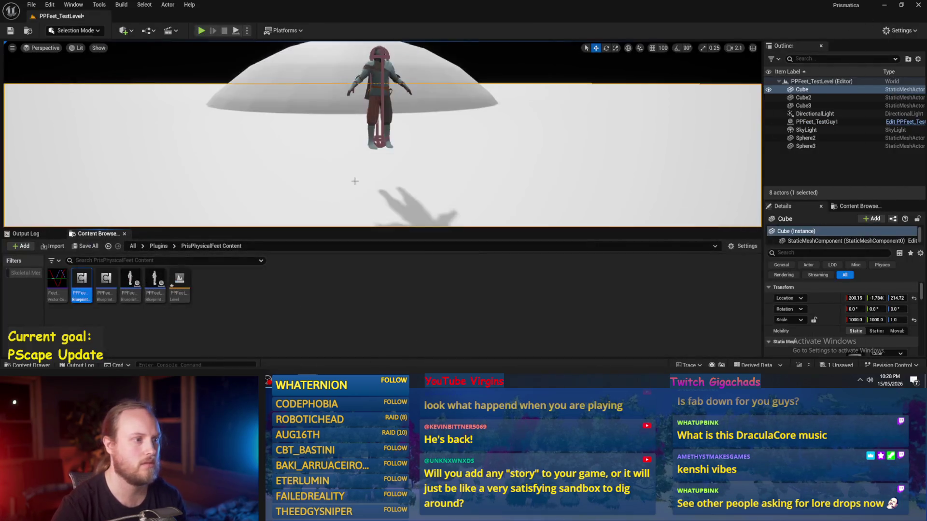
{"action": "left_click_drag", "start_coordinate": [396, 120], "coordinate": [395, 120]}
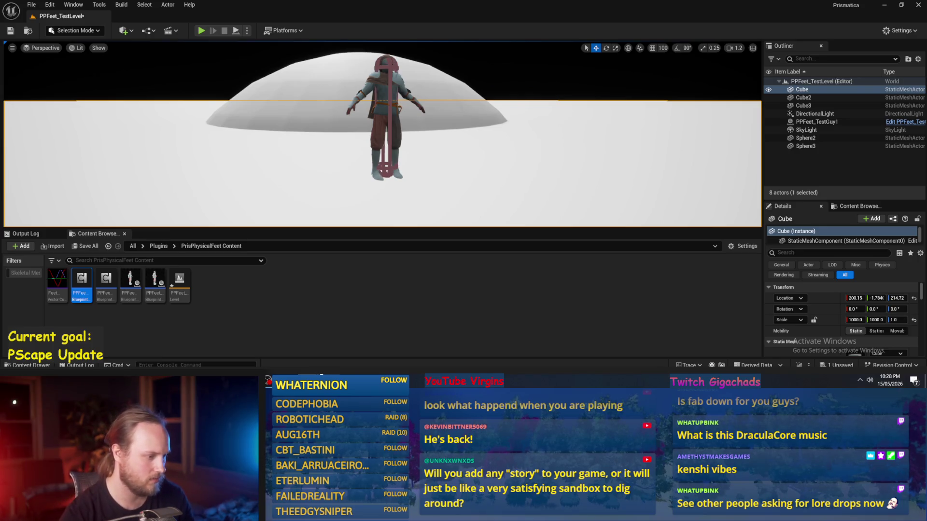
{"action": "left_click", "coordinate": [329, 355]}
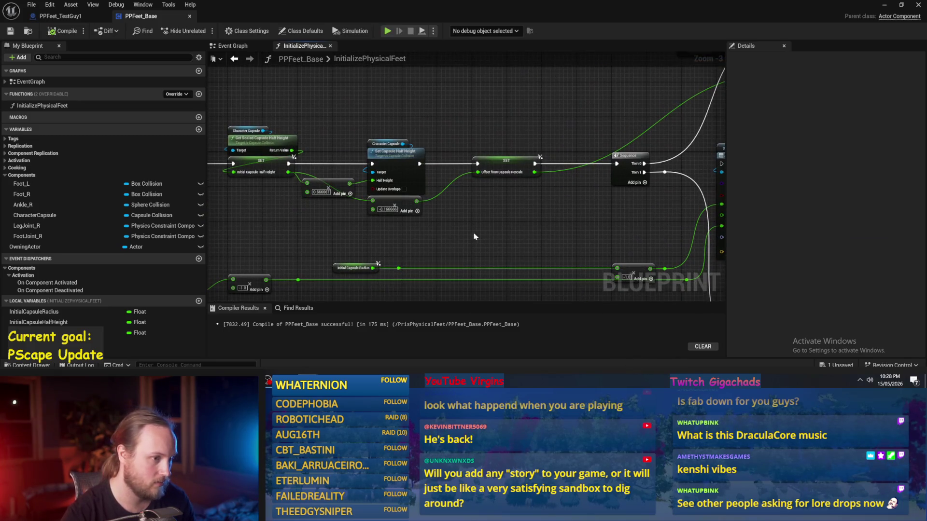
{"action": "scroll", "coordinate": [474, 237], "scroll_direction": "up", "scroll_amount": 3}
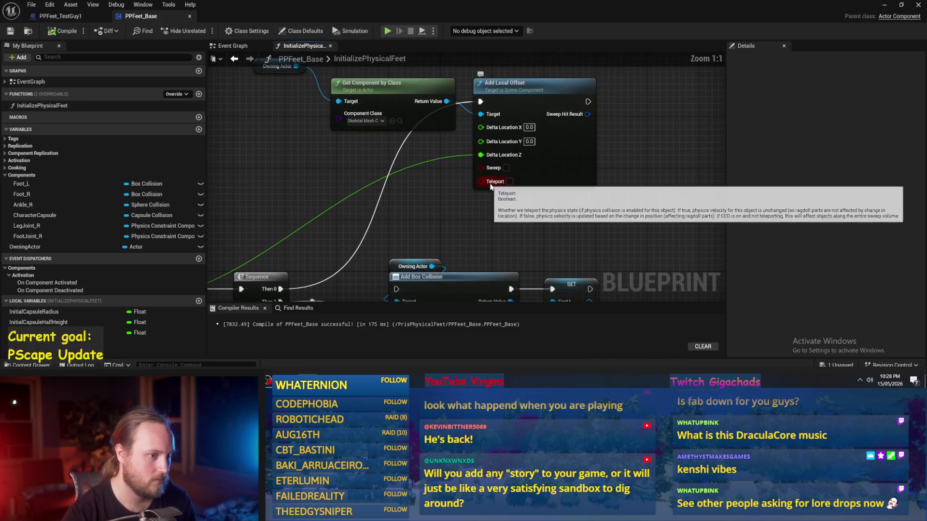
{"action": "scroll", "coordinate": [464, 220], "scroll_direction": "down", "scroll_amount": 1}
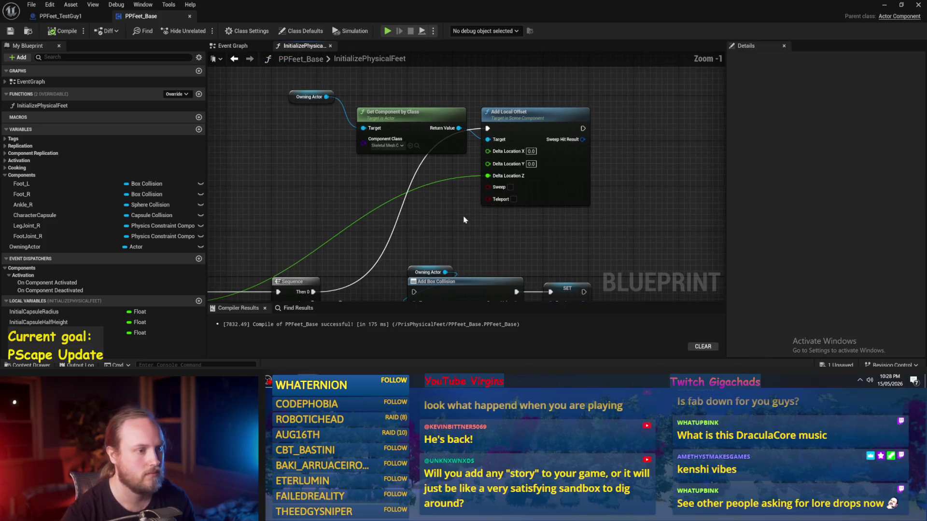
- Disconnect the Delta Location Z wire and set Delta Location Z to -200.0 instead
{"action": "left_click", "coordinate": [487, 176], "text": "alt"}
{"action": "left_click", "coordinate": [531, 177]}
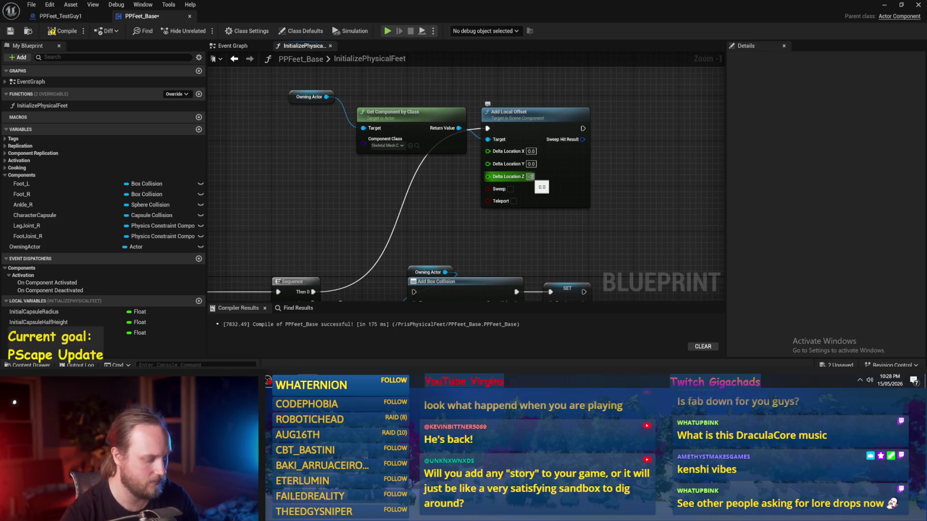
{"action": "type", "text": "00"}
{"action": "key", "text": "Return"}
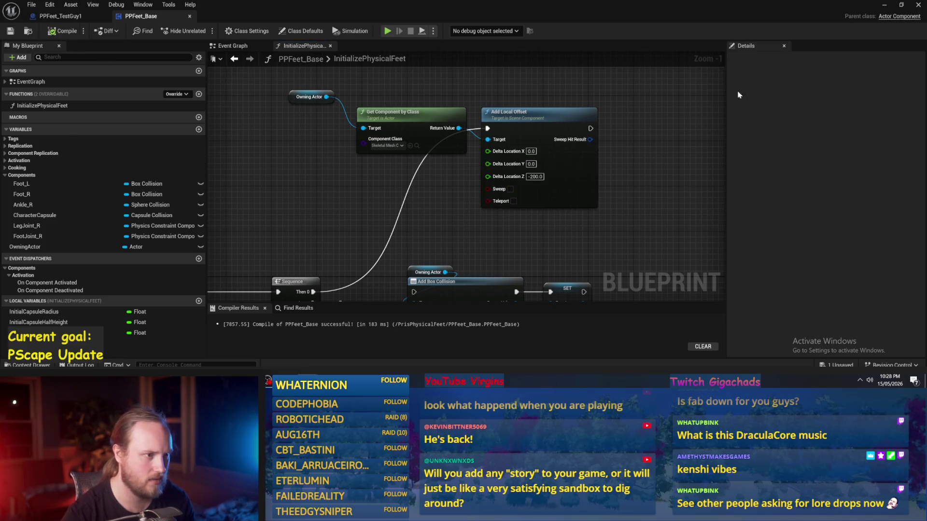
- Test the -200 offset in the level, then reconnect Offset from Capsule Rescale and recompile
{"action": "left_click", "coordinate": [885, 4]}
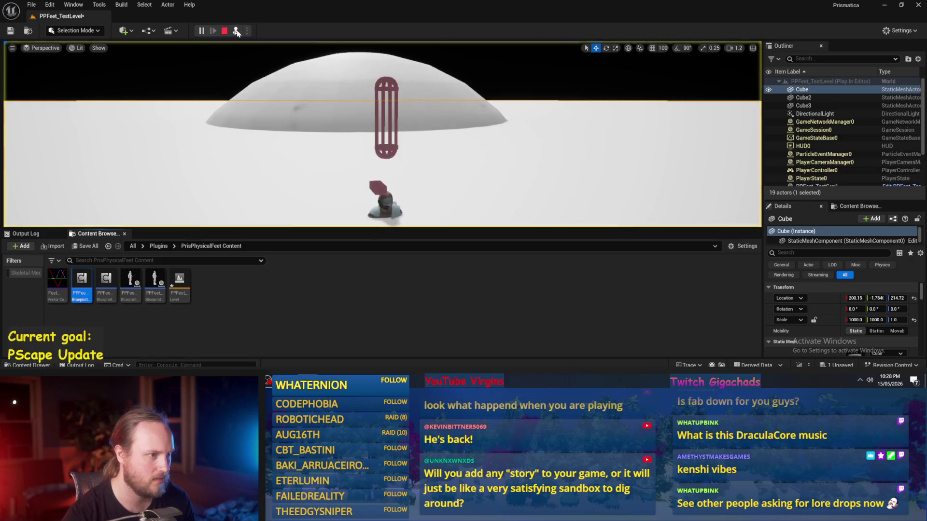
{"action": "key", "text": "Escape"}
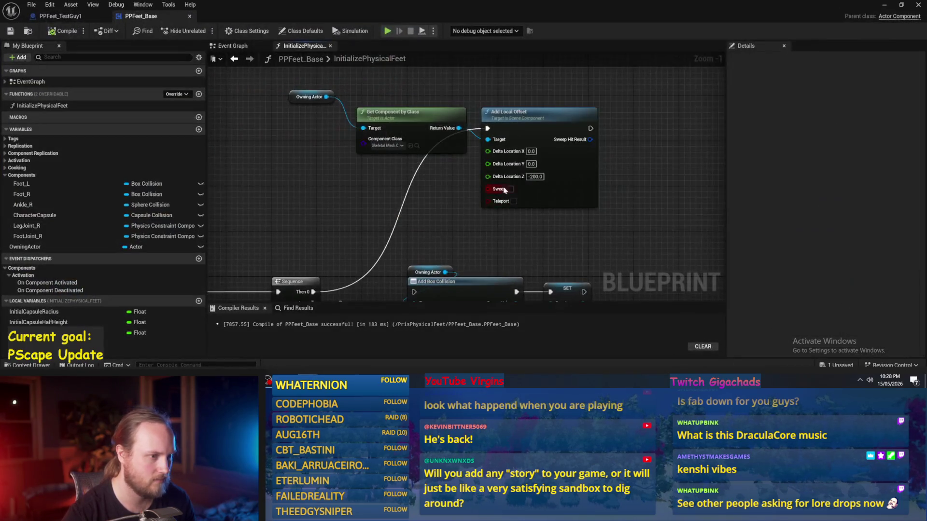
{"action": "scroll", "coordinate": [371, 203], "scroll_direction": "up", "scroll_amount": 2}
{"action": "mouse_move", "coordinate": [321, 203]}
{"action": "left_mouse_down"}
{"action": "mouse_move", "coordinate": [494, 138]}
{"action": "mouse_move", "coordinate": [579, 93]}
{"action": "left_mouse_up"}
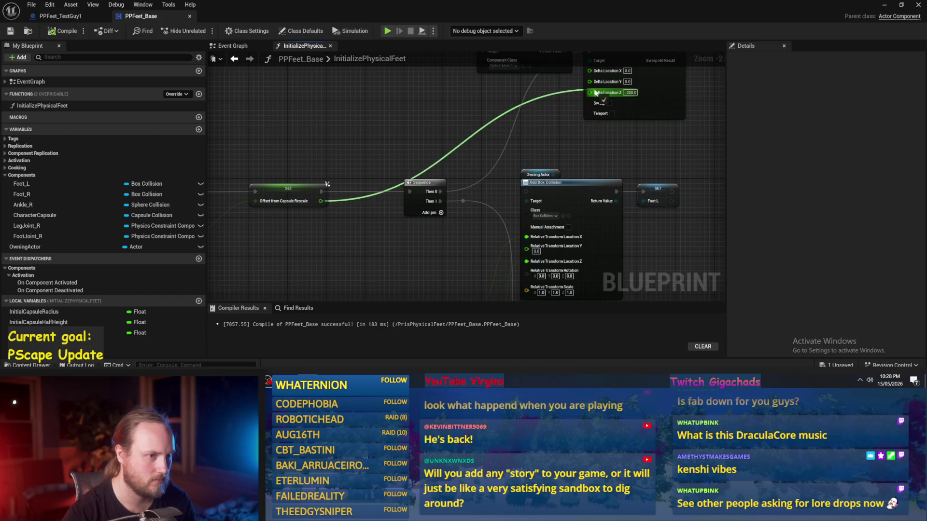
{"action": "left_click", "coordinate": [10, 31]}
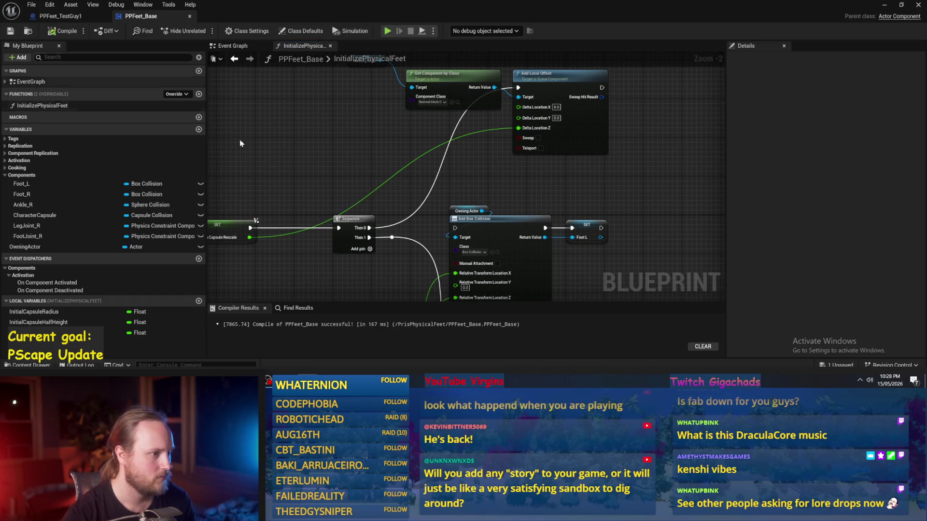
- Run a test play of the level, pausing to inspect the legs before stopping it
{"action": "scroll", "coordinate": [473, 206], "scroll_direction": "down", "scroll_amount": 1}
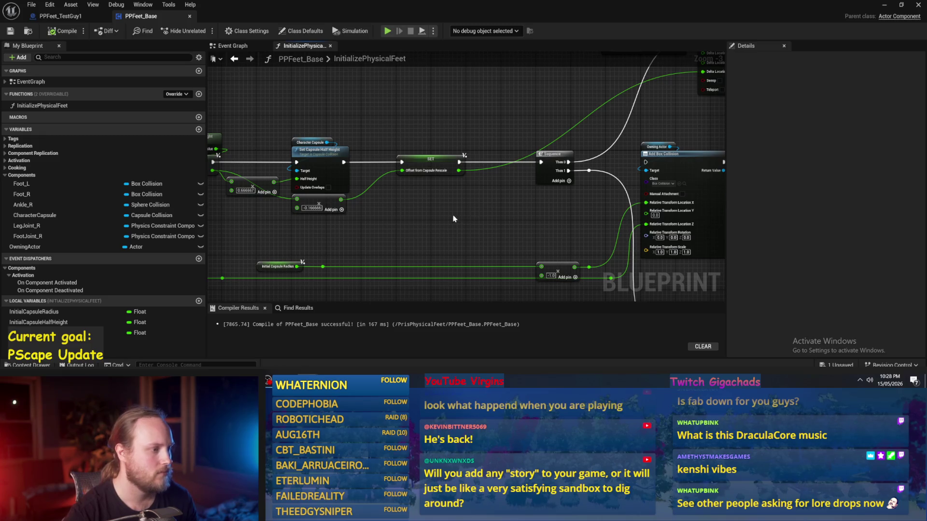
{"action": "scroll", "coordinate": [420, 193], "scroll_direction": "down", "scroll_amount": 1}
{"action": "left_click_drag", "start_coordinate": [552, 138], "coordinate": [393, 142]}
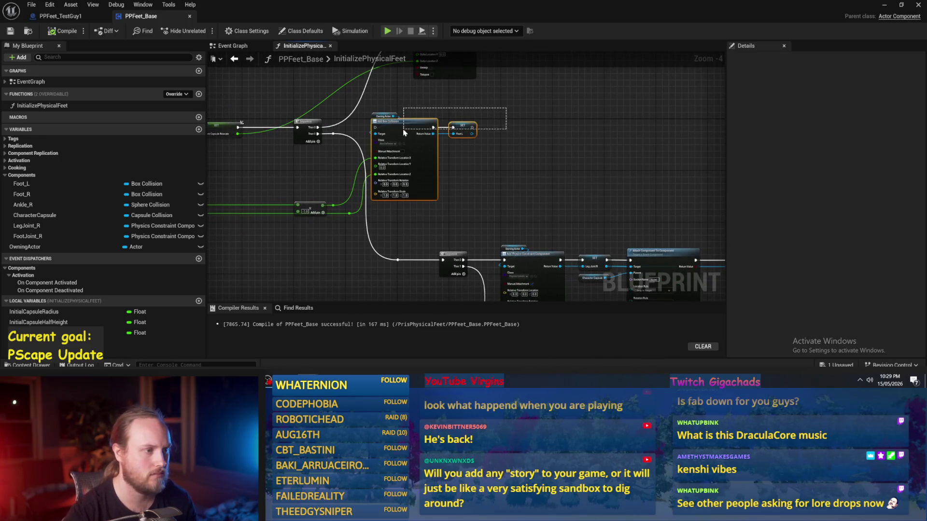
{"action": "left_click", "coordinate": [886, 6]}
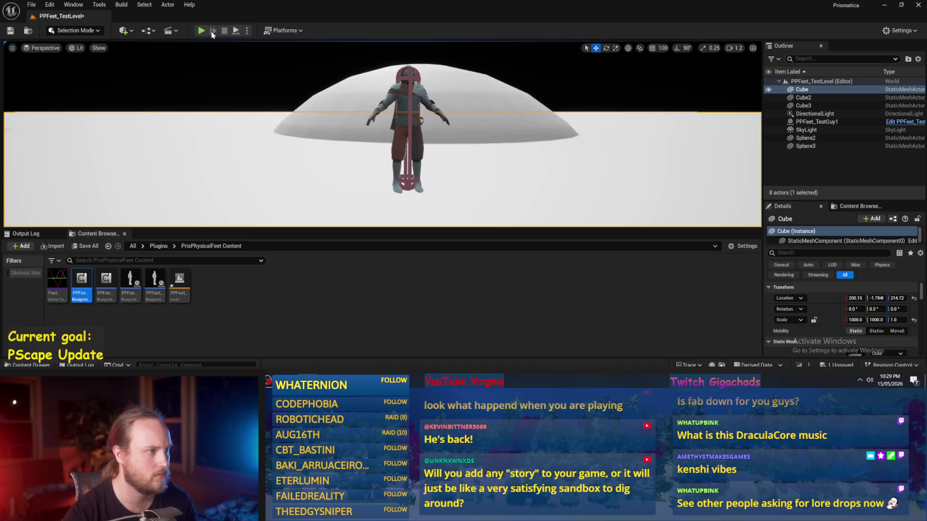
{"action": "left_click", "coordinate": [235, 31]}
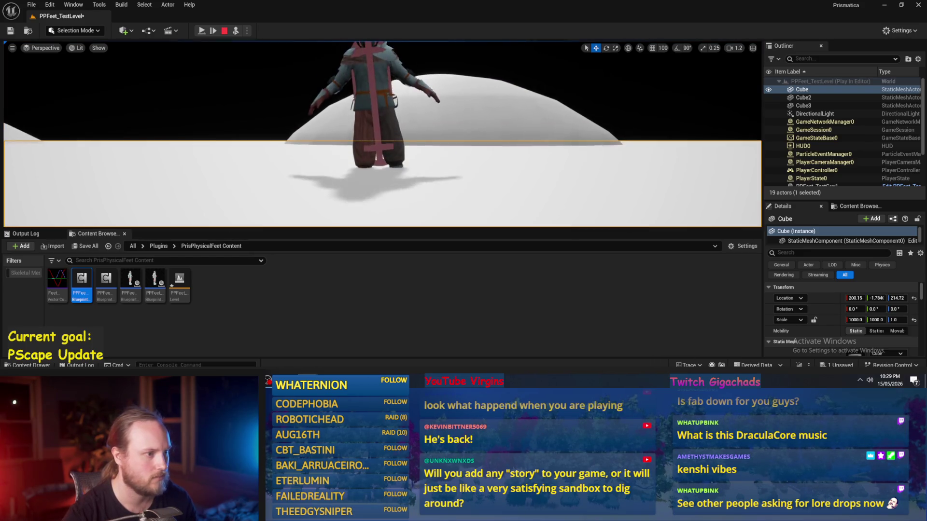
{"action": "left_click", "coordinate": [225, 31]}
{"action": "left_click", "coordinate": [229, 32]}
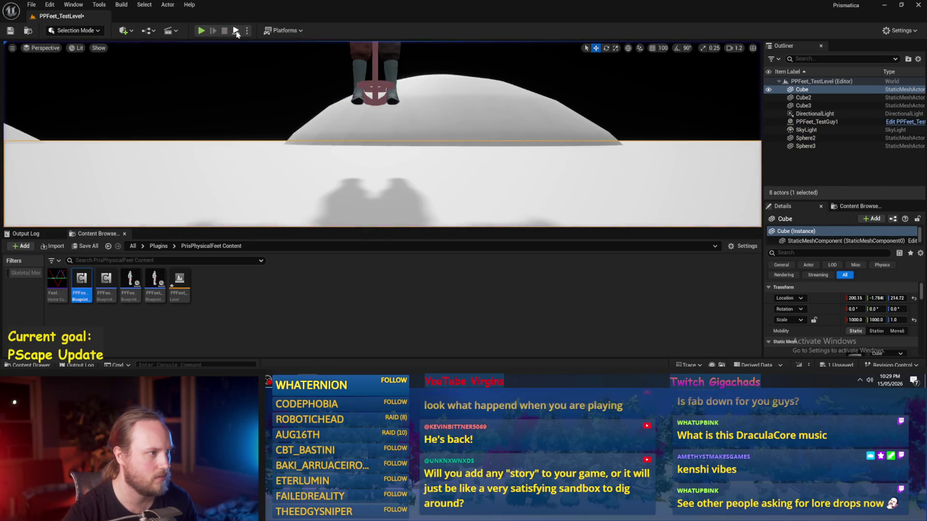
{"action": "key", "text": "Pause"}
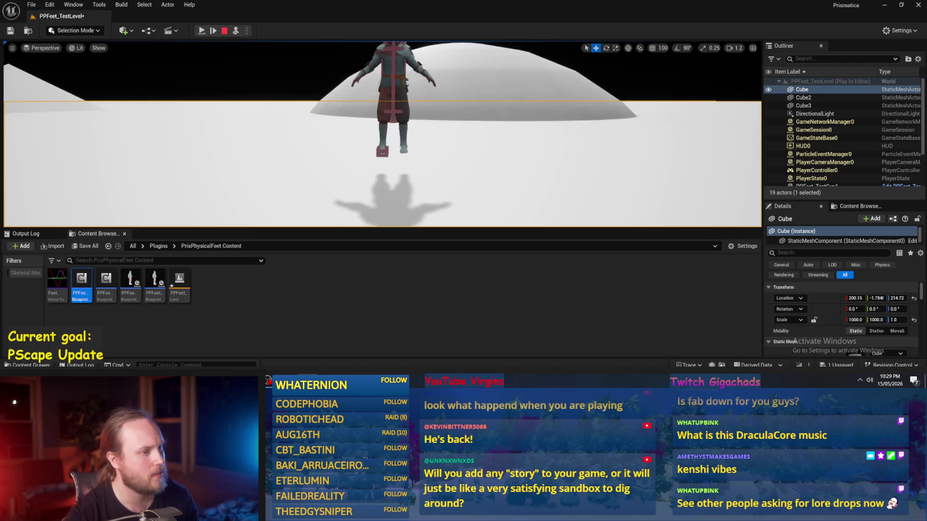
{"action": "key", "text": "Escape"}
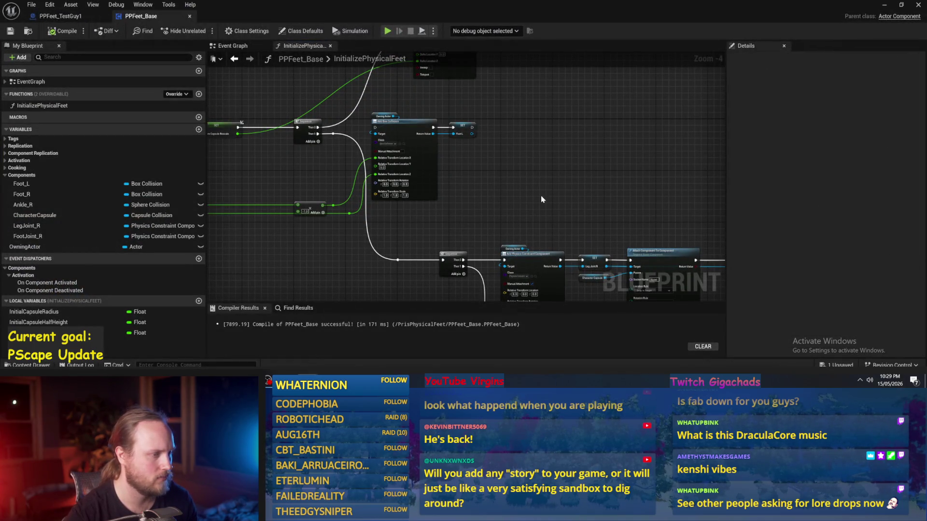
- Change the add node's float beside Set Capsule Half Height to -0.333332
{"action": "scroll", "coordinate": [478, 180], "scroll_direction": "up", "scroll_amount": 3}
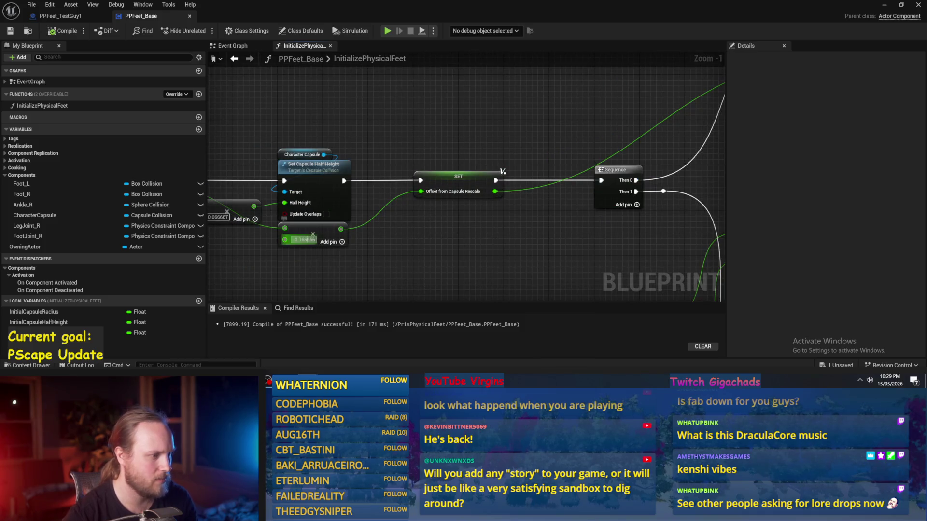
{"action": "type", "text": "-0.333332"}
{"action": "key", "text": "Return"}
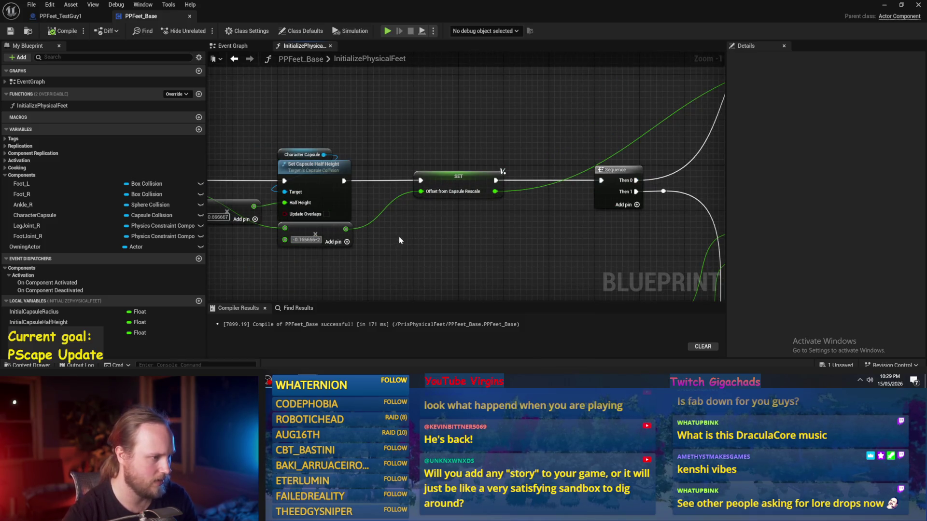
{"action": "scroll", "coordinate": [384, 242], "scroll_direction": "down", "scroll_amount": 3}
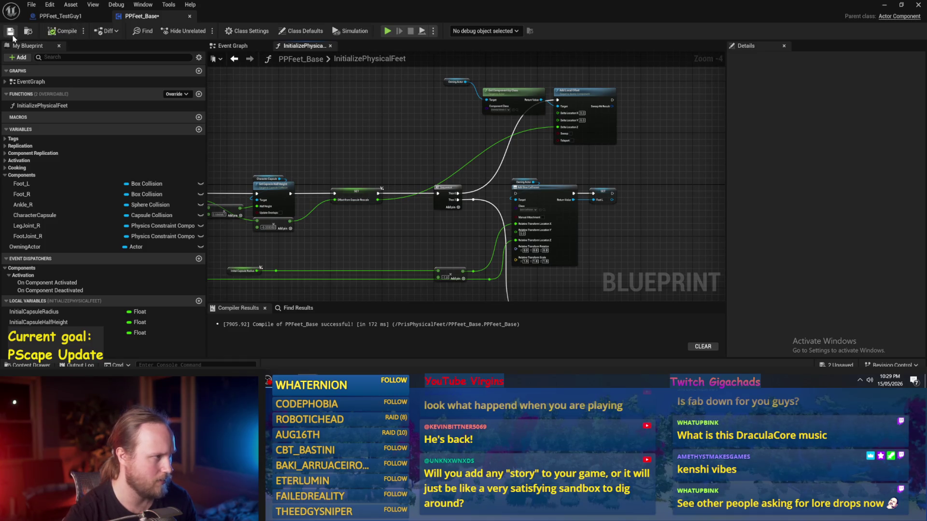
- Play-test the level again with a jump, then go back to the InitializePhysicalFeet graph
{"action": "left_click", "coordinate": [884, 5]}
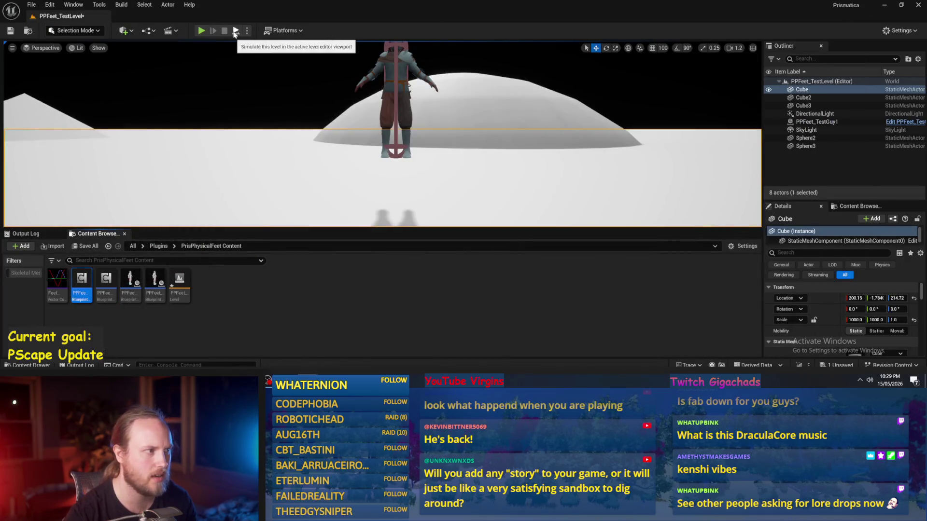
{"action": "key", "text": "Escape"}
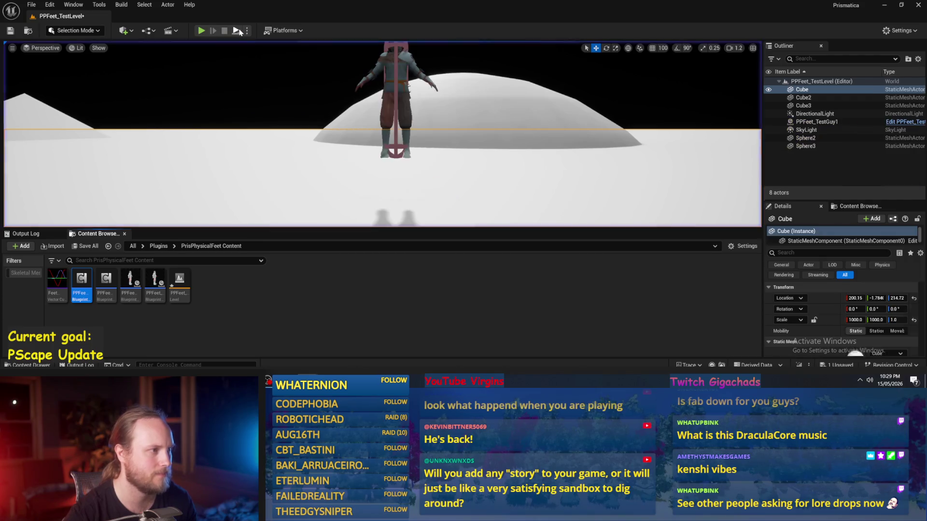
{"action": "left_click", "coordinate": [202, 32]}
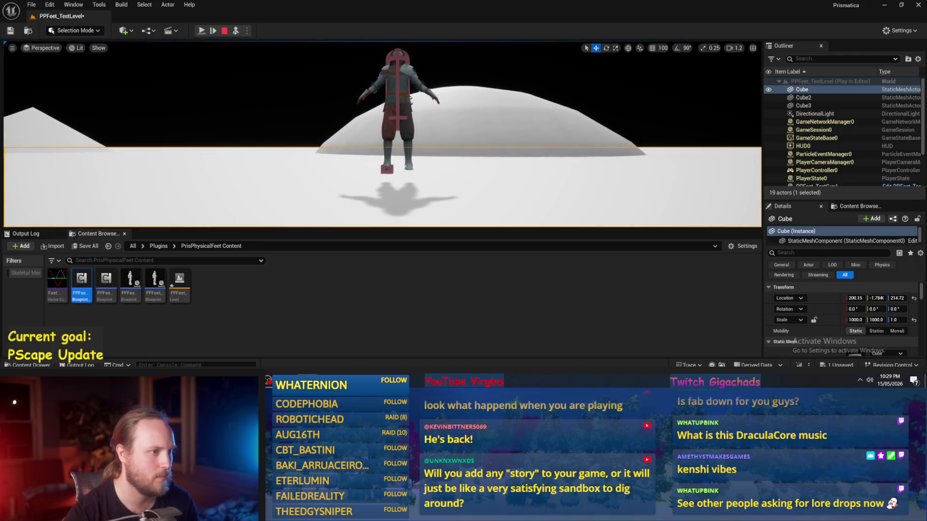
{"action": "key", "text": "space"}
{"action": "key", "text": "Escape"}
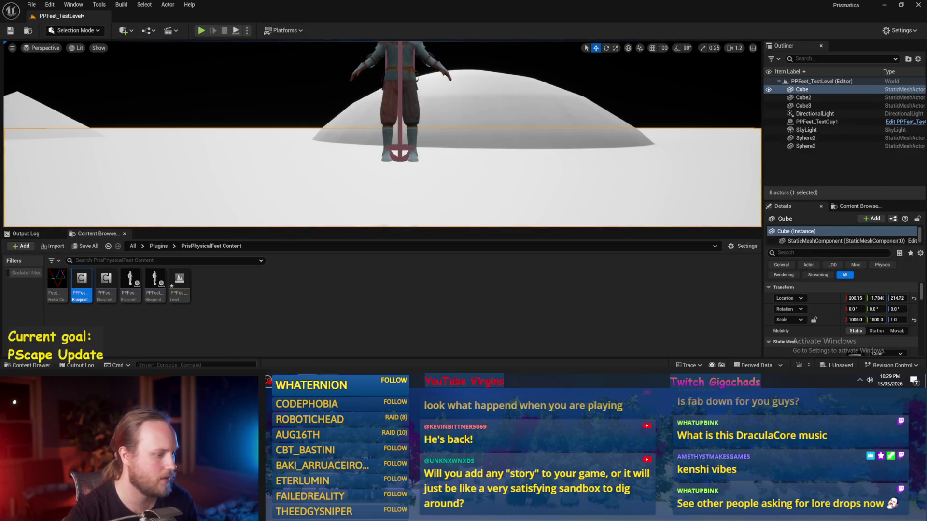
{"action": "key", "text": "alt+Tab"}
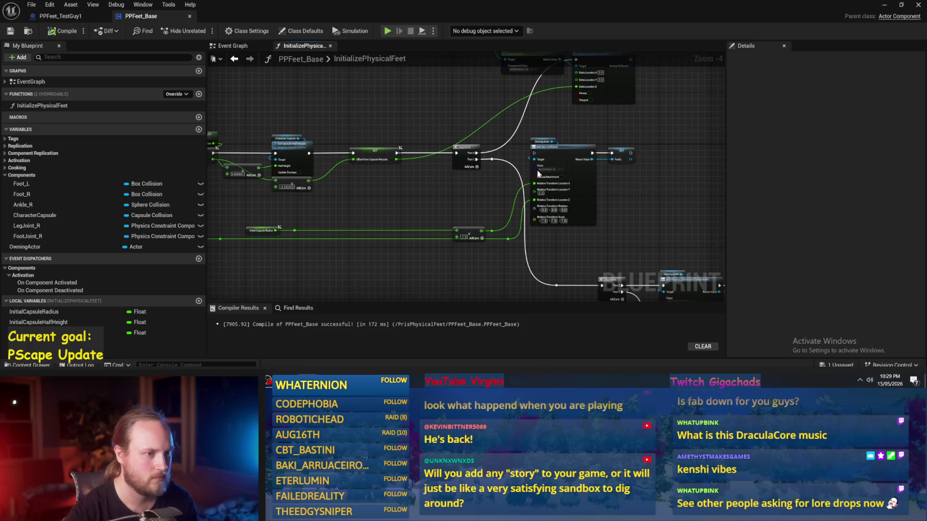
- Box-select the Foot Joint R, Ankle R and Foot R nodes, move them right, and save
{"action": "mouse_move", "coordinate": [649, 170]}
{"action": "left_mouse_down"}
{"action": "mouse_move", "coordinate": [526, 164]}
{"action": "mouse_move", "coordinate": [594, 176]}
{"action": "mouse_move", "coordinate": [302, 240]}
{"action": "mouse_move", "coordinate": [607, 208]}
{"action": "left_mouse_up"}
{"action": "scroll", "coordinate": [301, 240], "scroll_direction": "up", "scroll_amount": 2}
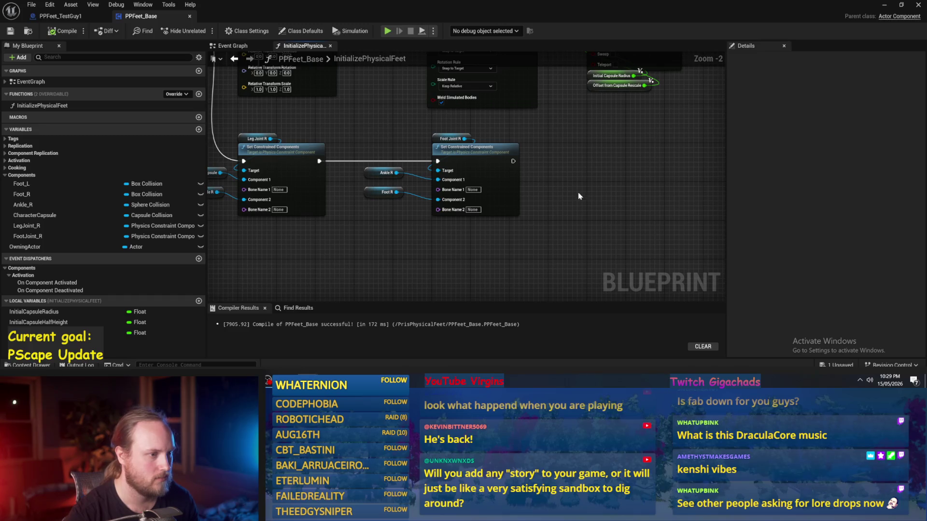
{"action": "left_click_drag", "start_coordinate": [541, 134], "coordinate": [363, 216]}
{"action": "mouse_move", "coordinate": [472, 175]}
{"action": "left_mouse_down"}
{"action": "mouse_move", "coordinate": [703, 175]}
{"action": "mouse_move", "coordinate": [419, 177]}
{"action": "mouse_move", "coordinate": [545, 183]}
{"action": "mouse_move", "coordinate": [534, 182]}
{"action": "left_mouse_up"}
{"action": "scroll", "coordinate": [473, 165], "scroll_direction": "down", "scroll_amount": 1}
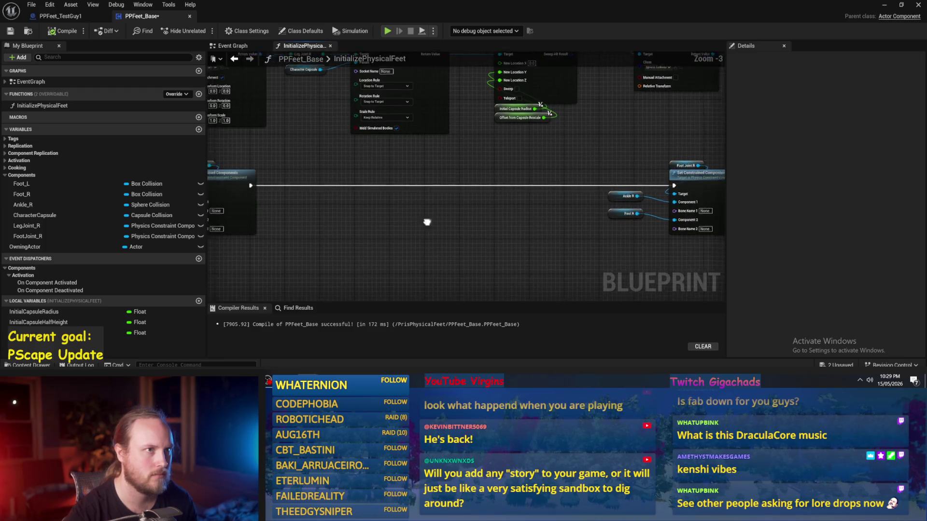
{"action": "mouse_move", "coordinate": [455, 216]}
{"action": "left_mouse_down"}
{"action": "mouse_move", "coordinate": [445, 248]}
{"action": "mouse_move", "coordinate": [497, 215]}
{"action": "mouse_move", "coordinate": [445, 226]}
{"action": "left_mouse_up"}
{"action": "left_click", "coordinate": [10, 31]}
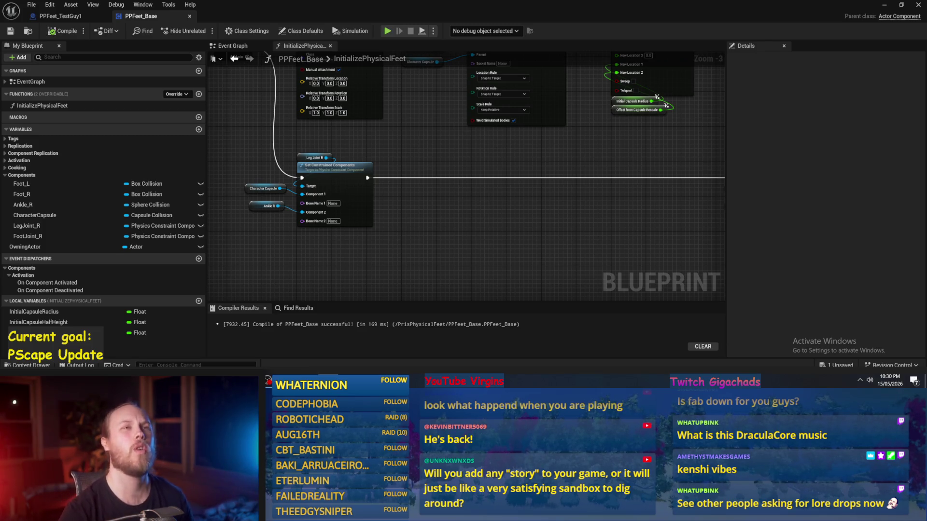
- Rearrange the Character Capsule and Ankle R getters and shift the Foot Joint R group left
{"action": "left_click_drag", "start_coordinate": [486, 209], "coordinate": [473, 209]}
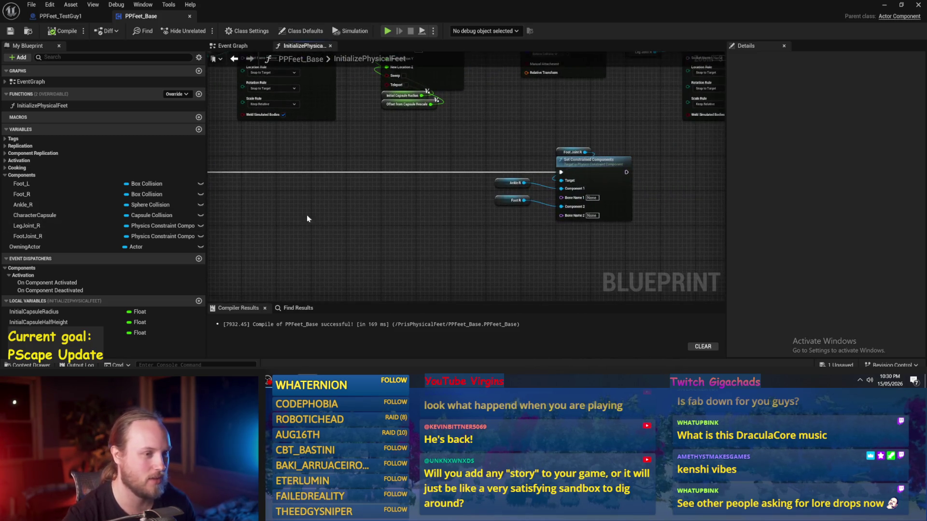
{"action": "left_click_drag", "start_coordinate": [350, 219], "coordinate": [472, 186]}
{"action": "left_click", "coordinate": [282, 154]}
{"action": "left_click", "coordinate": [275, 172], "text": "ctrl"}
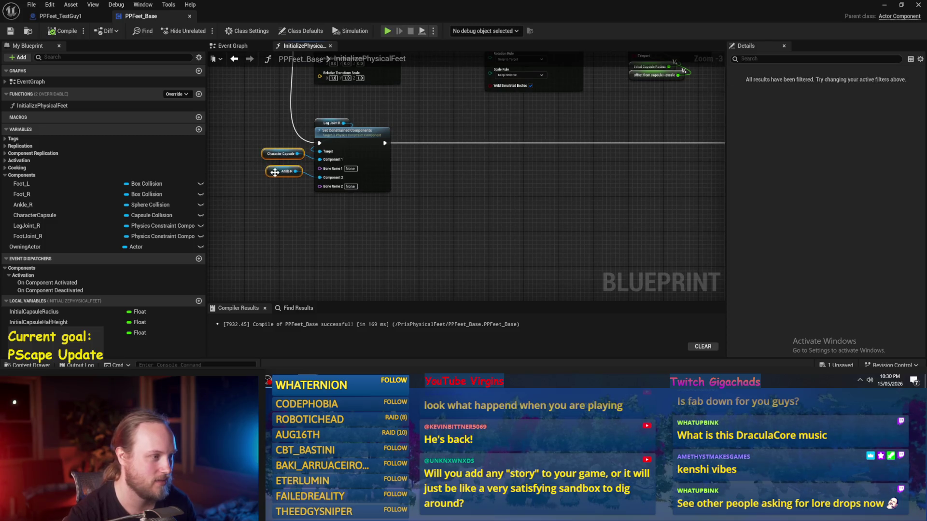
{"action": "scroll", "coordinate": [385, 209], "scroll_direction": "down", "scroll_amount": 2}
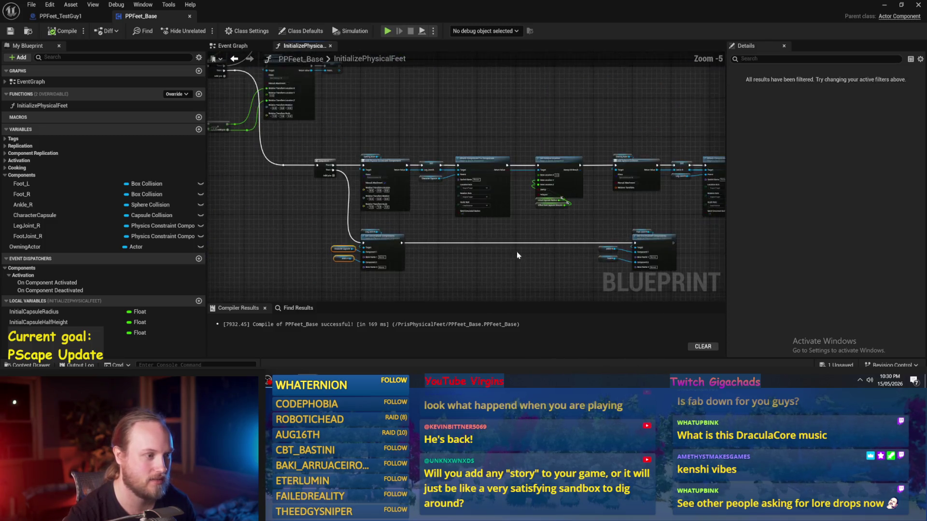
{"action": "scroll", "coordinate": [497, 252], "scroll_direction": "up", "scroll_amount": 2}
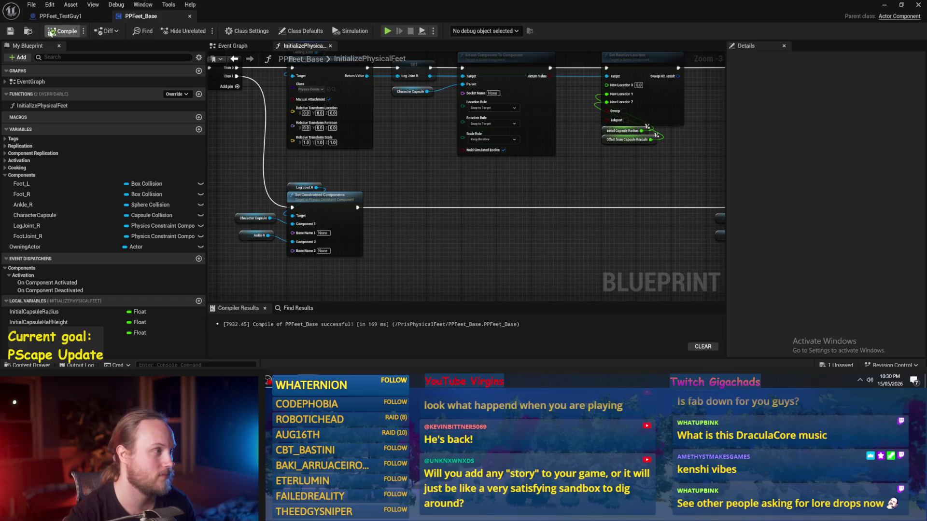
{"action": "mouse_move", "coordinate": [588, 220]}
{"action": "left_mouse_down"}
{"action": "mouse_move", "coordinate": [640, 172]}
{"action": "mouse_move", "coordinate": [416, 205]}
{"action": "left_mouse_up"}
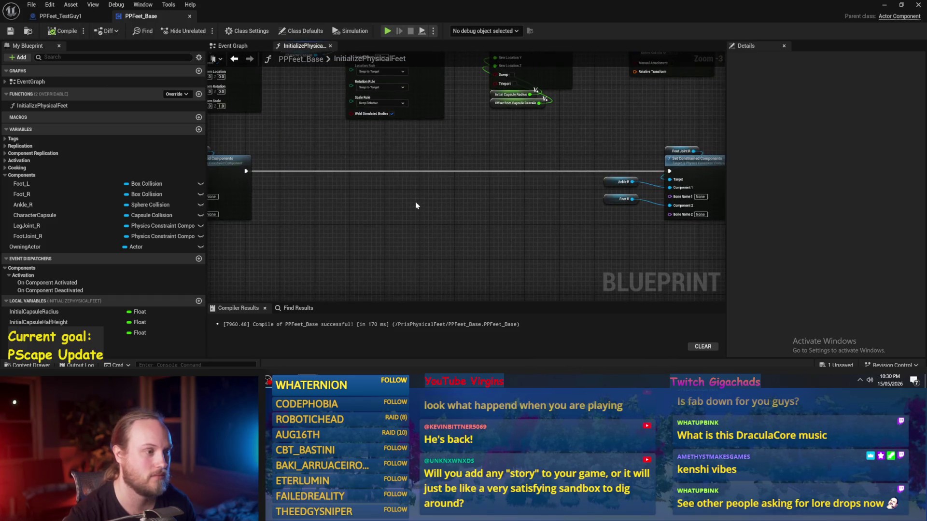
{"action": "mouse_move", "coordinate": [594, 156]}
{"action": "left_mouse_down"}
{"action": "mouse_move", "coordinate": [496, 157]}
{"action": "mouse_move", "coordinate": [658, 211]}
{"action": "mouse_move", "coordinate": [582, 196]}
{"action": "mouse_move", "coordinate": [415, 197]}
{"action": "left_mouse_up"}
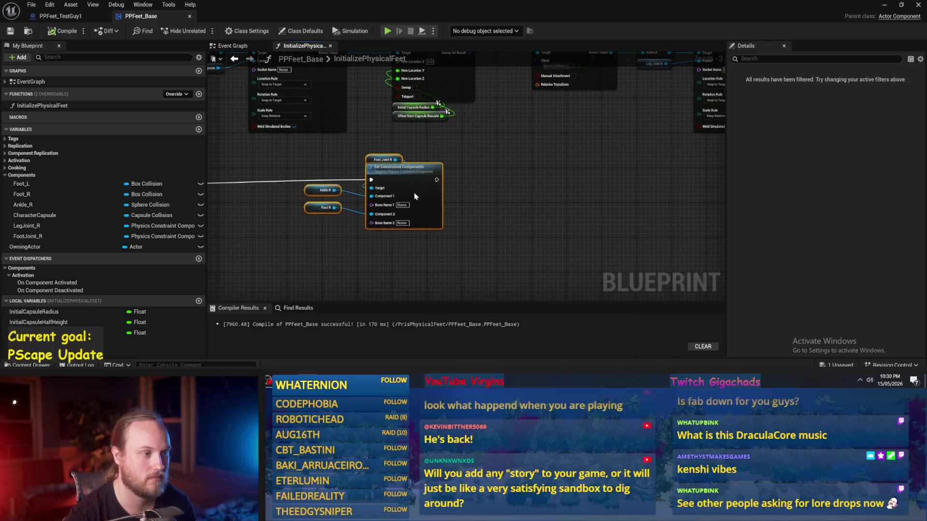
{"action": "left_click_drag", "start_coordinate": [238, 156], "coordinate": [386, 143]}
{"action": "left_click", "coordinate": [387, 143]}
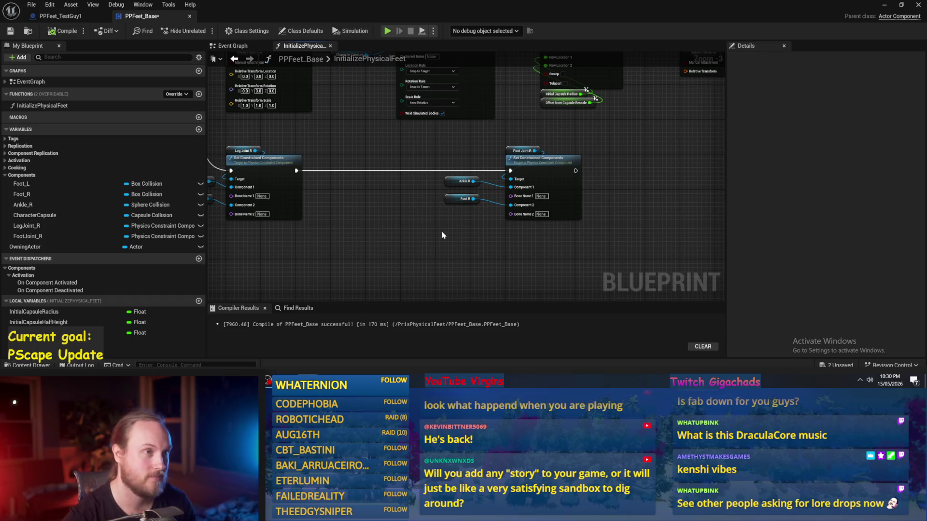
- Centre both Set Constrained Components nodes and recompile and save the Blueprint
{"action": "mouse_move", "coordinate": [410, 239]}
{"action": "left_mouse_down"}
{"action": "mouse_move", "coordinate": [431, 197]}
{"action": "mouse_move", "coordinate": [409, 205]}
{"action": "left_mouse_up"}
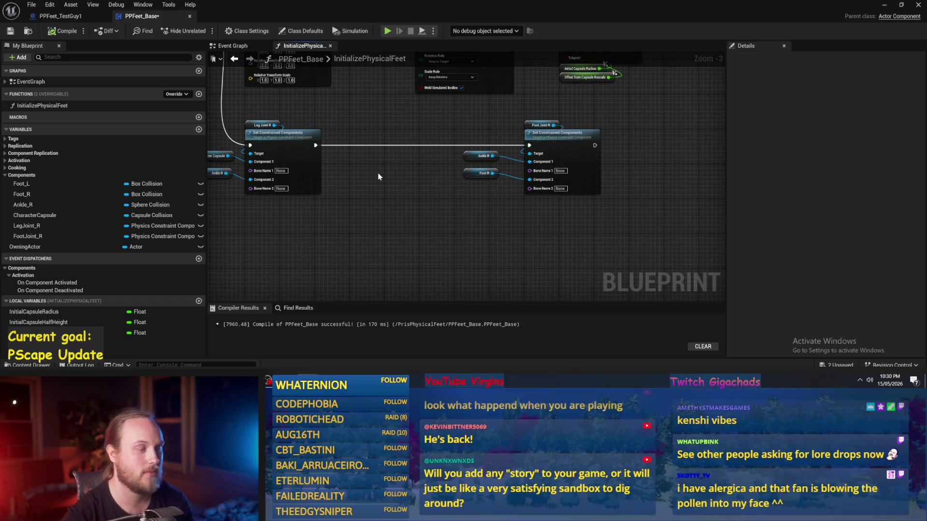
{"action": "left_click_drag", "start_coordinate": [378, 176], "coordinate": [409, 213]}
{"action": "left_click", "coordinate": [64, 30]}
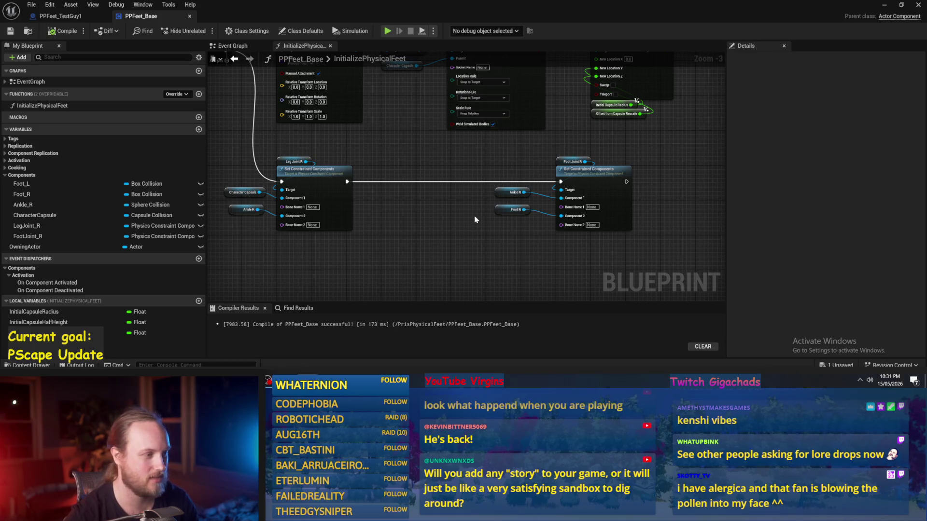
{"action": "scroll", "coordinate": [483, 207], "scroll_direction": "up", "scroll_amount": 2}
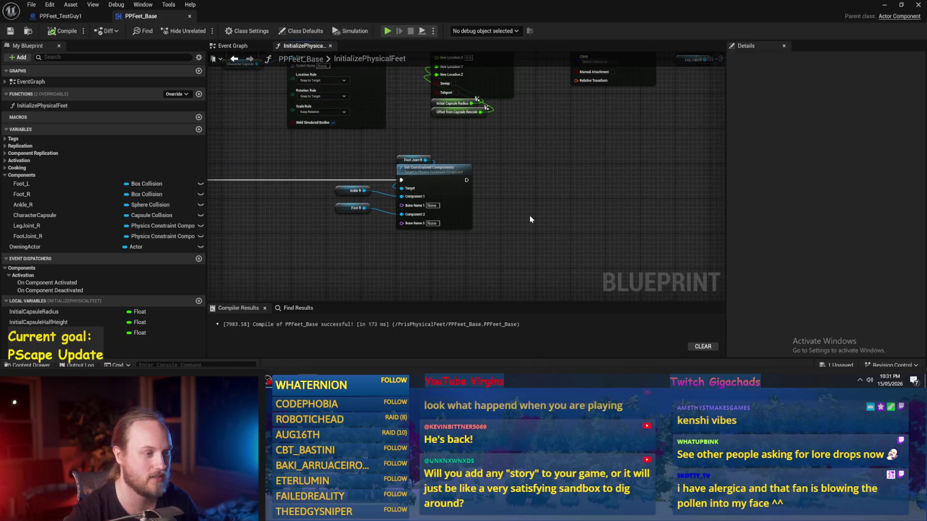
{"action": "left_click_drag", "start_coordinate": [319, 137], "coordinate": [390, 132]}
- Try a Set Linear Position Target node from a 'linear' search, then delete it
{"action": "type", "text": "set"}
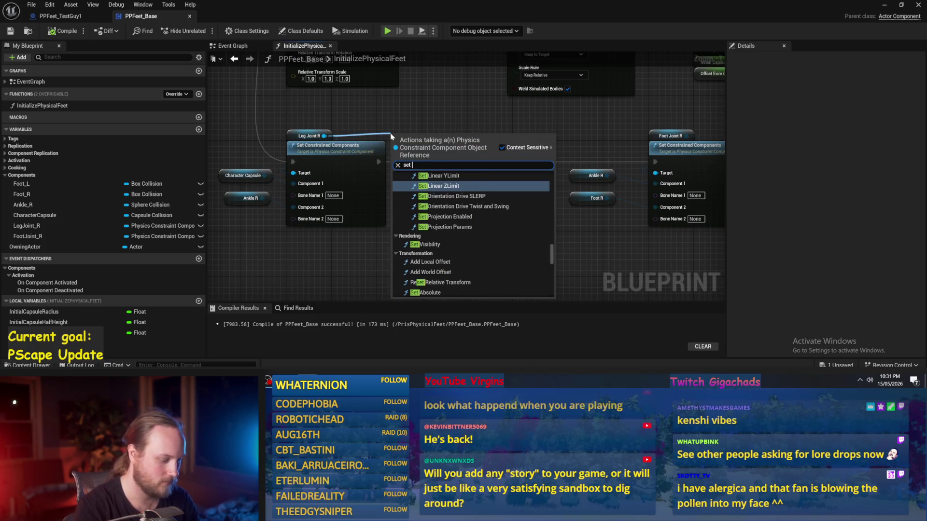
{"action": "type", "text": " motor"}
{"action": "key", "text": "BackSpace"}
{"action": "key", "text": "BackSpace"}
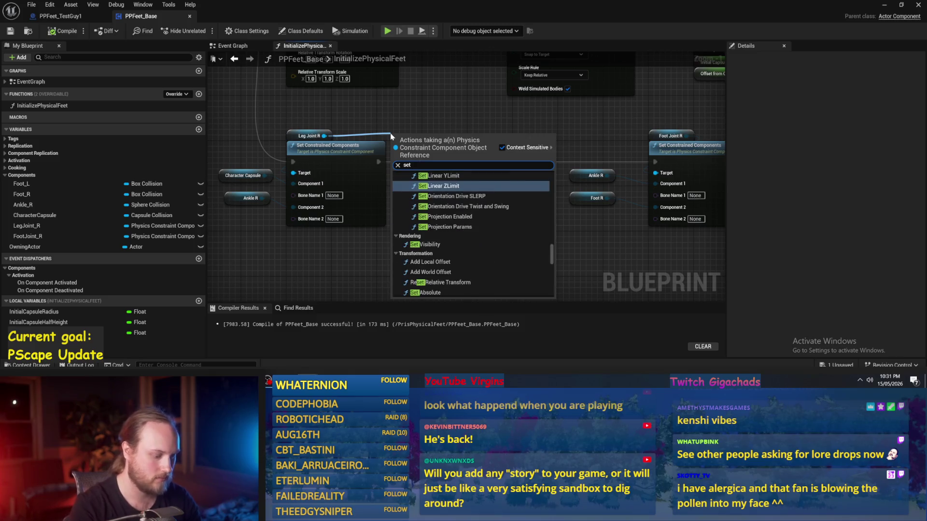
{"action": "type", "text": "linear"}
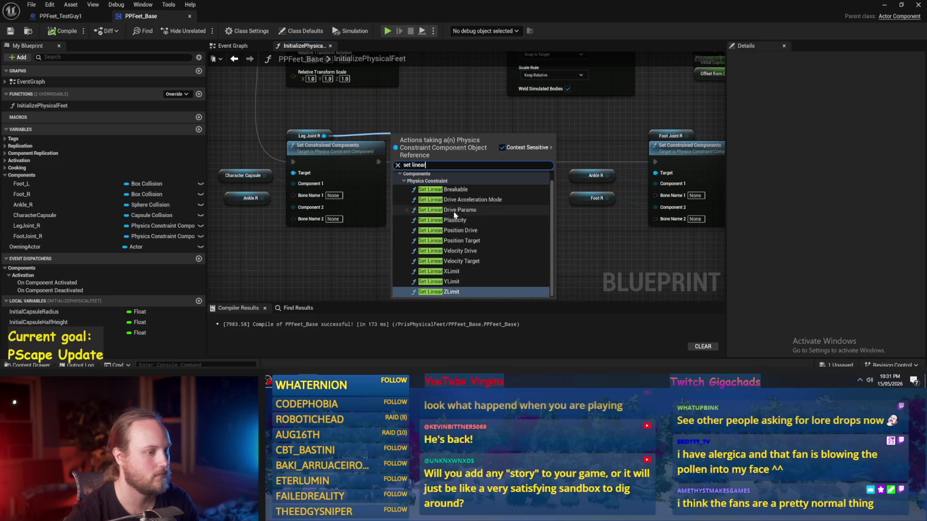
{"action": "left_click", "coordinate": [476, 241]}
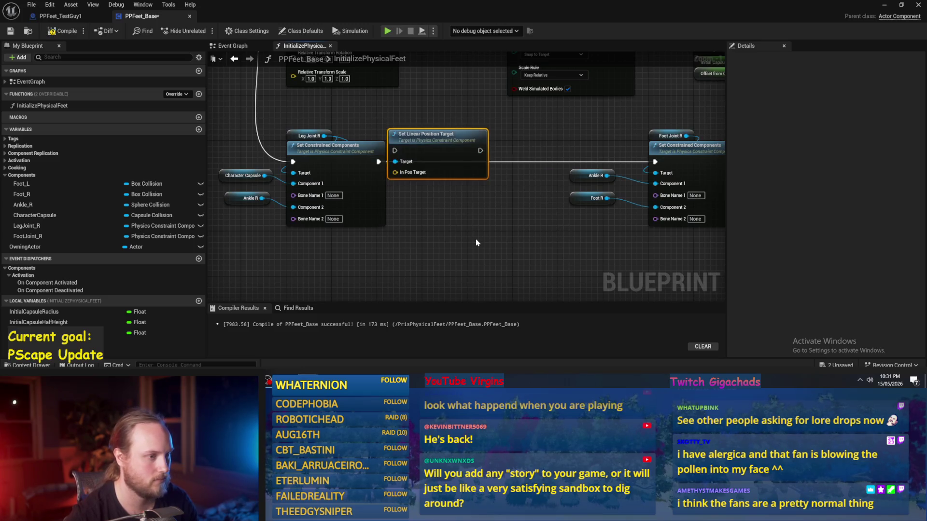
{"action": "left_click_drag", "start_coordinate": [434, 147], "coordinate": [456, 124]}
{"action": "right_click", "coordinate": [420, 149]}
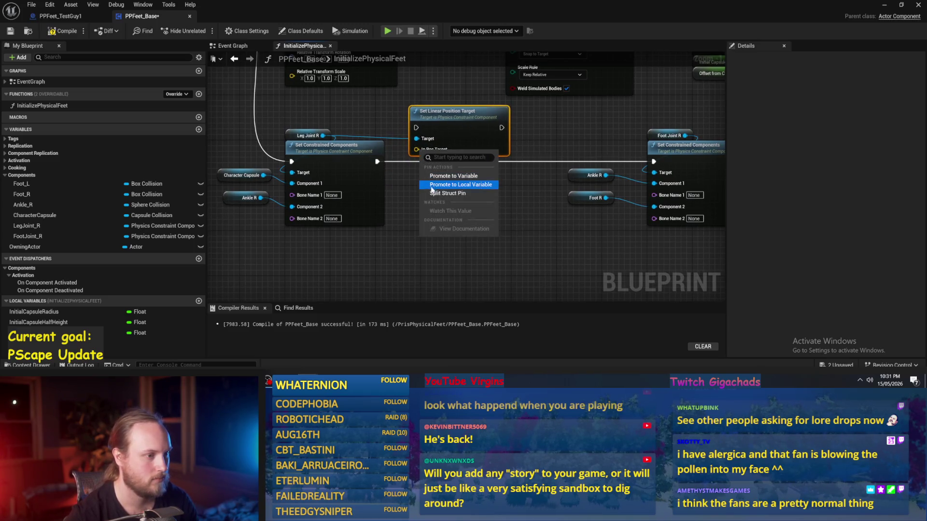
{"action": "left_click", "coordinate": [409, 189]}
{"action": "key", "text": "Delete"}
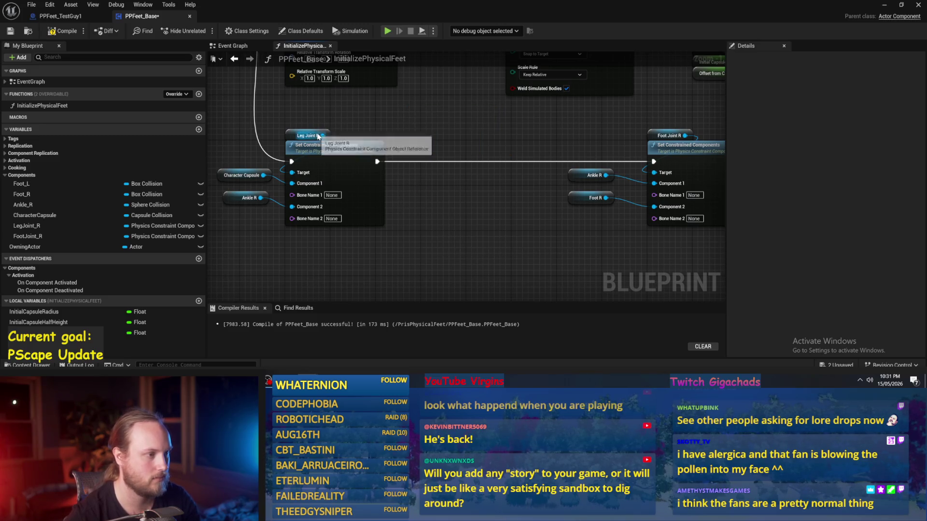
- Add Set Linear Drive Params from Leg Joint R via 'drive str' with Position Strength 1000
{"action": "left_click_drag", "start_coordinate": [323, 136], "coordinate": [425, 145]}
{"action": "type", "text": "drive str"}
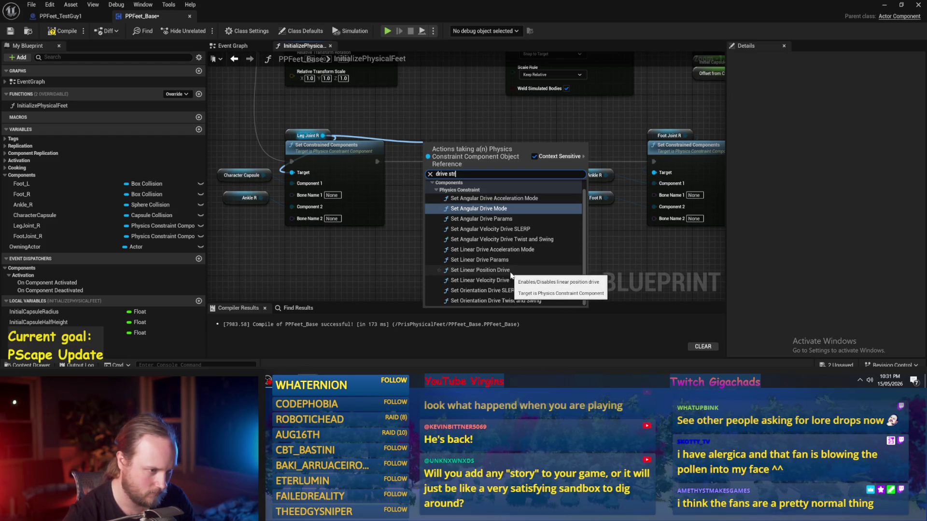
{"action": "left_click", "coordinate": [495, 261]}
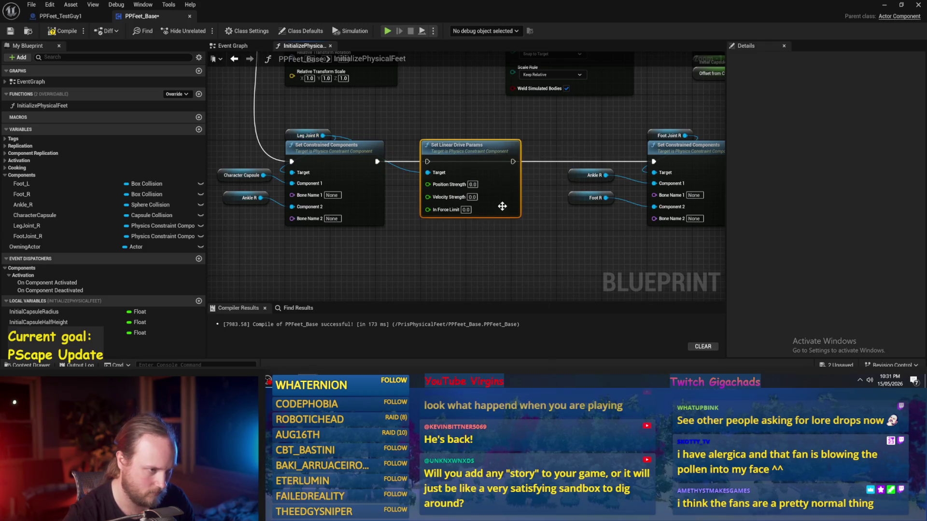
{"action": "scroll", "coordinate": [482, 213], "scroll_direction": "up", "scroll_amount": 1}
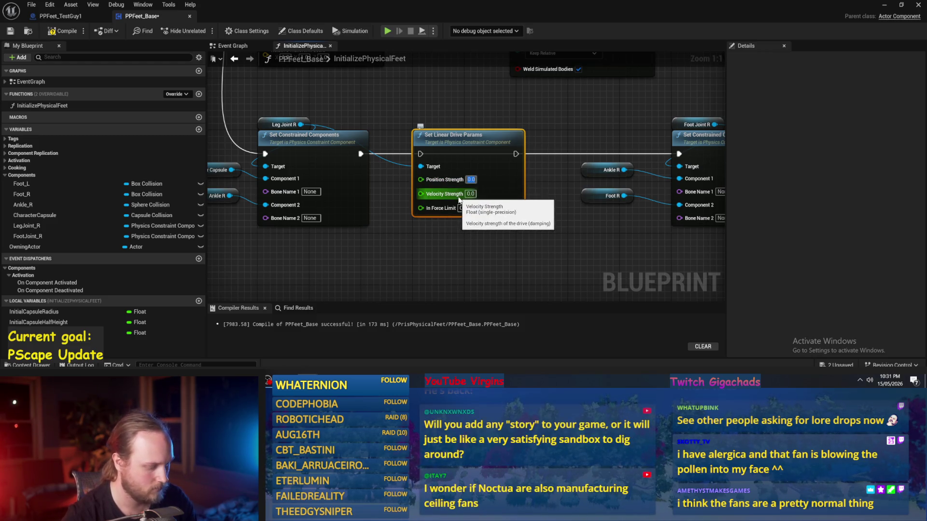
{"action": "type", "text": "1000"}
{"action": "left_click", "coordinate": [496, 226]}
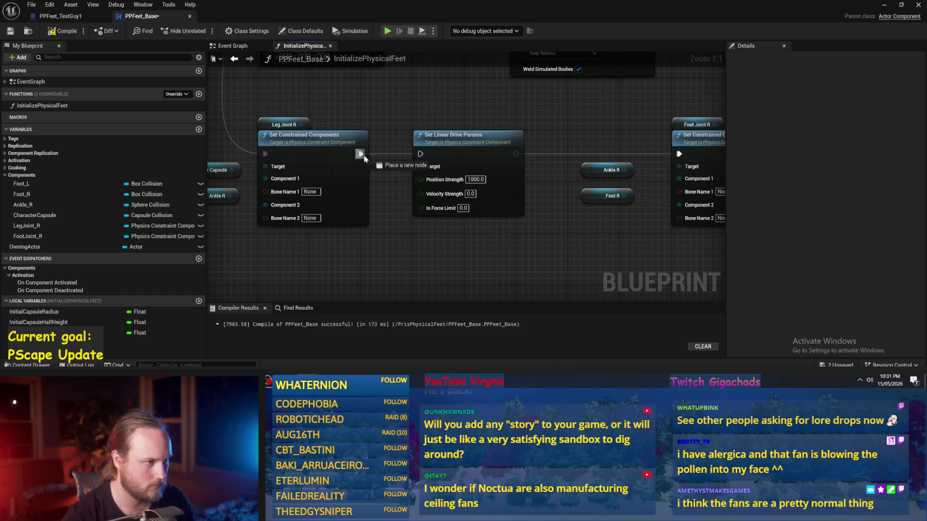
{"action": "scroll", "coordinate": [463, 160], "scroll_direction": "down", "scroll_amount": 1}
- Move the Ankle R, Foot R and Foot Joint R nodes further right to make room
{"action": "left_click", "coordinate": [482, 197]}
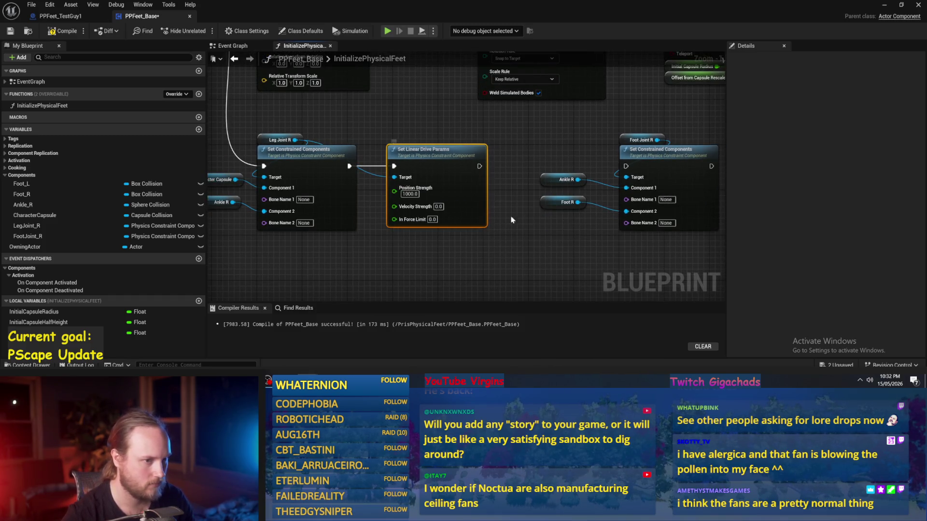
{"action": "left_click_drag", "start_coordinate": [481, 197], "coordinate": [362, 200]}
{"action": "left_click_drag", "start_coordinate": [431, 226], "coordinate": [375, 226]}
{"action": "scroll", "coordinate": [375, 226], "scroll_direction": "down", "scroll_amount": 1}
{"action": "left_click_drag", "start_coordinate": [549, 154], "coordinate": [367, 232]}
{"action": "left_click_drag", "start_coordinate": [485, 178], "coordinate": [656, 186]}
{"action": "left_click_drag", "start_coordinate": [380, 179], "coordinate": [501, 178]}
{"action": "scroll", "coordinate": [365, 190], "scroll_direction": "up", "scroll_amount": 3}
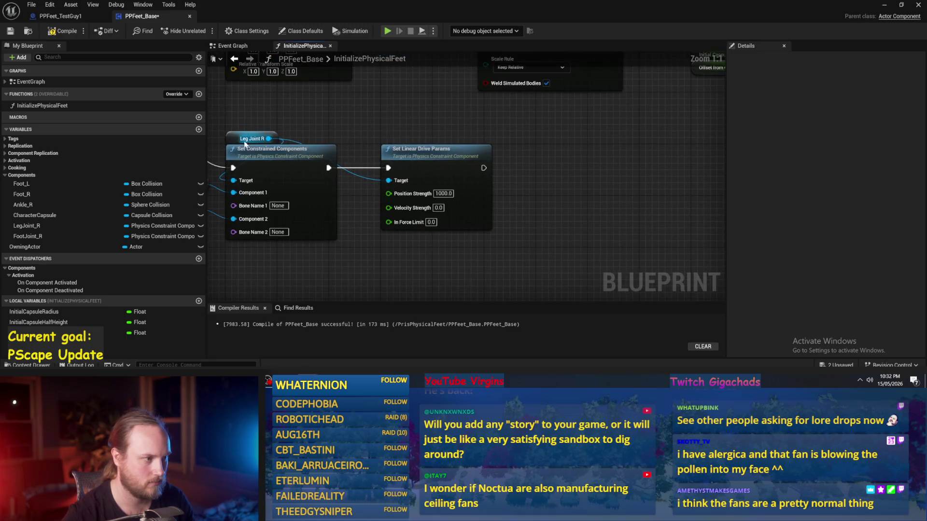
- Paste a second Leg Joint R getter and wire it into the linear drive's Target
{"action": "left_click", "coordinate": [240, 140]}
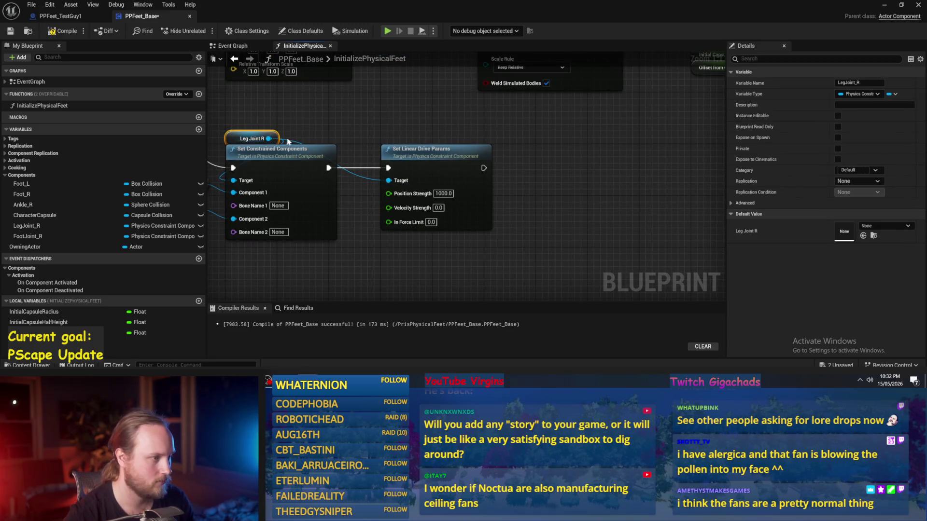
{"action": "key", "text": "ctrl+c"}
{"action": "key", "text": "ctrl+v"}
{"action": "left_click", "coordinate": [388, 180], "text": "alt"}
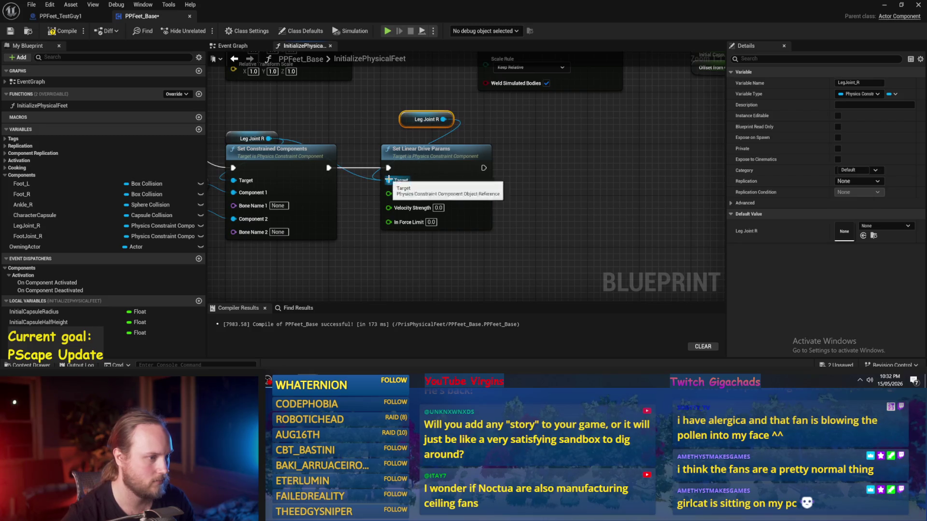
{"action": "left_click_drag", "start_coordinate": [444, 119], "coordinate": [388, 180]}
{"action": "left_click_drag", "start_coordinate": [412, 121], "coordinate": [387, 141]}
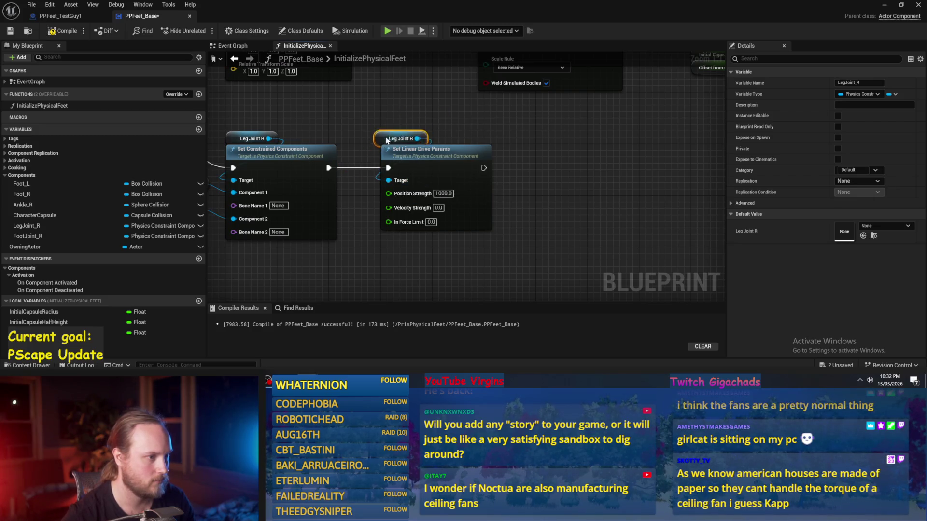
{"action": "mouse_move", "coordinate": [531, 140]}
{"action": "left_mouse_down"}
{"action": "mouse_move", "coordinate": [512, 140]}
{"action": "mouse_move", "coordinate": [574, 167]}
{"action": "left_mouse_up"}
{"action": "type", "text": "set"}
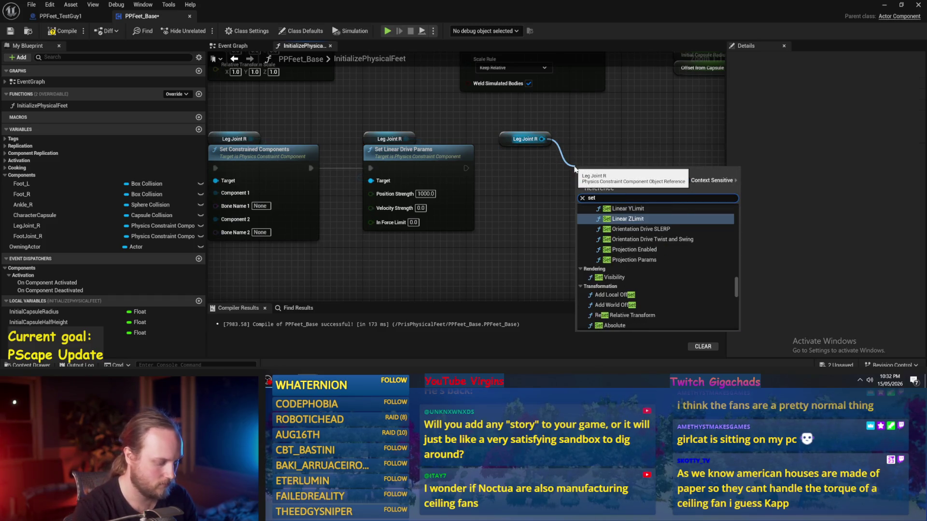
{"action": "type", "text": " drive"}
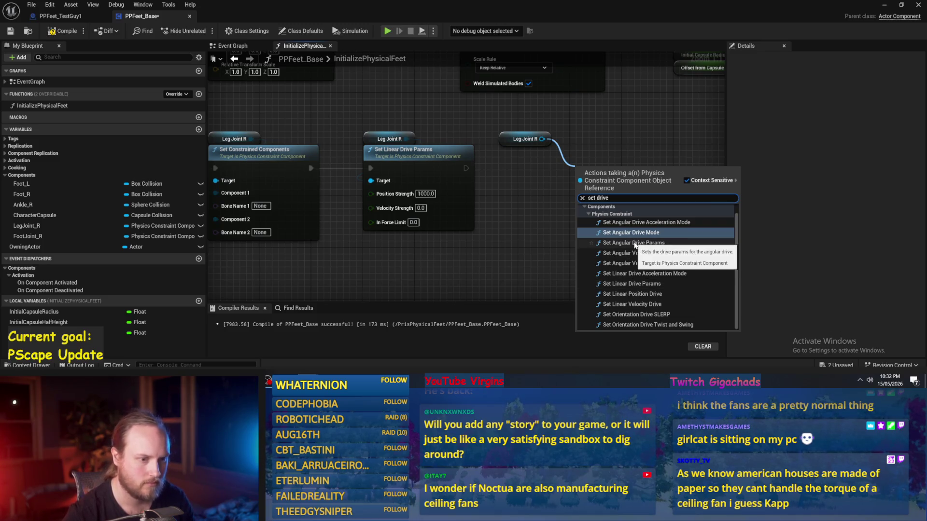
- Add Set Angular Drive Params beside the linear drive with Position Strength 1000
{"action": "left_click", "coordinate": [635, 243]}
{"action": "mouse_move", "coordinate": [531, 188]}
{"action": "left_mouse_down"}
{"action": "mouse_move", "coordinate": [458, 173]}
{"action": "mouse_move", "coordinate": [465, 166]}
{"action": "mouse_move", "coordinate": [432, 167]}
{"action": "left_mouse_up"}
{"action": "left_click", "coordinate": [478, 191]}
{"action": "type", "text": "1000"}
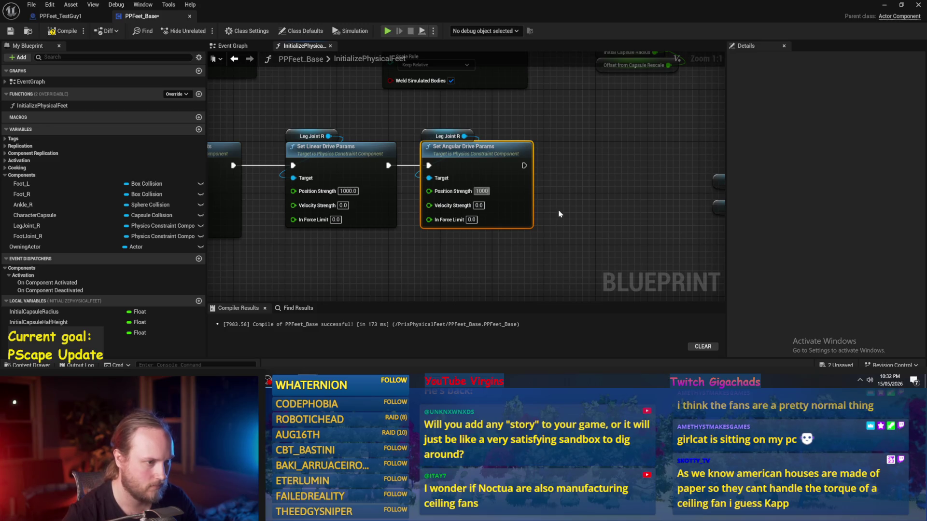
{"action": "left_click", "coordinate": [560, 220]}
{"action": "mouse_move", "coordinate": [447, 159]}
{"action": "left_mouse_down"}
{"action": "mouse_move", "coordinate": [499, 159]}
{"action": "mouse_move", "coordinate": [466, 158]}
{"action": "left_mouse_up"}
{"action": "left_click", "coordinate": [424, 201]}
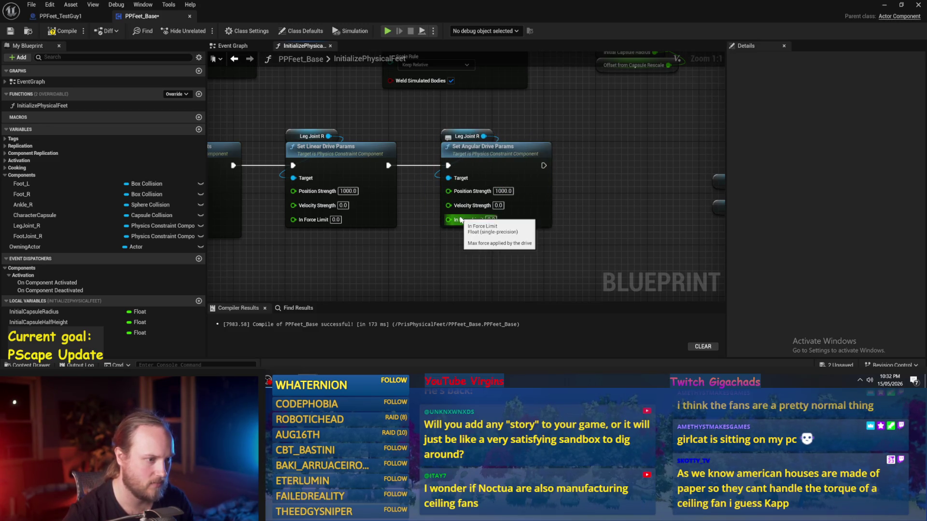
- Rearrange the Foot Joint R nodes and shift the angular drive right to open a gap
{"action": "scroll", "coordinate": [534, 211], "scroll_direction": "down", "scroll_amount": 1}
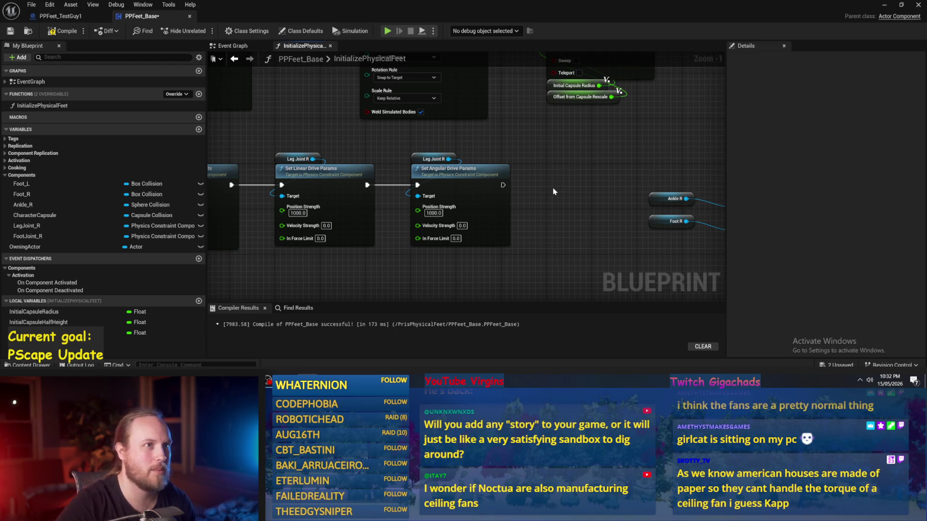
{"action": "left_click_drag", "start_coordinate": [553, 177], "coordinate": [504, 182]}
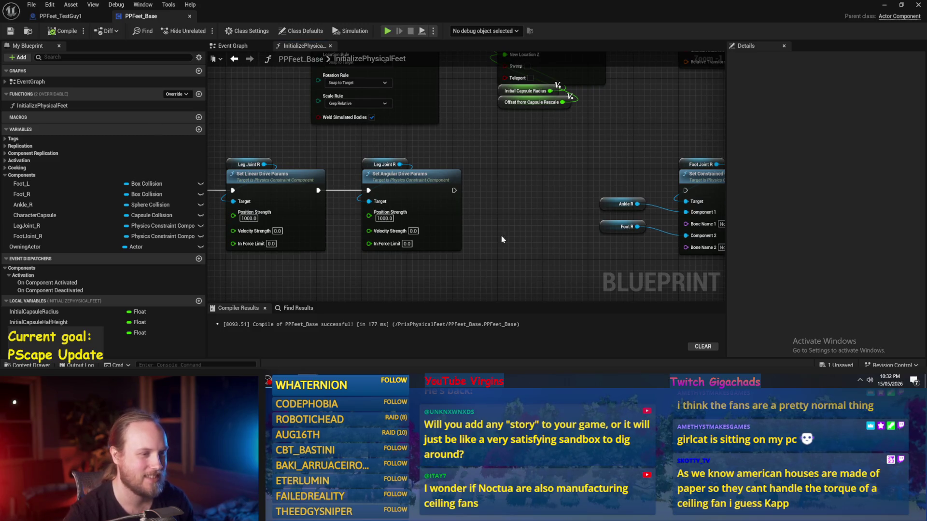
{"action": "scroll", "coordinate": [457, 202], "scroll_direction": "down", "scroll_amount": 2}
{"action": "left_click_drag", "start_coordinate": [593, 227], "coordinate": [429, 178]}
{"action": "left_click_drag", "start_coordinate": [560, 186], "coordinate": [681, 187]}
{"action": "key", "text": "ctrl+z"}
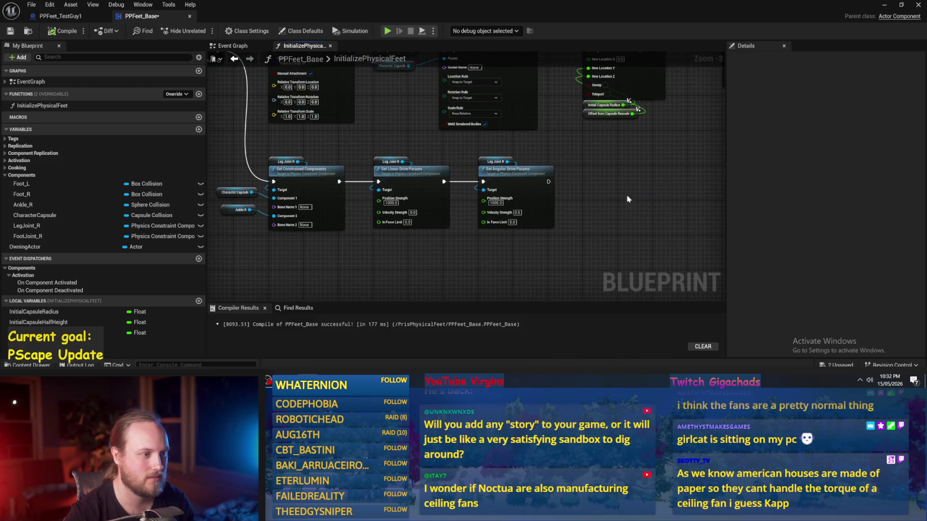
{"action": "scroll", "coordinate": [480, 255], "scroll_direction": "up", "scroll_amount": 2}
{"action": "left_click_drag", "start_coordinate": [481, 255], "coordinate": [441, 248]}
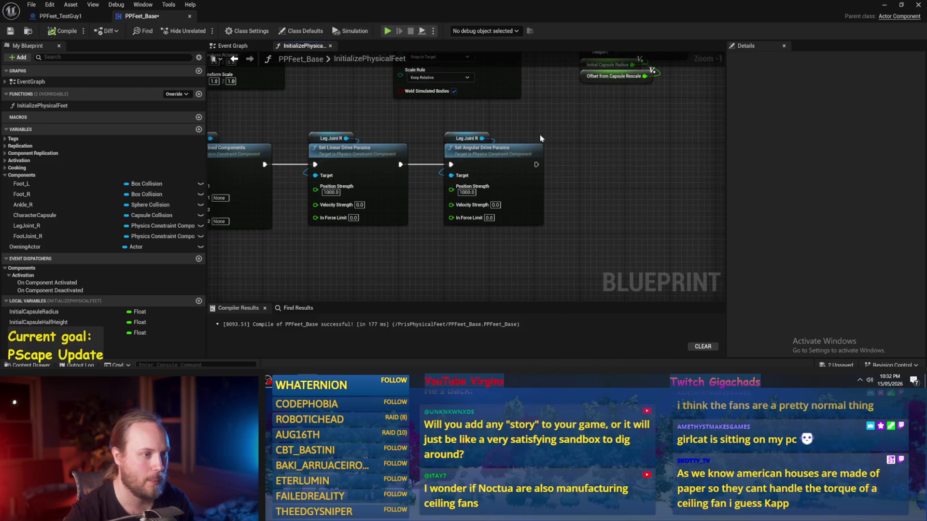
{"action": "left_click_drag", "start_coordinate": [472, 159], "coordinate": [607, 159]}
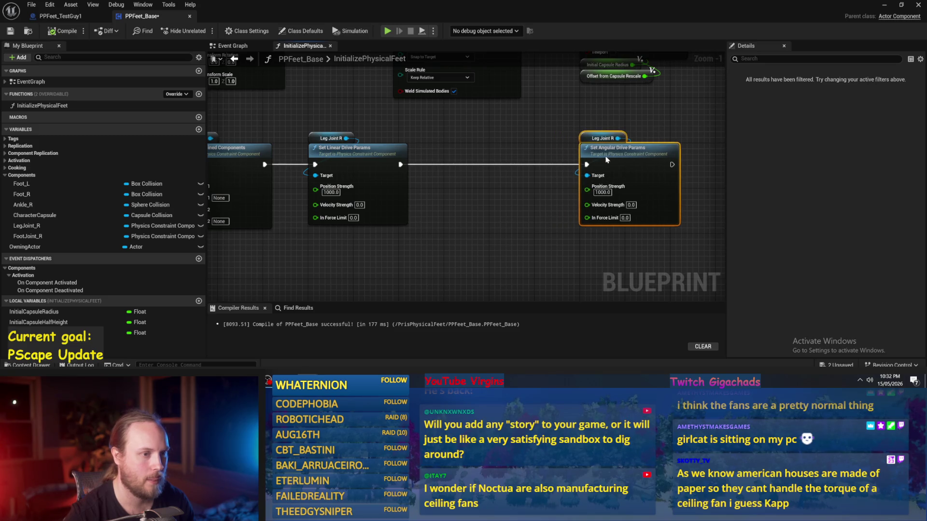
- Insert Set Orientation Drive SLERP with Enable SLERP on, wired between linear and angular drives
{"action": "left_click", "coordinate": [604, 138]}
{"action": "mouse_move", "coordinate": [461, 134]}
{"action": "left_mouse_down"}
{"action": "mouse_move", "coordinate": [379, 137]}
{"action": "mouse_move", "coordinate": [427, 167]}
{"action": "left_mouse_up"}
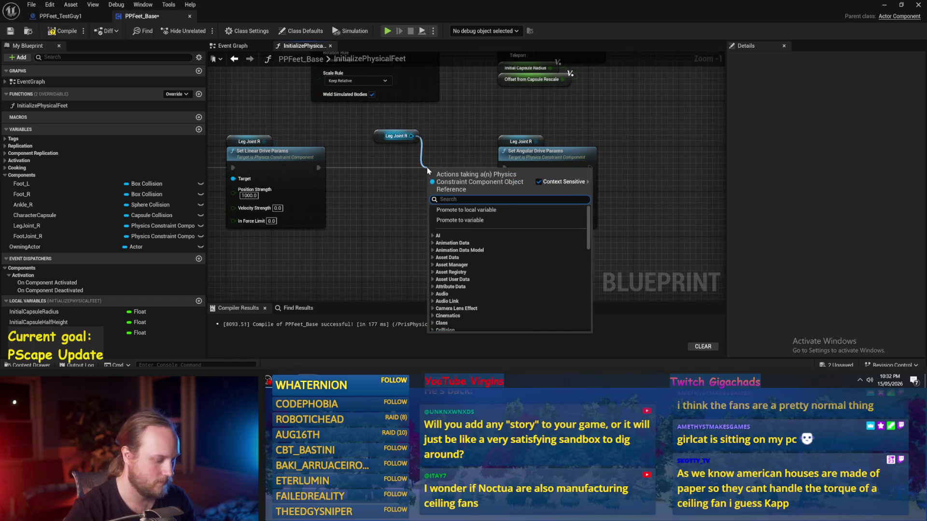
{"action": "type", "text": "set"}
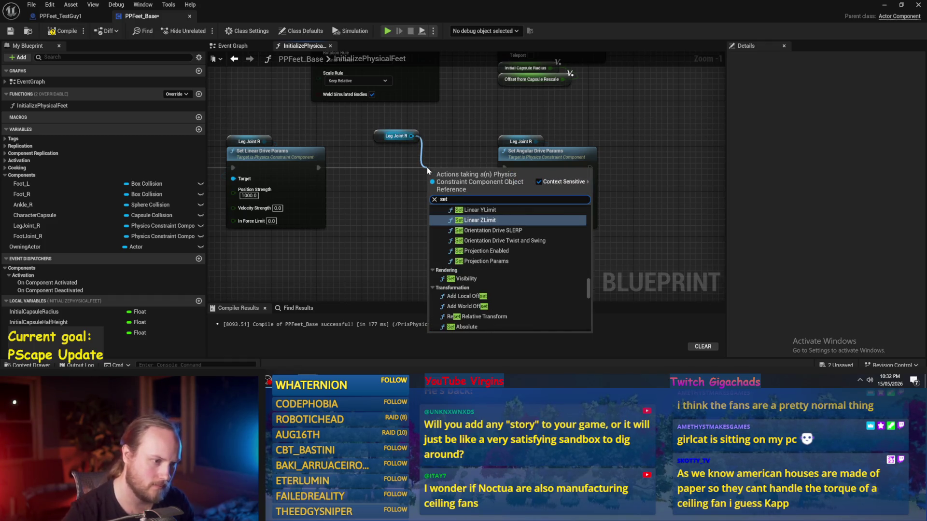
{"action": "left_click", "coordinate": [509, 231]}
{"action": "mouse_move", "coordinate": [459, 174]}
{"action": "left_mouse_down"}
{"action": "mouse_move", "coordinate": [389, 181]}
{"action": "mouse_move", "coordinate": [433, 176]}
{"action": "mouse_move", "coordinate": [439, 155]}
{"action": "mouse_move", "coordinate": [457, 162]}
{"action": "left_mouse_up"}
{"action": "left_click", "coordinate": [401, 218]}
{"action": "left_click", "coordinate": [340, 179]}
{"action": "left_click_drag", "start_coordinate": [319, 169], "coordinate": [397, 168]}
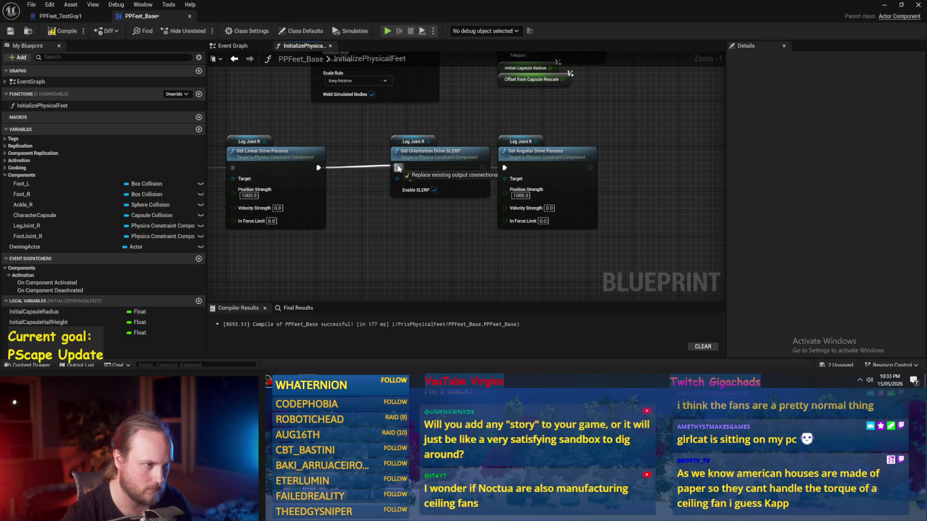
{"action": "left_click_drag", "start_coordinate": [482, 168], "coordinate": [504, 168]}
{"action": "mouse_move", "coordinate": [560, 132]}
{"action": "left_mouse_down"}
{"action": "mouse_move", "coordinate": [473, 162]}
{"action": "mouse_move", "coordinate": [531, 162]}
{"action": "left_mouse_up"}
{"action": "left_click", "coordinate": [486, 154]}
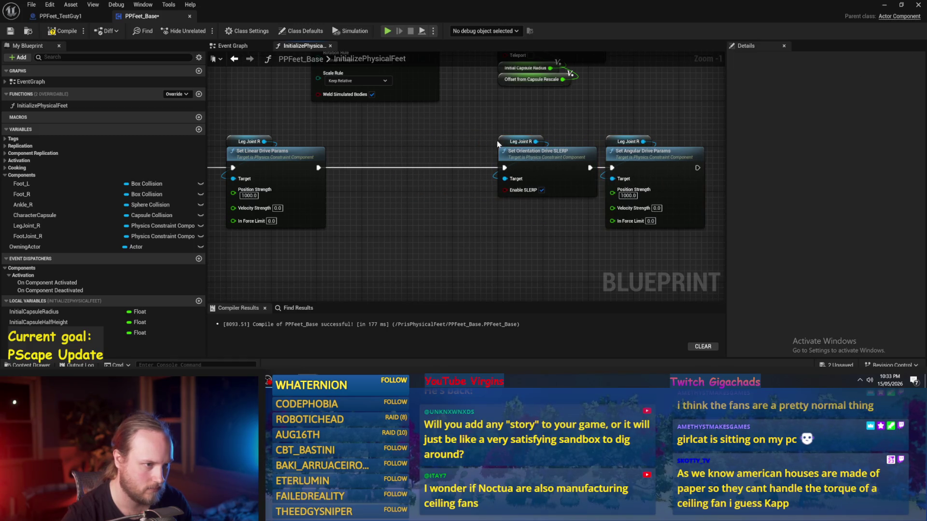
- Add Set Linear Position Drive with Drive Z enabled before the SLERP node, and save
{"action": "left_click", "coordinate": [518, 136]}
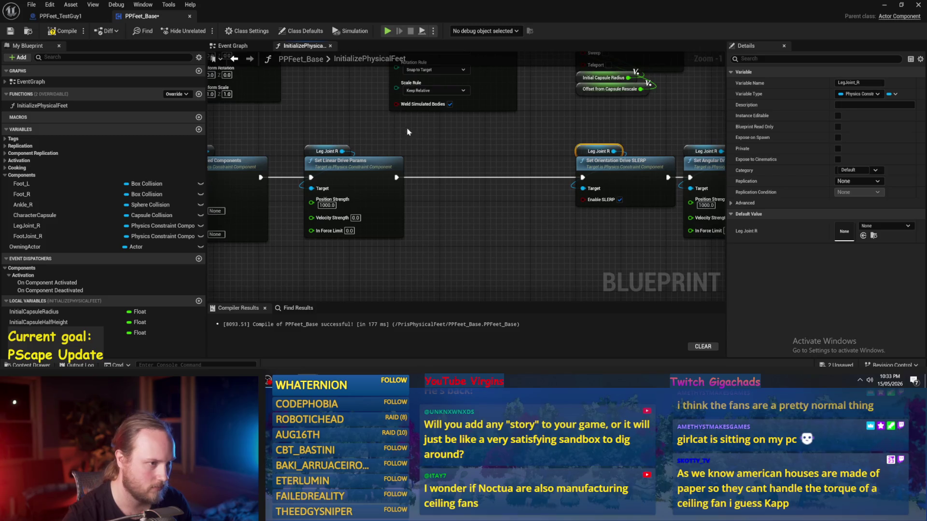
{"action": "left_click_drag", "start_coordinate": [427, 134], "coordinate": [450, 152]}
{"action": "type", "text": "set"}
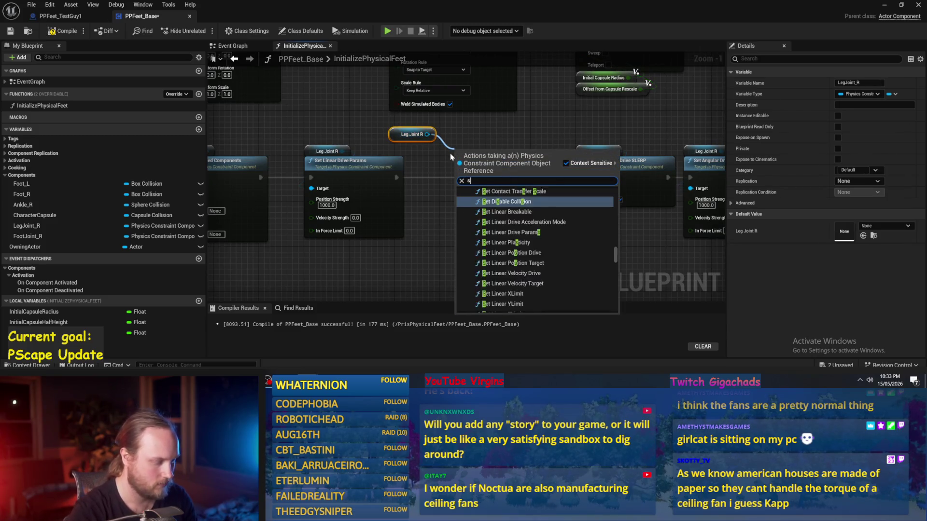
{"action": "scroll", "coordinate": [537, 236], "scroll_direction": "up", "scroll_amount": 2}
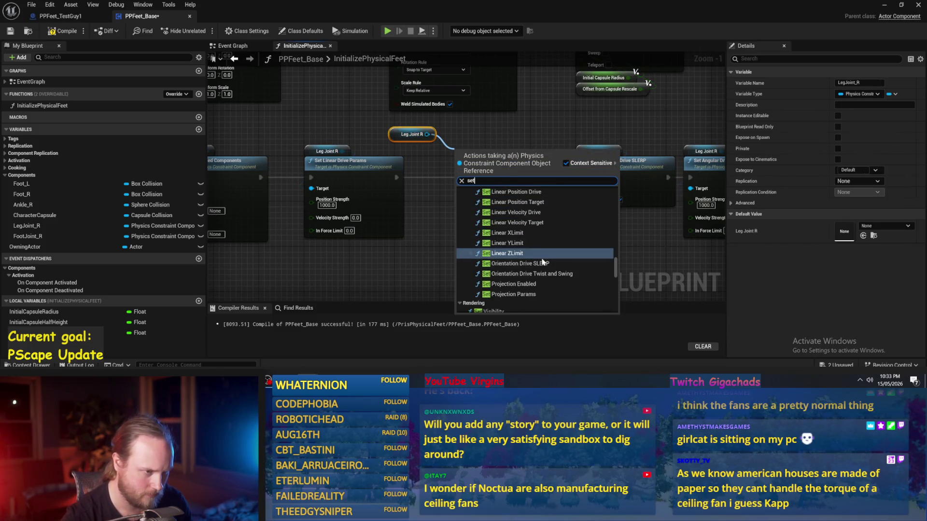
{"action": "scroll", "coordinate": [543, 220], "scroll_direction": "up", "scroll_amount": 1}
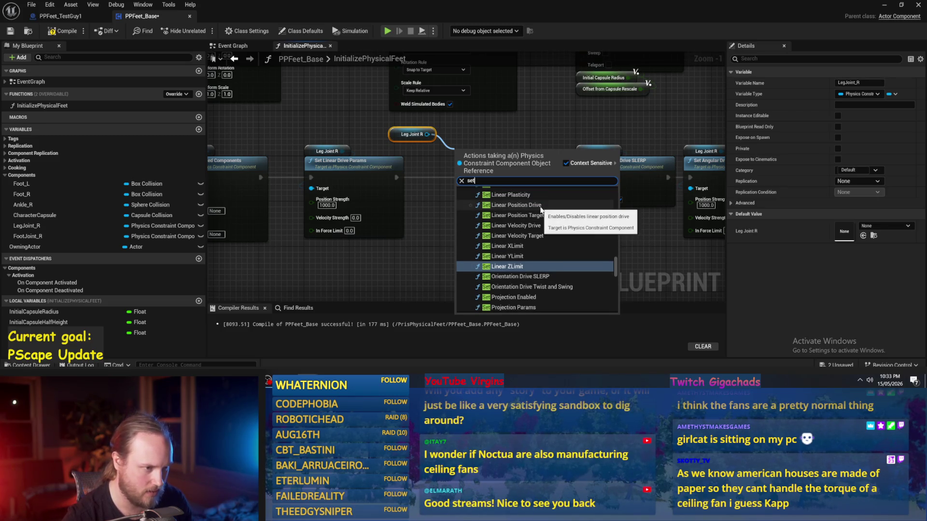
{"action": "scroll", "coordinate": [541, 209], "scroll_direction": "up", "scroll_amount": 1}
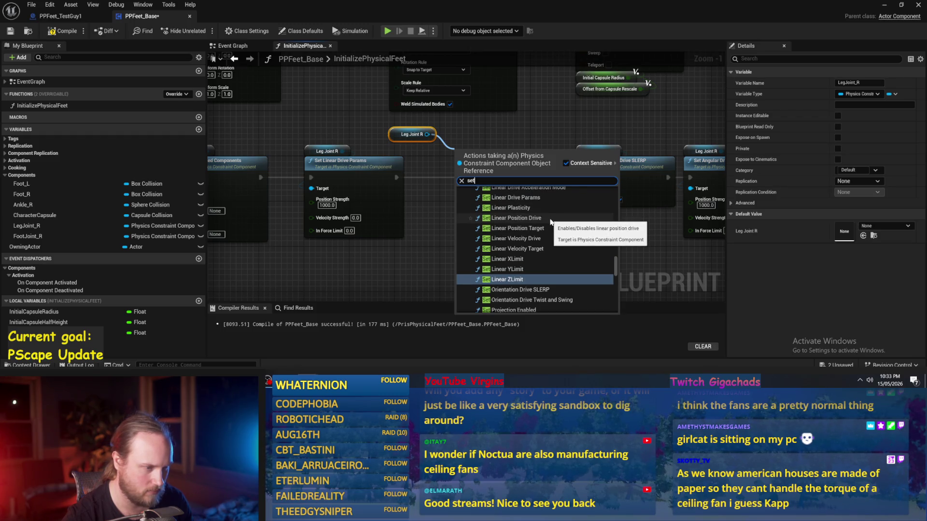
{"action": "left_click", "coordinate": [550, 221]}
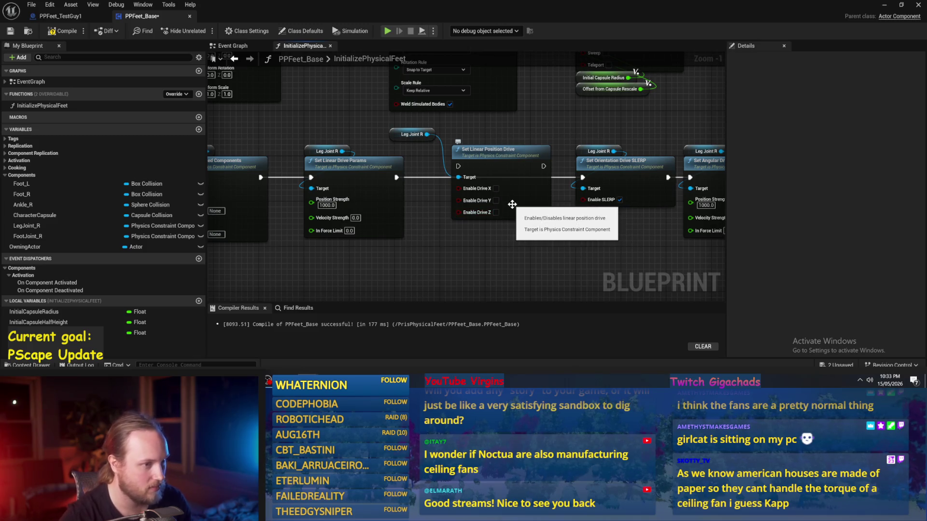
{"action": "left_click", "coordinate": [496, 213]}
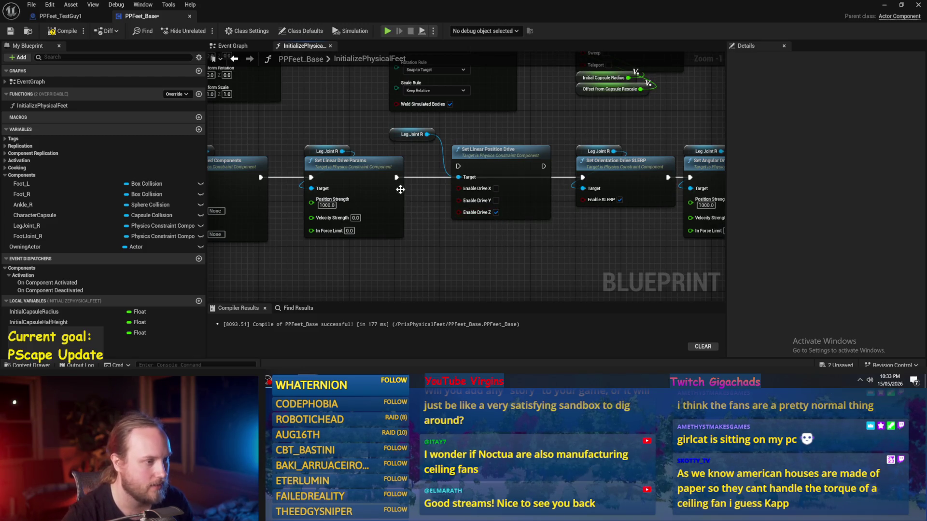
{"action": "left_click_drag", "start_coordinate": [450, 167], "coordinate": [473, 172]}
{"action": "left_click_drag", "start_coordinate": [531, 177], "coordinate": [584, 180]}
{"action": "left_click_drag", "start_coordinate": [393, 137], "coordinate": [450, 149]}
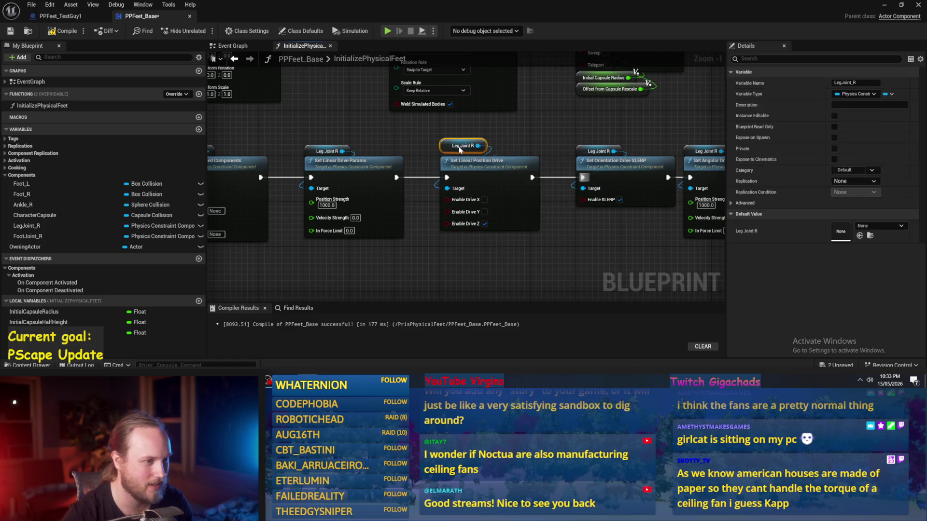
{"action": "left_click", "coordinate": [515, 142]}
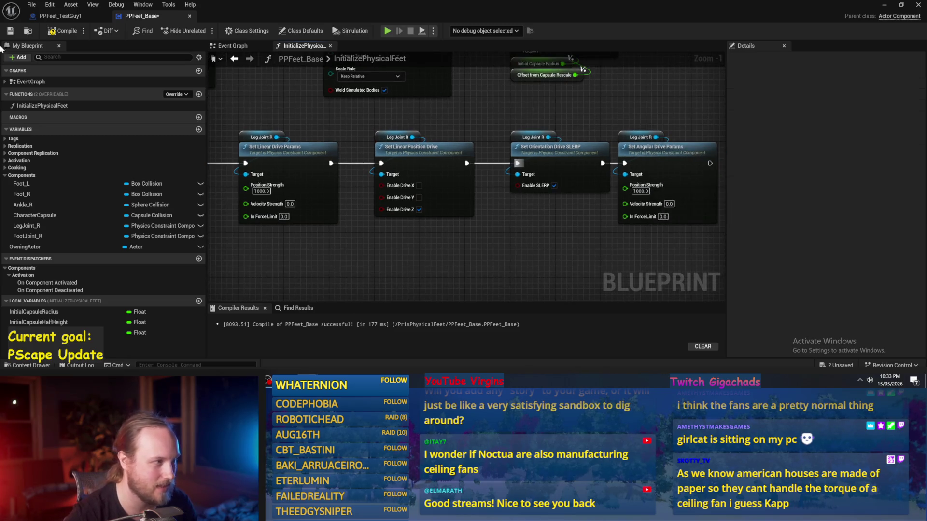
{"action": "left_click", "coordinate": [9, 32]}
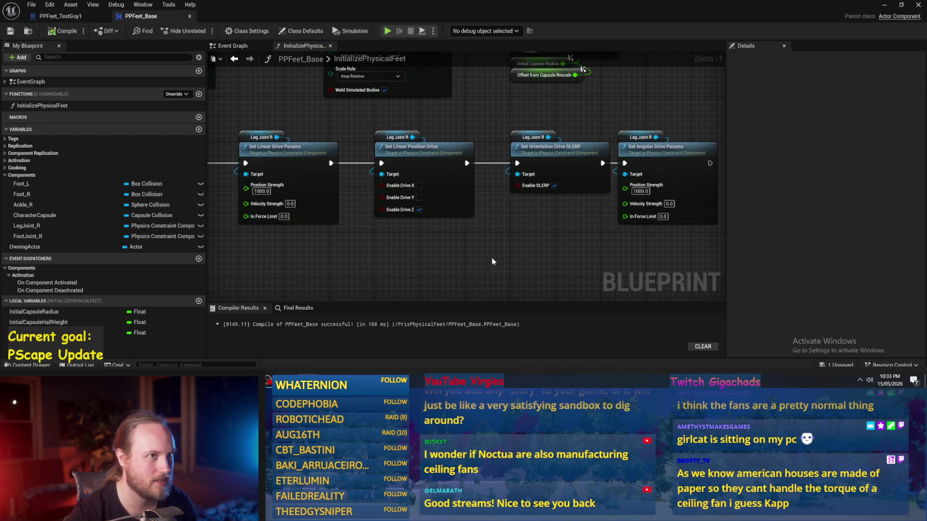
- Reorder the chain so Set Linear Position Drive runs before Set Linear Drive Params
{"action": "left_click_drag", "start_coordinate": [491, 259], "coordinate": [542, 246]}
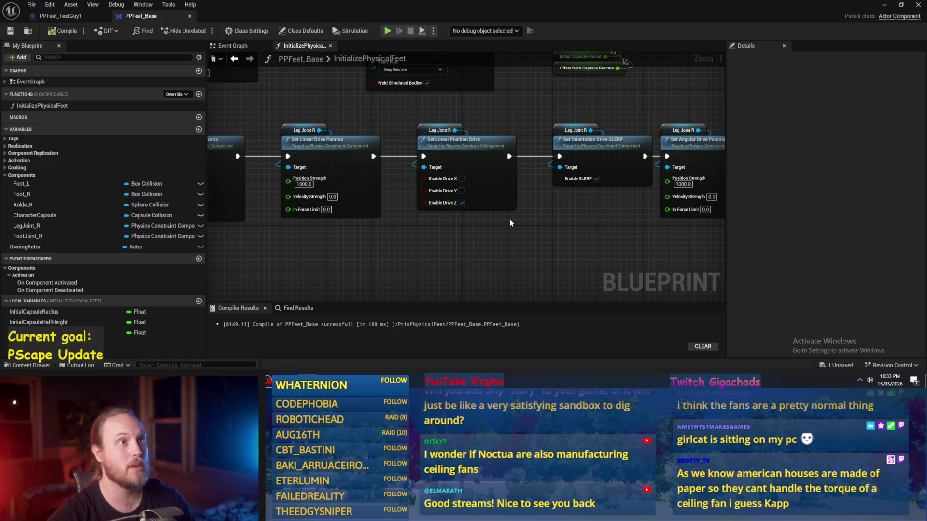
{"action": "left_click_drag", "start_coordinate": [441, 247], "coordinate": [488, 247]}
{"action": "left_click", "coordinate": [480, 147]}
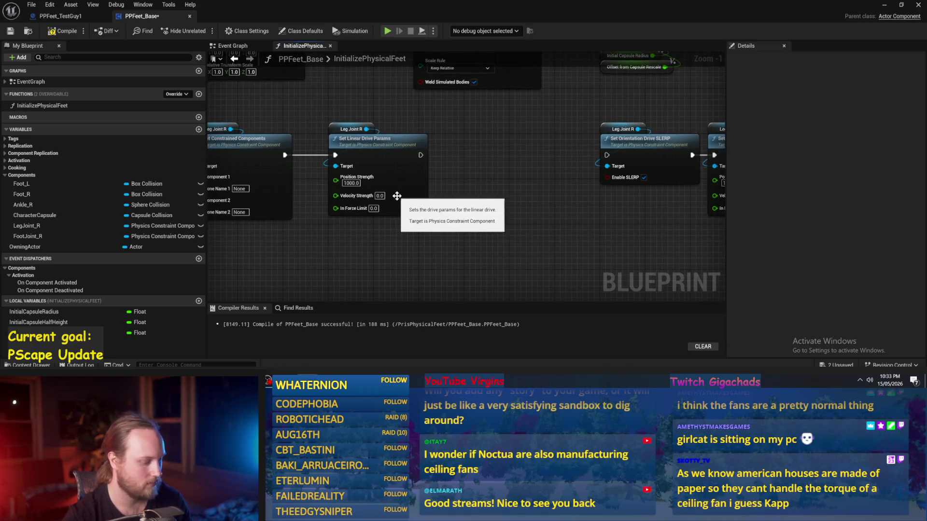
{"action": "left_click_drag", "start_coordinate": [478, 140], "coordinate": [381, 202]}
{"action": "left_click", "coordinate": [362, 143]}
{"action": "left_click_drag", "start_coordinate": [362, 143], "coordinate": [493, 143]}
{"action": "left_click", "coordinate": [421, 143]}
{"action": "mouse_move", "coordinate": [405, 201]}
{"action": "left_mouse_down"}
{"action": "mouse_move", "coordinate": [375, 144]}
{"action": "mouse_move", "coordinate": [360, 138]}
{"action": "left_mouse_up"}
{"action": "mouse_move", "coordinate": [290, 154]}
{"action": "left_mouse_down"}
{"action": "mouse_move", "coordinate": [331, 156]}
{"action": "mouse_move", "coordinate": [358, 143]}
{"action": "left_mouse_up"}
{"action": "left_click", "coordinate": [421, 150]}
{"action": "left_click_drag", "start_coordinate": [421, 155], "coordinate": [463, 158]}
- Line up Set Angular Drive Params with the chain and compile the blueprint
{"action": "left_click_drag", "start_coordinate": [441, 123], "coordinate": [259, 135]}
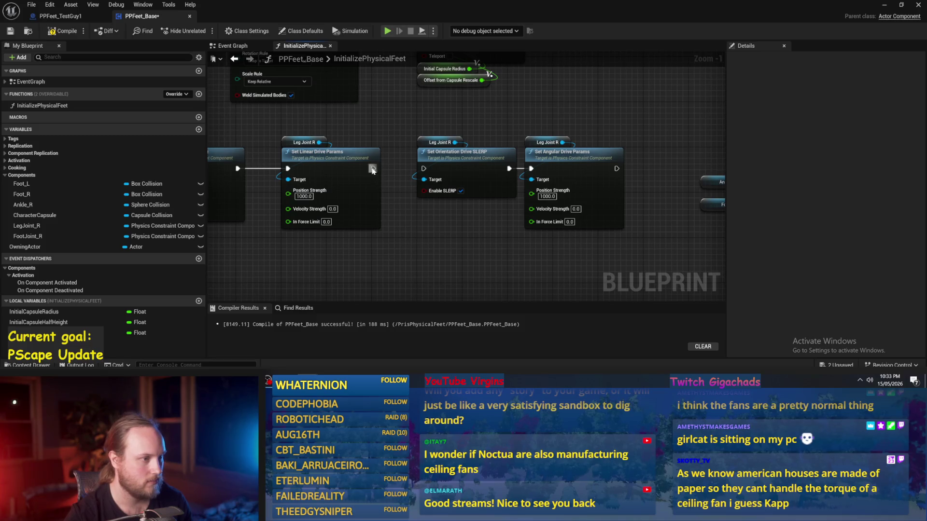
{"action": "left_click_drag", "start_coordinate": [466, 239], "coordinate": [173, 233]}
{"action": "mouse_move", "coordinate": [413, 131]}
{"action": "left_mouse_down"}
{"action": "mouse_move", "coordinate": [553, 169]}
{"action": "mouse_move", "coordinate": [800, 177]}
{"action": "left_mouse_up"}
{"action": "mouse_move", "coordinate": [578, 161]}
{"action": "left_mouse_down"}
{"action": "mouse_move", "coordinate": [463, 140]}
{"action": "mouse_move", "coordinate": [492, 164]}
{"action": "mouse_move", "coordinate": [475, 164]}
{"action": "left_mouse_up"}
{"action": "left_click", "coordinate": [381, 128]}
{"action": "left_click_drag", "start_coordinate": [381, 127], "coordinate": [456, 129]}
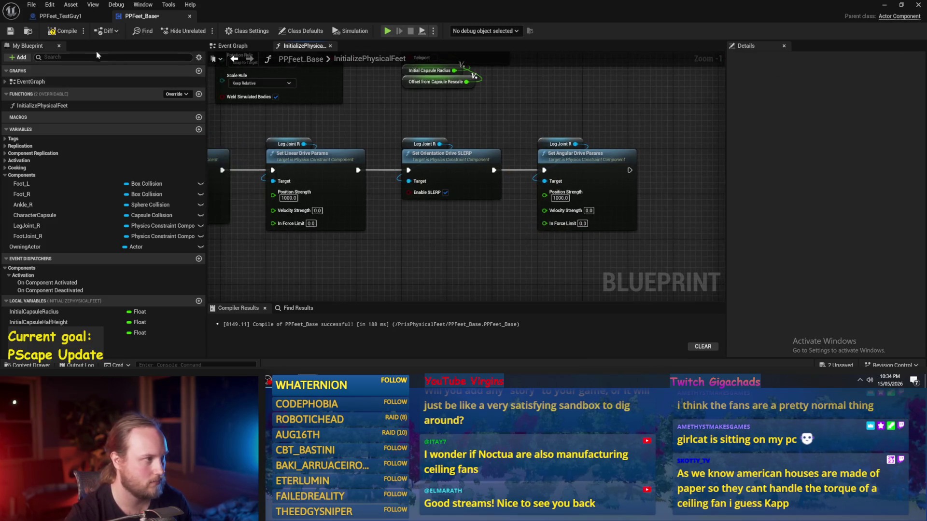
{"action": "left_click", "coordinate": [56, 30]}
- Shift the four drive nodes right to make room at the start of the chain
{"action": "mouse_move", "coordinate": [448, 206]}
{"action": "left_mouse_down"}
{"action": "mouse_move", "coordinate": [385, 237]}
{"action": "mouse_move", "coordinate": [488, 234]}
{"action": "left_mouse_up"}
{"action": "mouse_move", "coordinate": [317, 247]}
{"action": "left_mouse_down"}
{"action": "mouse_move", "coordinate": [451, 130]}
{"action": "mouse_move", "coordinate": [469, 127]}
{"action": "left_mouse_up"}
{"action": "scroll", "coordinate": [469, 128], "scroll_direction": "down", "scroll_amount": 1}
{"action": "mouse_move", "coordinate": [676, 227]}
{"action": "left_mouse_down"}
{"action": "mouse_move", "coordinate": [272, 189]}
{"action": "mouse_move", "coordinate": [336, 171]}
{"action": "mouse_move", "coordinate": [412, 171]}
{"action": "left_mouse_up"}
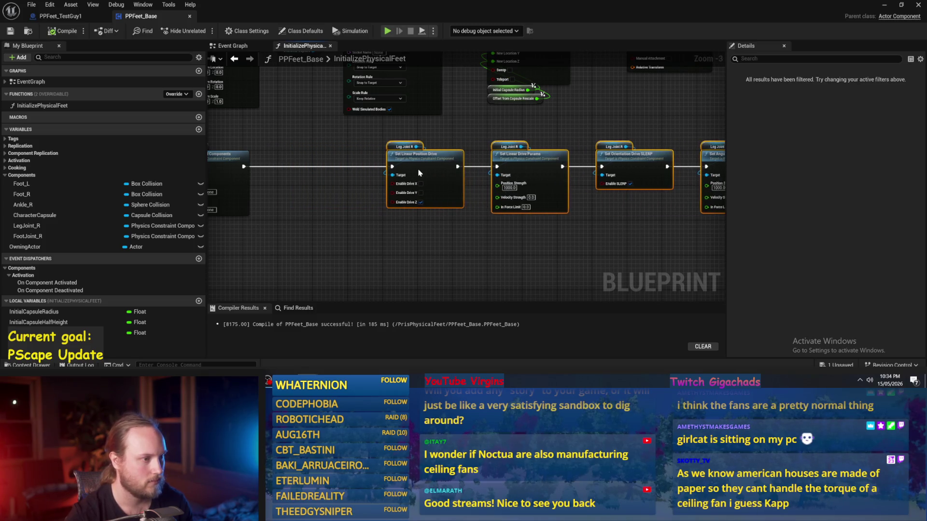
{"action": "left_click", "coordinate": [367, 144]}
{"action": "scroll", "coordinate": [407, 168], "scroll_direction": "up", "scroll_amount": 3}
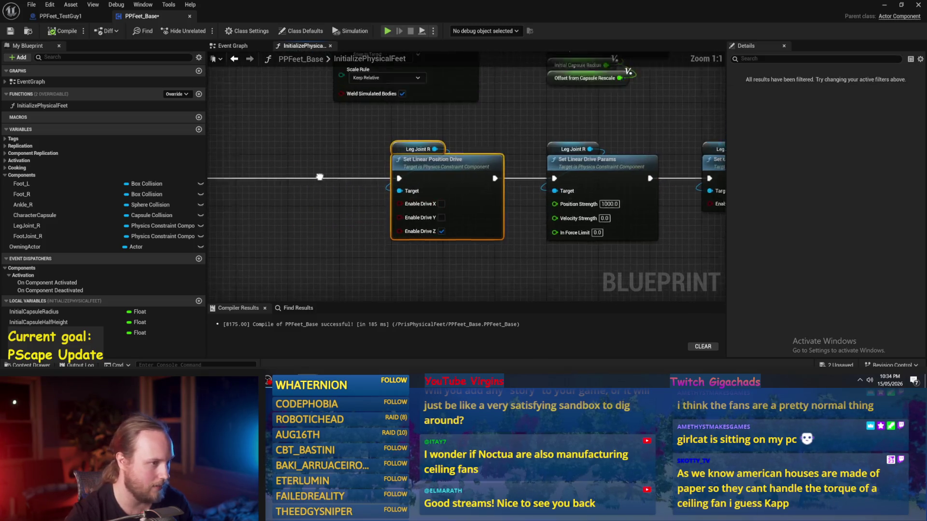
- Try a Set Linear XLimit node from Leg Joint R, then delete it
{"action": "left_click", "coordinate": [414, 168]}
{"action": "left_click_drag", "start_coordinate": [391, 141], "coordinate": [421, 166]}
{"action": "type", "text": "linear"}
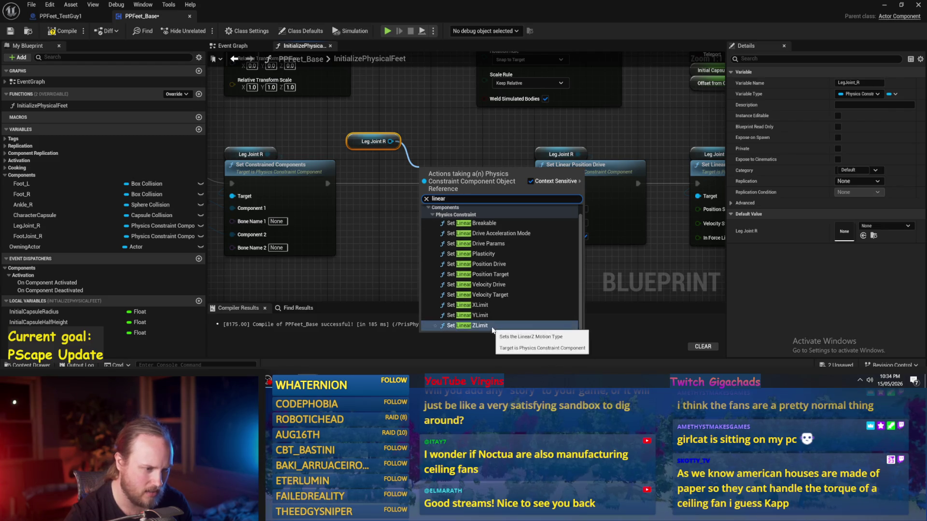
{"action": "left_click", "coordinate": [480, 305]}
{"action": "left_click_drag", "start_coordinate": [461, 185], "coordinate": [425, 186]}
{"action": "left_click", "coordinate": [408, 235]}
{"action": "left_click", "coordinate": [442, 175]}
{"action": "key", "text": "Delete"}
- Add Set Linear ZLimit with Constraint Type Free before the position drive, and save
{"action": "left_click_drag", "start_coordinate": [390, 142], "coordinate": [411, 160]}
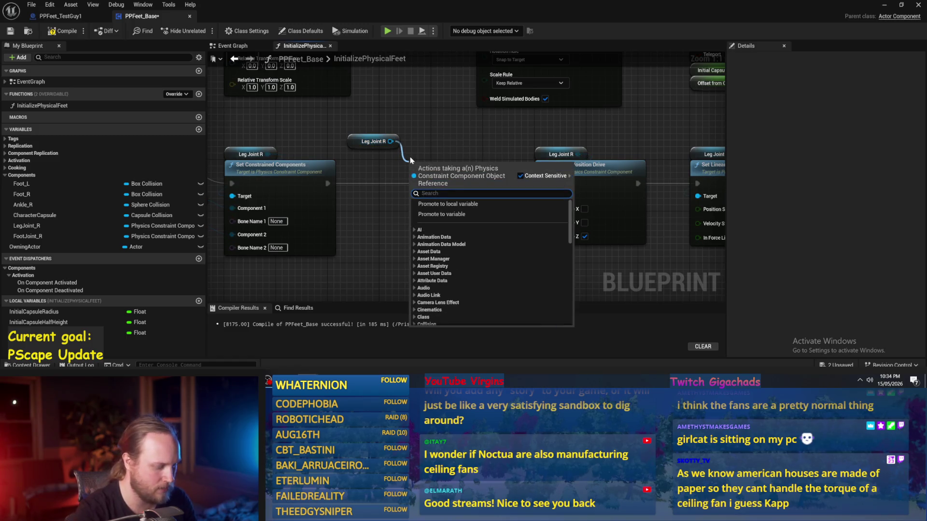
{"action": "type", "text": "linear limi"}
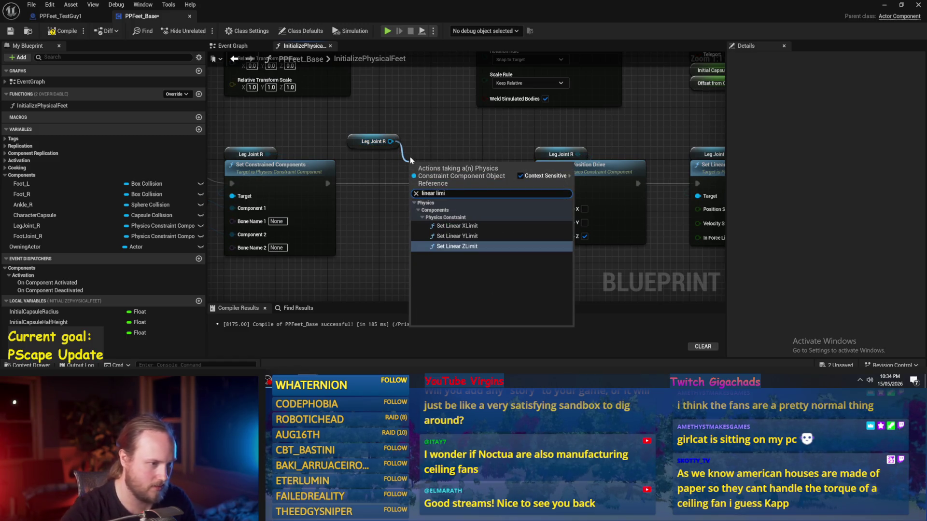
{"action": "key", "text": "Return"}
{"action": "left_click", "coordinate": [444, 257]}
{"action": "left_click_drag", "start_coordinate": [411, 191], "coordinate": [385, 187]}
{"action": "left_click", "coordinate": [365, 186]}
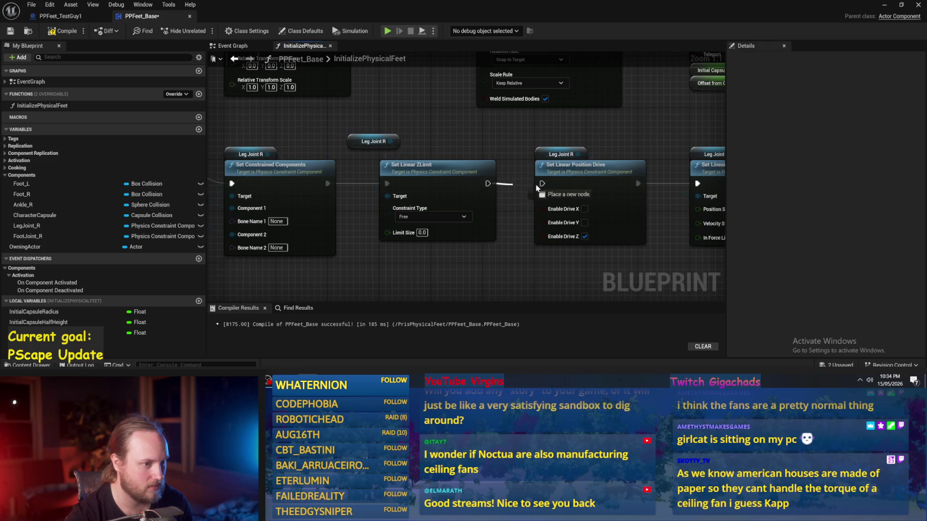
{"action": "left_click_drag", "start_coordinate": [362, 144], "coordinate": [384, 156]}
{"action": "left_click_drag", "start_coordinate": [495, 137], "coordinate": [409, 125]}
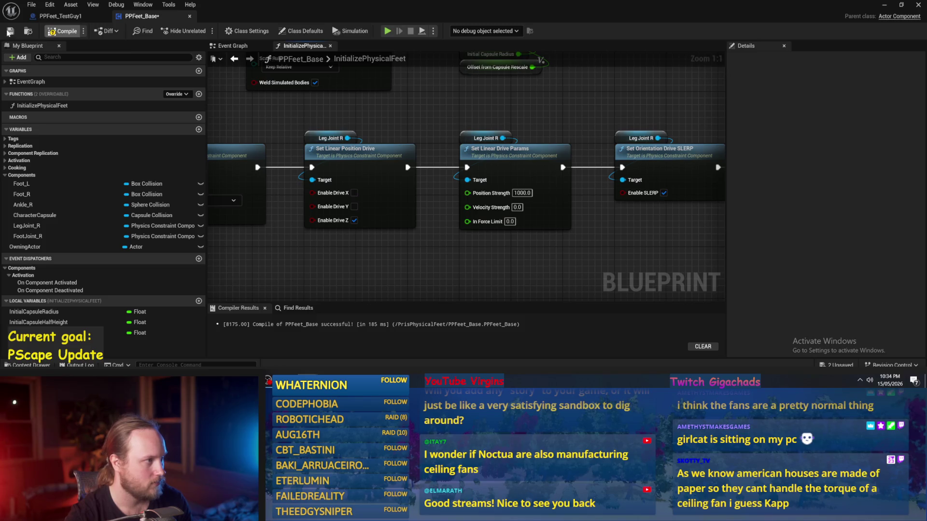
{"action": "left_click", "coordinate": [8, 32]}
{"action": "scroll", "coordinate": [376, 225], "scroll_direction": "down", "scroll_amount": 4}
{"action": "scroll", "coordinate": [492, 244], "scroll_direction": "down", "scroll_amount": 1}
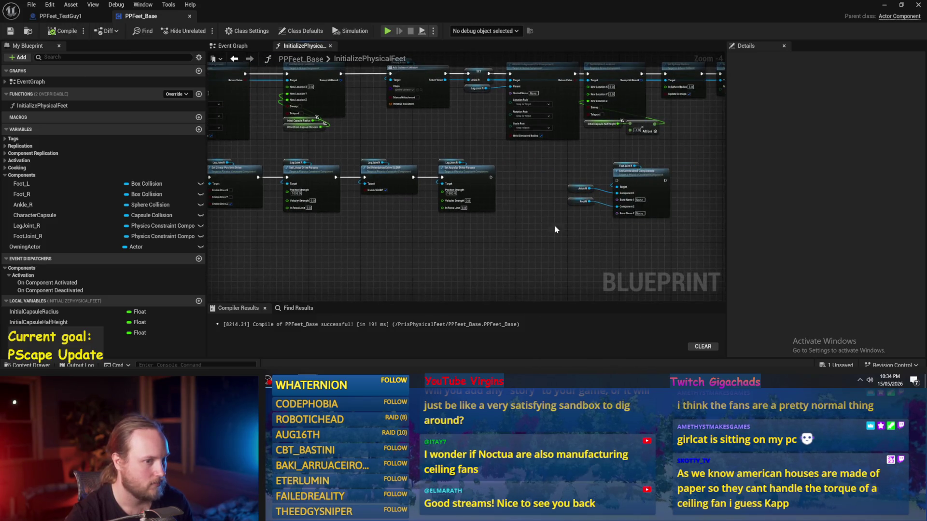
- Shift the bottom row of nodes right to make room at the start of the chain
{"action": "scroll", "coordinate": [404, 221], "scroll_direction": "up", "scroll_amount": 1}
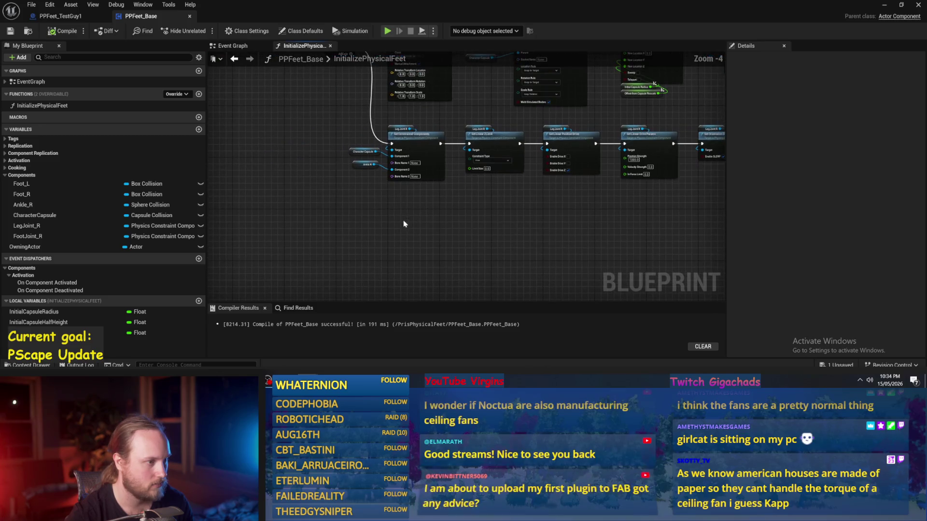
{"action": "scroll", "coordinate": [327, 234], "scroll_direction": "down", "scroll_amount": 1}
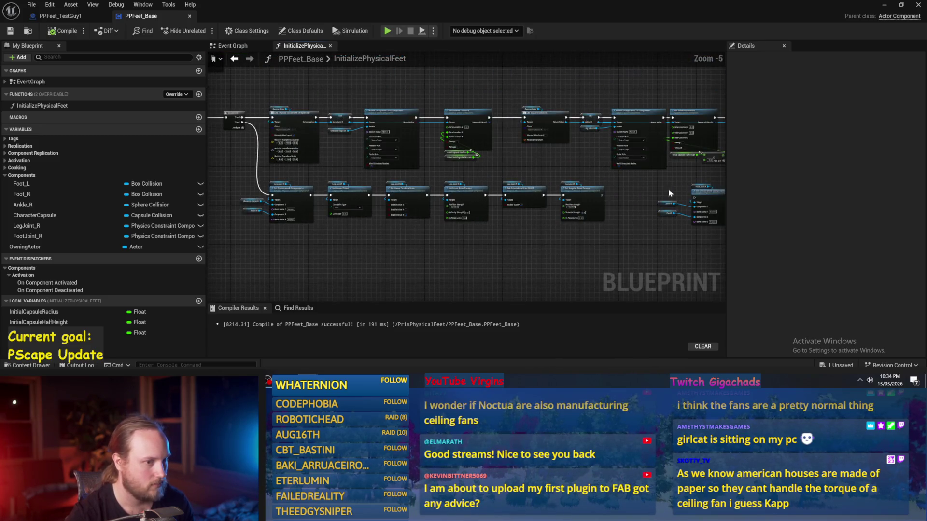
{"action": "left_click_drag", "start_coordinate": [531, 201], "coordinate": [239, 227]}
{"action": "mouse_move", "coordinate": [293, 199]}
{"action": "left_mouse_down"}
{"action": "mouse_move", "coordinate": [394, 199]}
{"action": "mouse_move", "coordinate": [408, 216]}
{"action": "left_mouse_up"}
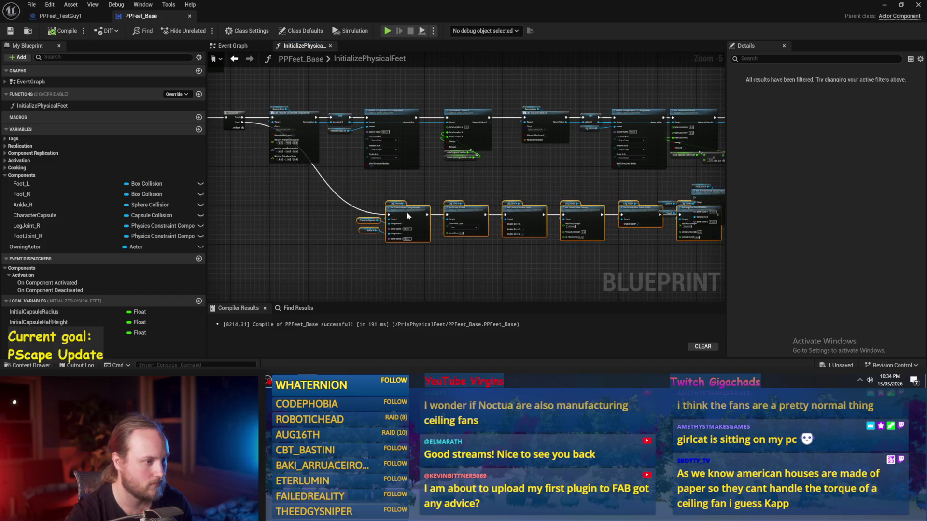
- Add a Sequence node before the chain, wire the upper execution flow into it, and align it
{"action": "left_click", "coordinate": [329, 175]}
{"action": "scroll", "coordinate": [319, 184], "scroll_direction": "up", "scroll_amount": 1}
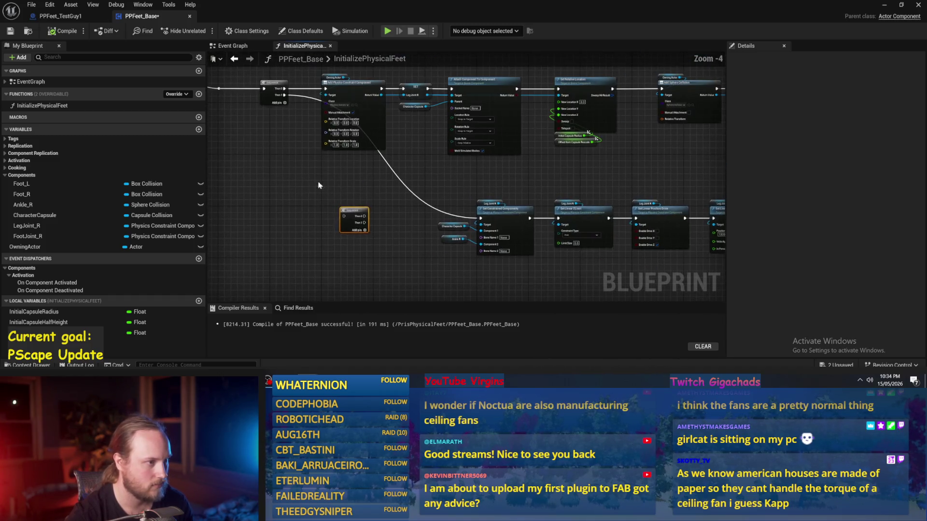
{"action": "left_click_drag", "start_coordinate": [284, 96], "coordinate": [355, 224]}
{"action": "key", "text": "Escape"}
{"action": "mouse_move", "coordinate": [285, 97]}
{"action": "left_mouse_down"}
{"action": "mouse_move", "coordinate": [362, 217]}
{"action": "mouse_move", "coordinate": [352, 216]}
{"action": "mouse_move", "coordinate": [358, 197]}
{"action": "mouse_move", "coordinate": [369, 220]}
{"action": "mouse_move", "coordinate": [536, 220]}
{"action": "left_mouse_up"}
{"action": "scroll", "coordinate": [352, 215], "scroll_direction": "up", "scroll_amount": 3}
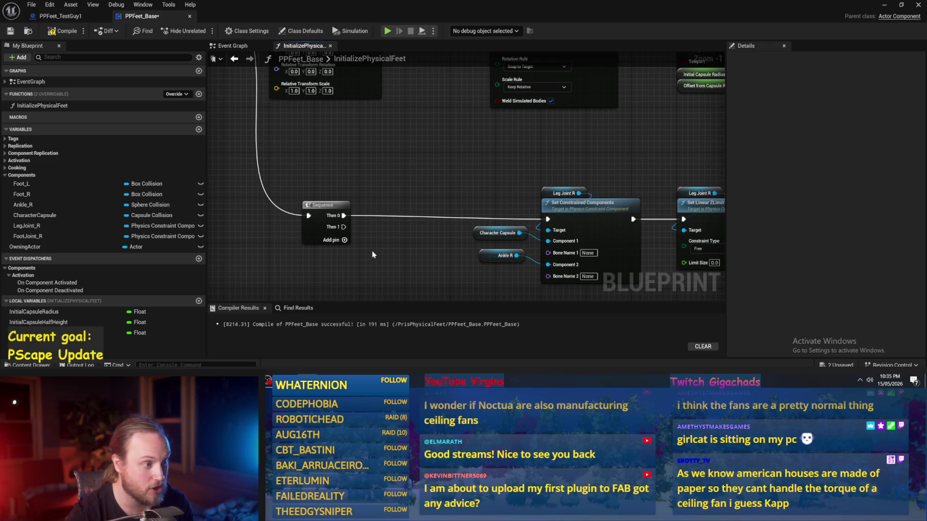
{"action": "left_click_drag", "start_coordinate": [318, 214], "coordinate": [329, 216]}
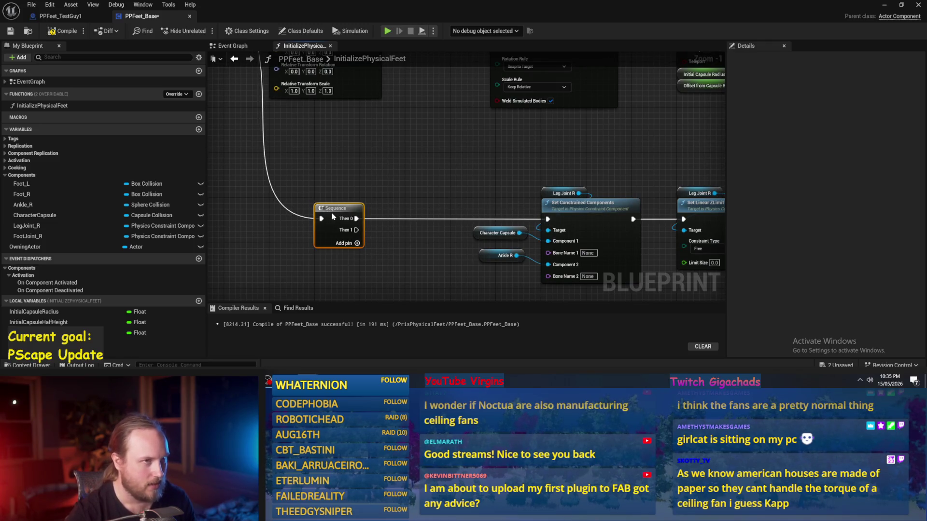
- Move the Foot Joint R constraint node up with the Ankle R, Leg Joint R and Foot R getters beside it
{"action": "scroll", "coordinate": [401, 184], "scroll_direction": "down", "scroll_amount": 2}
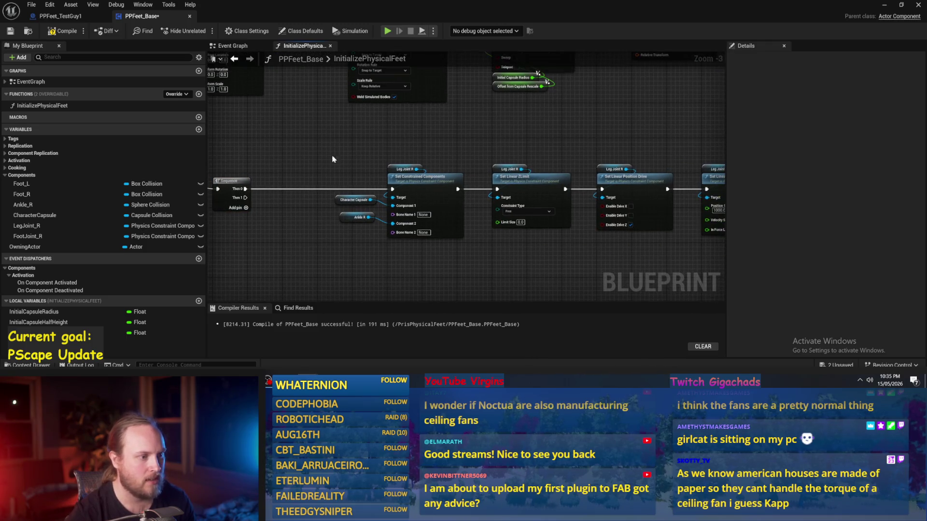
{"action": "mouse_move", "coordinate": [592, 132]}
{"action": "left_mouse_down"}
{"action": "mouse_move", "coordinate": [510, 157]}
{"action": "mouse_move", "coordinate": [631, 192]}
{"action": "mouse_move", "coordinate": [514, 137]}
{"action": "mouse_move", "coordinate": [584, 139]}
{"action": "left_mouse_up"}
{"action": "left_click", "coordinate": [489, 153]}
{"action": "left_click_drag", "start_coordinate": [461, 170], "coordinate": [540, 122]}
{"action": "left_click_drag", "start_coordinate": [490, 172], "coordinate": [531, 152]}
{"action": "left_click", "coordinate": [480, 146]}
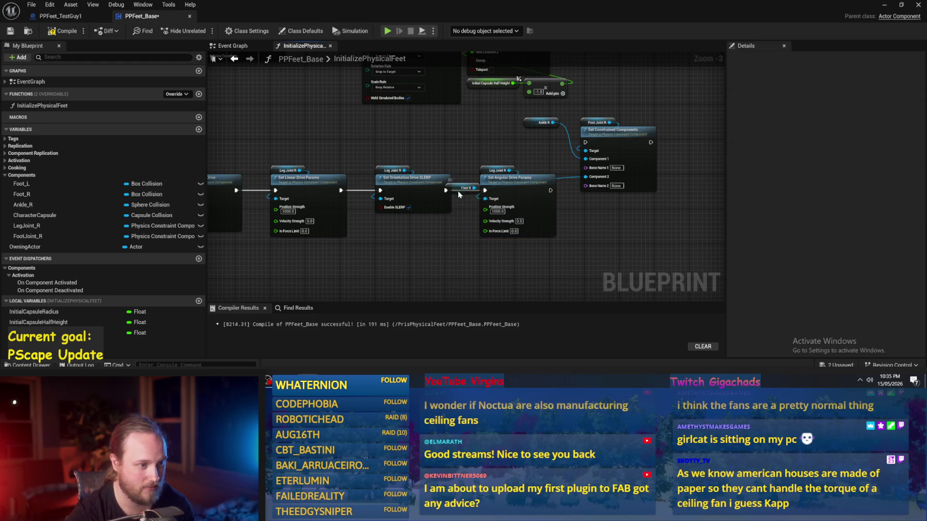
{"action": "left_click_drag", "start_coordinate": [461, 189], "coordinate": [548, 158]}
{"action": "left_click", "coordinate": [475, 108]}
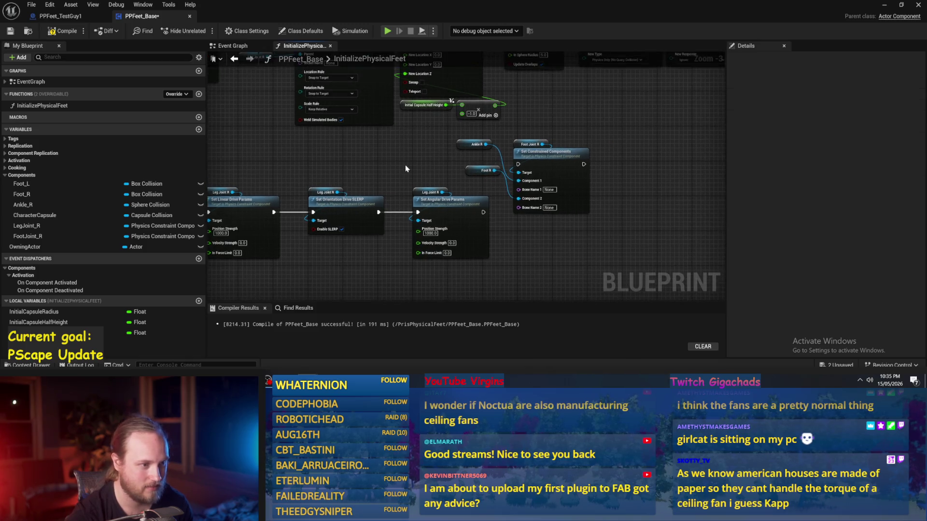
- Shift the Foot Joint R group up-right and line up the Ankle R and Foot R getters
{"action": "scroll", "coordinate": [404, 164], "scroll_direction": "up", "scroll_amount": 1}
{"action": "scroll", "coordinate": [423, 144], "scroll_direction": "down", "scroll_amount": 2}
{"action": "left_click_drag", "start_coordinate": [586, 139], "coordinate": [497, 193]}
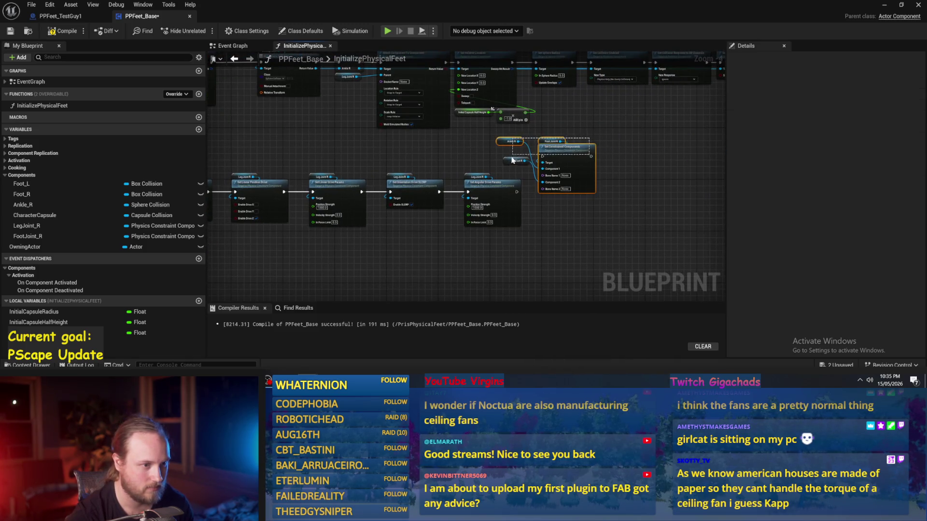
{"action": "left_click_drag", "start_coordinate": [427, 195], "coordinate": [543, 170]}
{"action": "scroll", "coordinate": [450, 185], "scroll_direction": "up", "scroll_amount": 3}
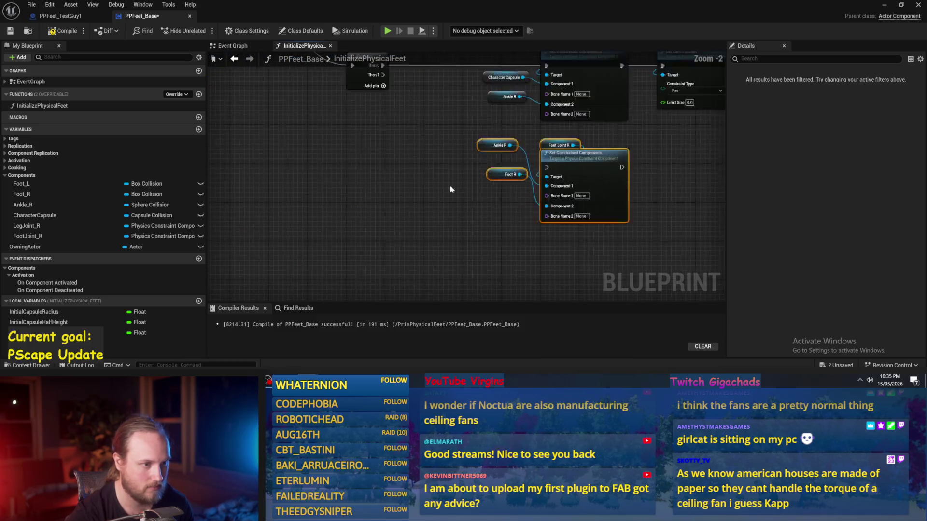
{"action": "left_click_drag", "start_coordinate": [410, 164], "coordinate": [409, 223]}
{"action": "left_click", "coordinate": [402, 223], "text": "ctrl"}
{"action": "left_click", "coordinate": [348, 196]}
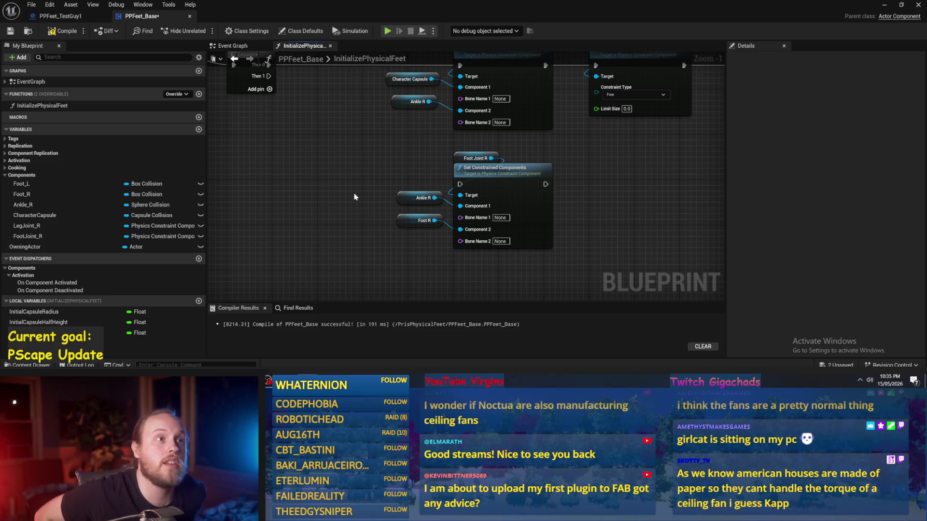
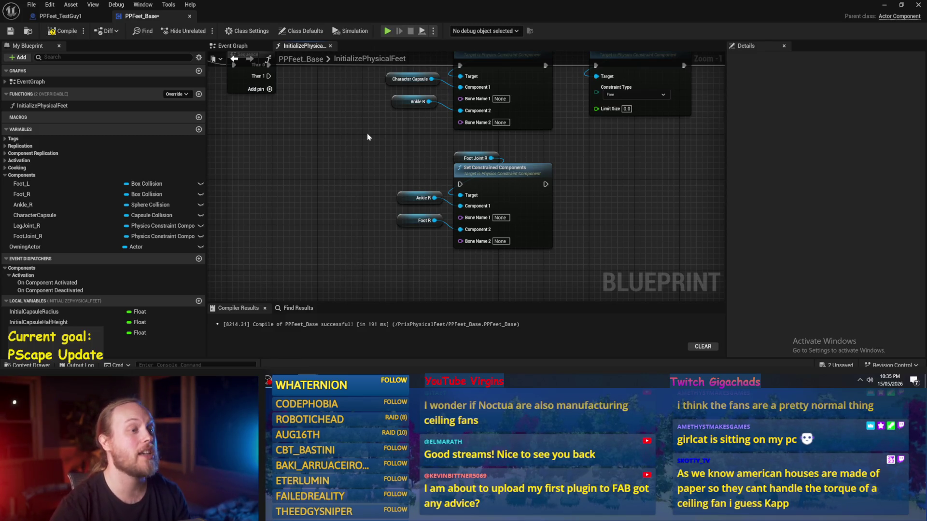
- Wire Sequence Then 1 into the Foot Joint R Set Constrained Components node, tidied with a reroute point
{"action": "left_click_drag", "start_coordinate": [341, 181], "coordinate": [343, 221]}
{"action": "left_click_drag", "start_coordinate": [272, 115], "coordinate": [462, 223]}
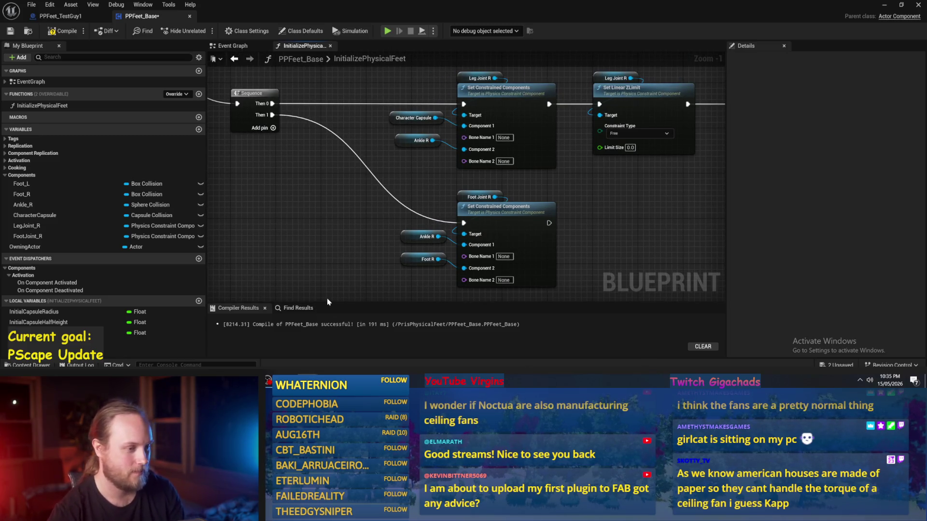
{"action": "mouse_move", "coordinate": [347, 220]}
{"action": "left_mouse_down"}
{"action": "mouse_move", "coordinate": [355, 207]}
{"action": "mouse_move", "coordinate": [422, 225]}
{"action": "left_mouse_up"}
{"action": "left_click", "coordinate": [419, 212]}
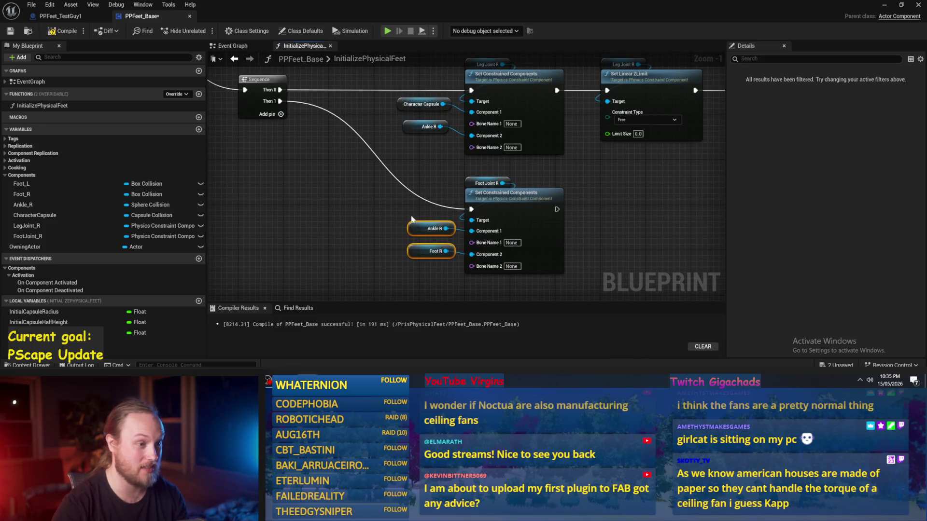
{"action": "double_click", "coordinate": [419, 198]}
{"action": "mouse_move", "coordinate": [421, 196]}
{"action": "left_mouse_down"}
{"action": "mouse_move", "coordinate": [353, 211]}
{"action": "mouse_move", "coordinate": [316, 182]}
{"action": "left_mouse_up"}
- Move the foot constraint node group down and compile the blueprint
{"action": "left_click_drag", "start_coordinate": [531, 169], "coordinate": [288, 224]}
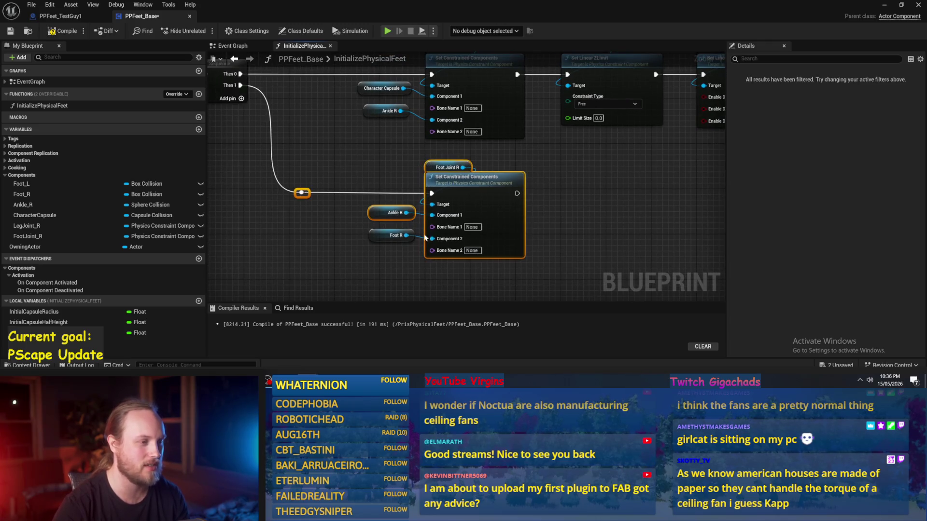
{"action": "left_click_drag", "start_coordinate": [574, 167], "coordinate": [290, 246]}
{"action": "left_click_drag", "start_coordinate": [476, 177], "coordinate": [475, 193]}
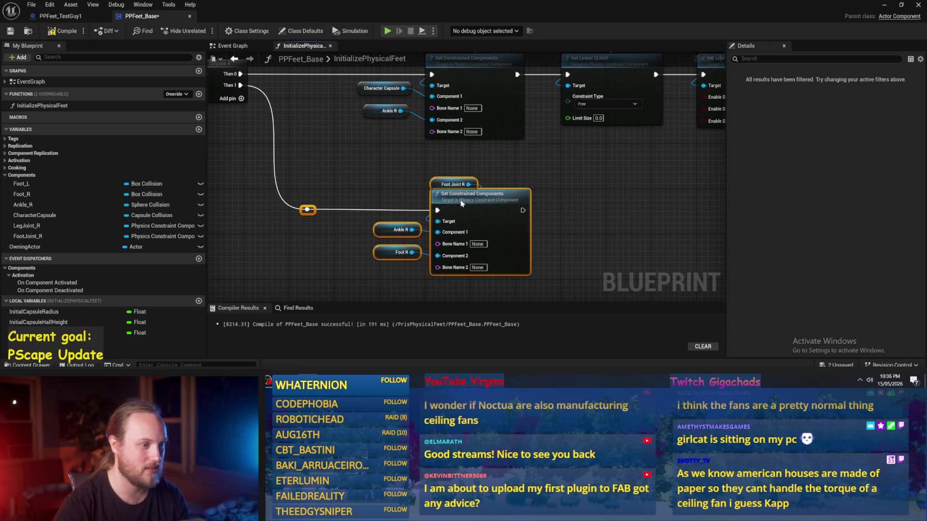
{"action": "left_click", "coordinate": [571, 199]}
{"action": "mouse_move", "coordinate": [570, 198]}
{"action": "left_mouse_down"}
{"action": "mouse_move", "coordinate": [551, 231]}
{"action": "mouse_move", "coordinate": [564, 179]}
{"action": "left_mouse_up"}
{"action": "left_click", "coordinate": [66, 31]}
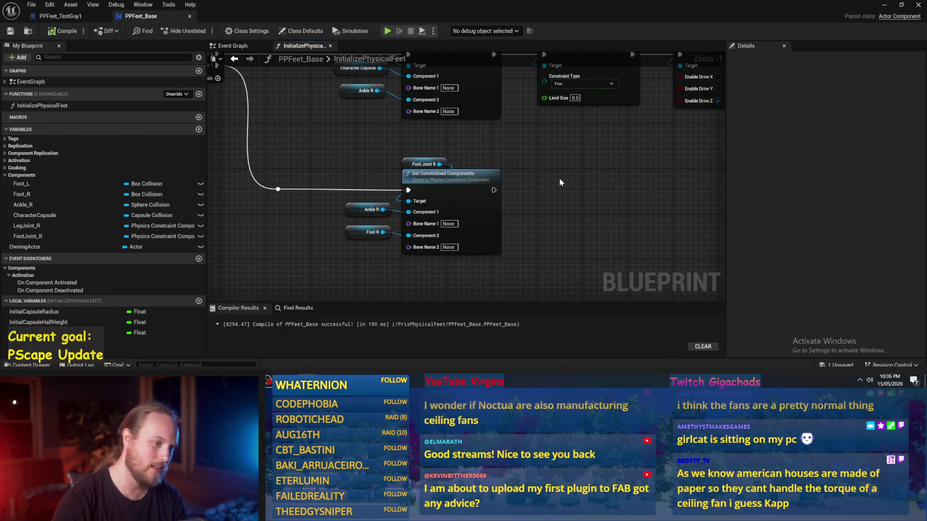
- Move the lower row of constraint drive nodes beside the foot constraint
{"action": "left_click_drag", "start_coordinate": [348, 248], "coordinate": [351, 261]}
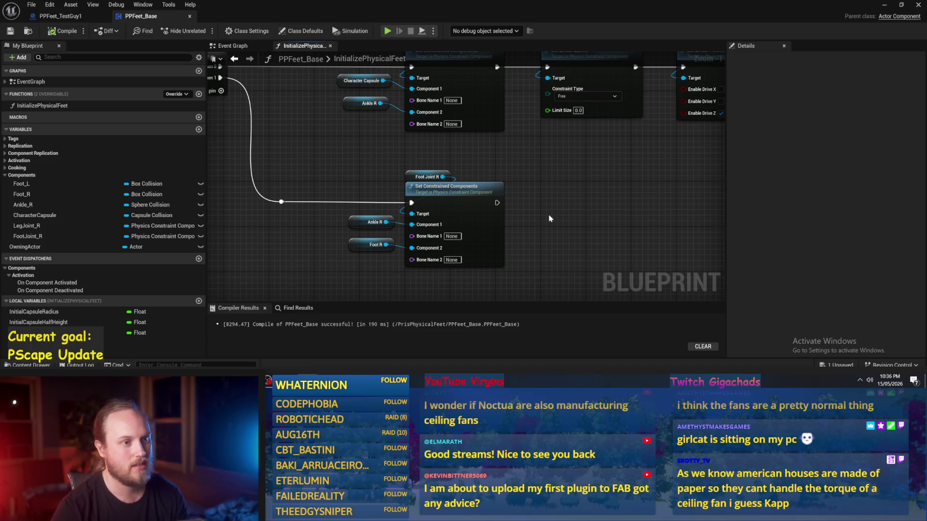
{"action": "scroll", "coordinate": [549, 219], "scroll_direction": "down", "scroll_amount": 3}
{"action": "left_click_drag", "start_coordinate": [548, 200], "coordinate": [348, 231]}
{"action": "mouse_move", "coordinate": [527, 142]}
{"action": "left_mouse_down"}
{"action": "mouse_move", "coordinate": [222, 203]}
{"action": "mouse_move", "coordinate": [497, 199]}
{"action": "left_mouse_up"}
{"action": "mouse_move", "coordinate": [636, 144]}
{"action": "left_mouse_down"}
{"action": "mouse_move", "coordinate": [599, 161]}
{"action": "mouse_move", "coordinate": [571, 149]}
{"action": "mouse_move", "coordinate": [599, 166]}
{"action": "mouse_move", "coordinate": [589, 165]}
{"action": "left_mouse_up"}
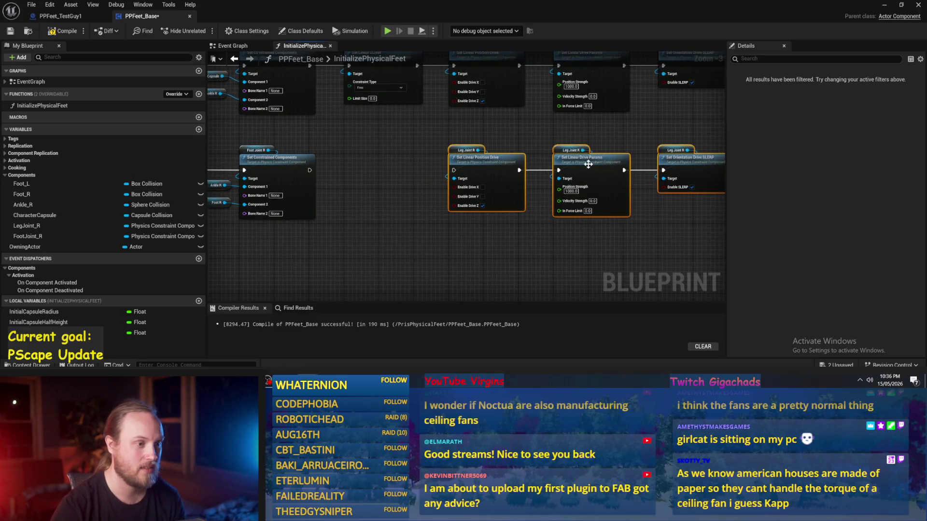
{"action": "left_click", "coordinate": [360, 187]}
- Link the foot constraint to Set Orientation Drive SLERP and delete the linear drive nodes
{"action": "left_click_drag", "start_coordinate": [309, 171], "coordinate": [663, 172]}
{"action": "left_click_drag", "start_coordinate": [635, 135], "coordinate": [424, 219]}
{"action": "key", "text": "Delete"}
{"action": "left_click_drag", "start_coordinate": [397, 170], "coordinate": [613, 239]}
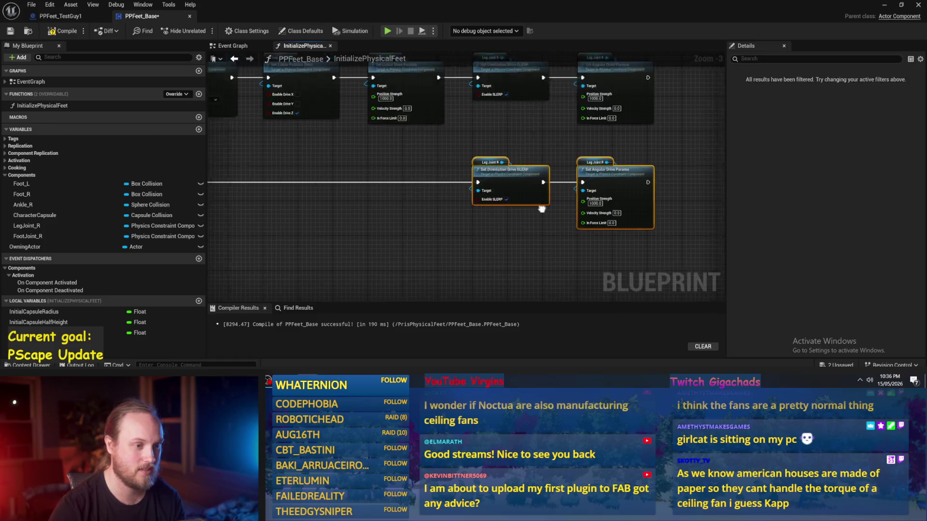
{"action": "mouse_move", "coordinate": [587, 166]}
{"action": "left_mouse_down"}
{"action": "mouse_move", "coordinate": [345, 170]}
{"action": "mouse_move", "coordinate": [306, 161]}
{"action": "left_mouse_up"}
- Line up the SLERP and angular drive nodes, then compile and save the blueprint
{"action": "scroll", "coordinate": [463, 174], "scroll_direction": "up", "scroll_amount": 2}
{"action": "left_click_drag", "start_coordinate": [463, 174], "coordinate": [469, 174]}
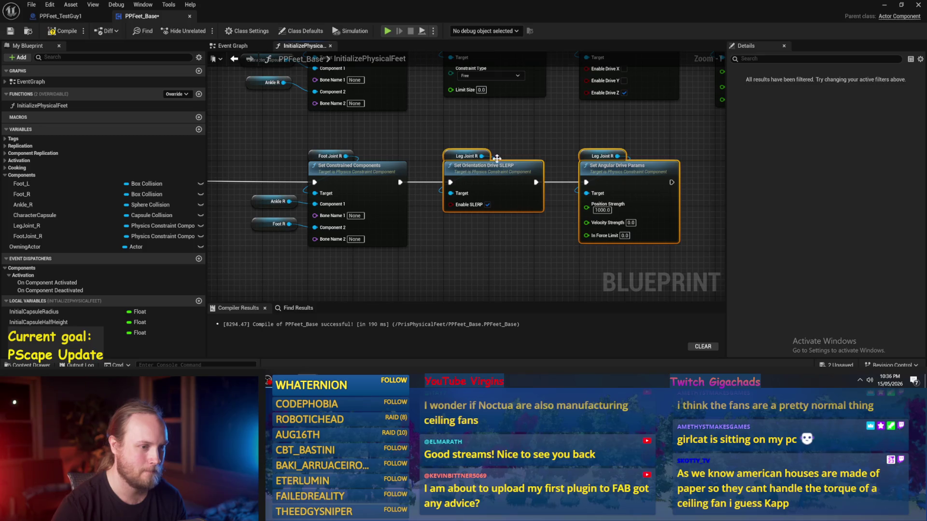
{"action": "left_click", "coordinate": [547, 154]}
{"action": "left_click_drag", "start_coordinate": [558, 239], "coordinate": [507, 239]}
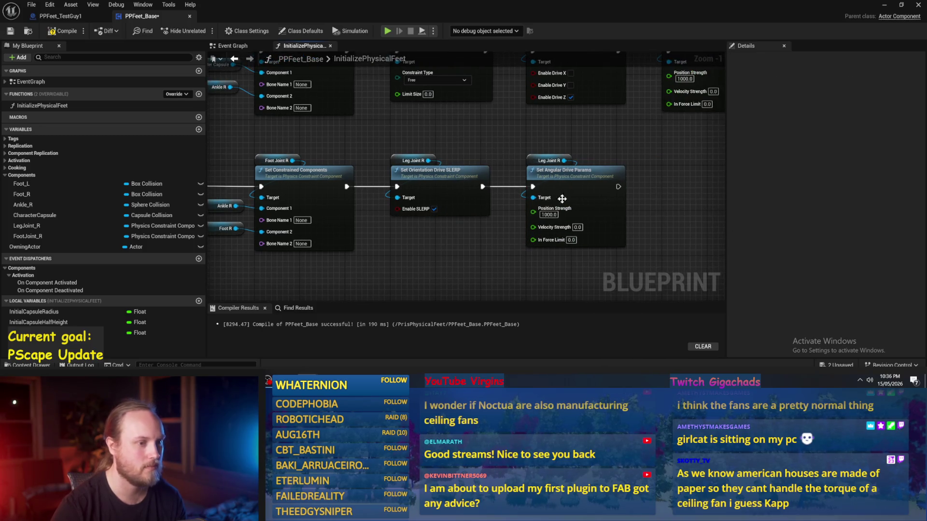
{"action": "left_click_drag", "start_coordinate": [429, 248], "coordinate": [516, 229]}
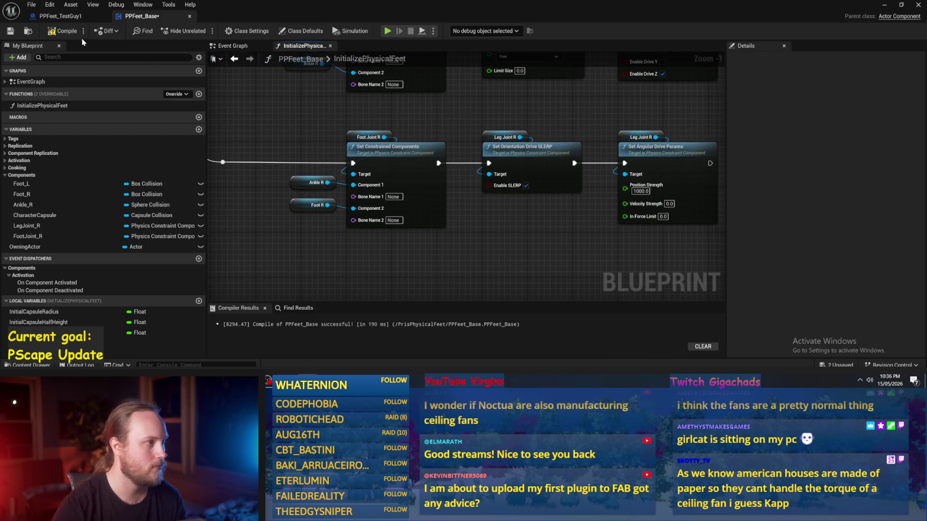
{"action": "left_click", "coordinate": [11, 31]}
{"action": "left_click_drag", "start_coordinate": [554, 126], "coordinate": [445, 151]}
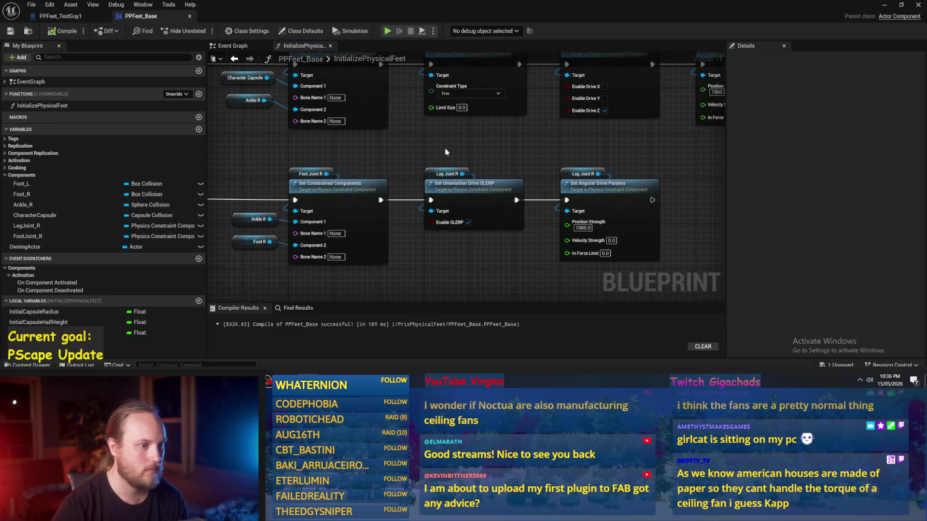
{"action": "left_click", "coordinate": [885, 4]}
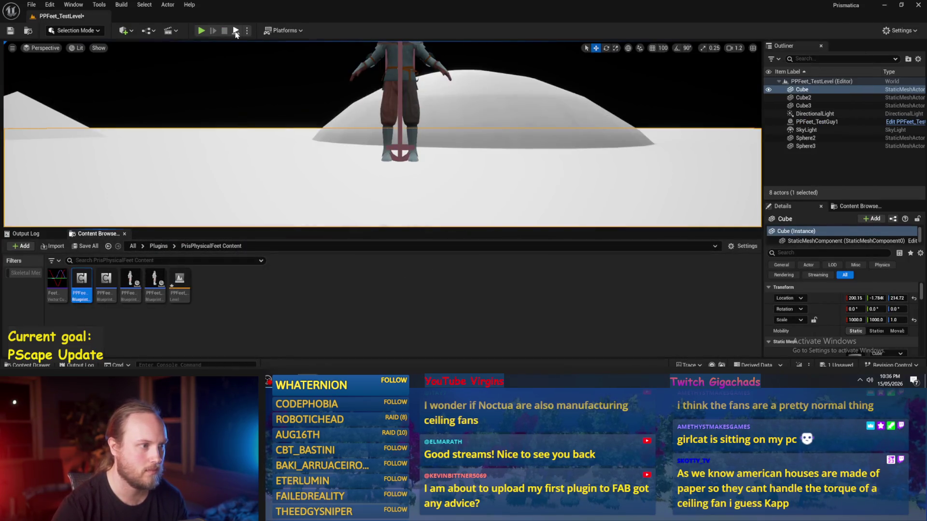
- Simulate the level to test the ragdoll, then return to the PPFeet_Base graph
{"action": "left_click", "coordinate": [236, 31]}
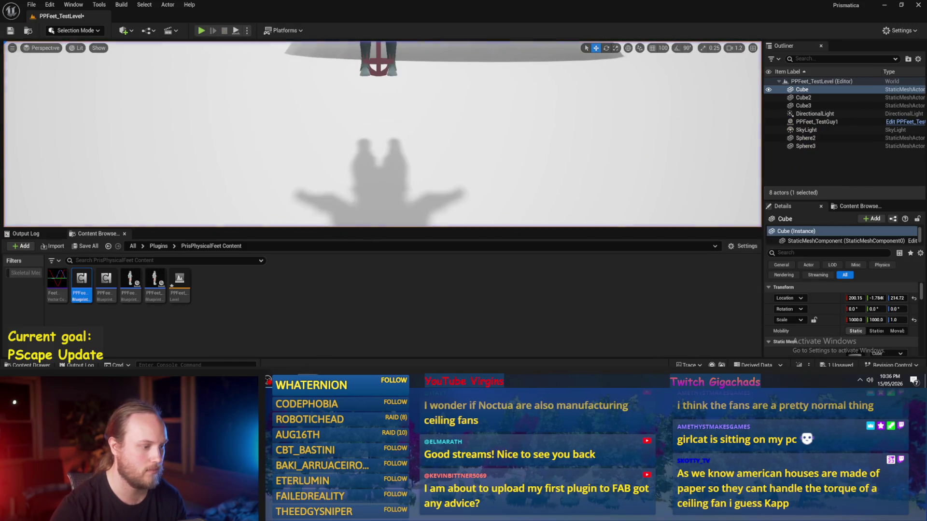
{"action": "key", "text": "alt+Tab"}
{"action": "mouse_move", "coordinate": [615, 233]}
{"action": "left_mouse_down"}
{"action": "mouse_move", "coordinate": [569, 290]}
{"action": "mouse_move", "coordinate": [531, 251]}
{"action": "mouse_move", "coordinate": [600, 211]}
{"action": "mouse_move", "coordinate": [459, 195]}
{"action": "left_mouse_up"}
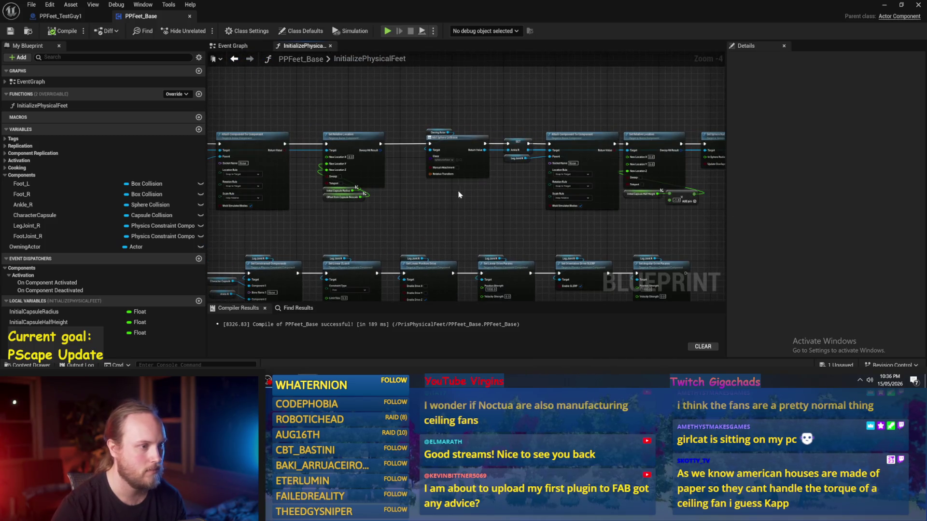
{"action": "mouse_move", "coordinate": [499, 218]}
{"action": "left_mouse_down"}
{"action": "mouse_move", "coordinate": [679, 232]}
{"action": "mouse_move", "coordinate": [634, 226]}
{"action": "left_mouse_up"}
{"action": "scroll", "coordinate": [678, 232], "scroll_direction": "up", "scroll_amount": 1}
- Set the foot Set Collision Response to All Channels to Block, recompile, and view the standing character
{"action": "mouse_move", "coordinate": [715, 222]}
{"action": "left_mouse_down"}
{"action": "mouse_move", "coordinate": [483, 212]}
{"action": "mouse_move", "coordinate": [601, 205]}
{"action": "mouse_move", "coordinate": [420, 198]}
{"action": "left_mouse_up"}
{"action": "left_click_drag", "start_coordinate": [748, 227], "coordinate": [349, 218]}
{"action": "left_click_drag", "start_coordinate": [491, 219], "coordinate": [478, 219]}
{"action": "left_click_drag", "start_coordinate": [671, 222], "coordinate": [350, 214]}
{"action": "mouse_move", "coordinate": [553, 247]}
{"action": "left_mouse_down"}
{"action": "mouse_move", "coordinate": [463, 266]}
{"action": "mouse_move", "coordinate": [382, 250]}
{"action": "left_mouse_up"}
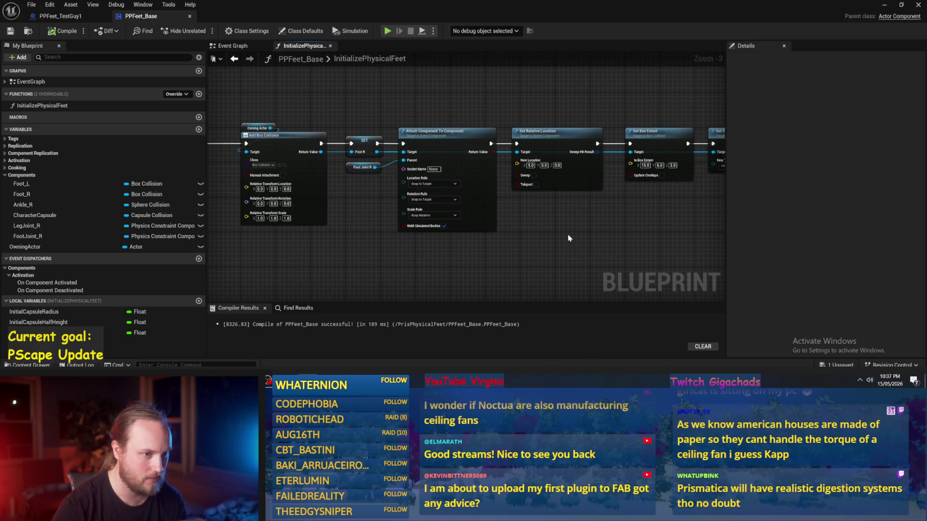
{"action": "scroll", "coordinate": [460, 207], "scroll_direction": "up", "scroll_amount": 1}
{"action": "left_click_drag", "start_coordinate": [554, 220], "coordinate": [445, 231]}
{"action": "left_click_drag", "start_coordinate": [586, 217], "coordinate": [460, 224]}
{"action": "left_click", "coordinate": [522, 189]}
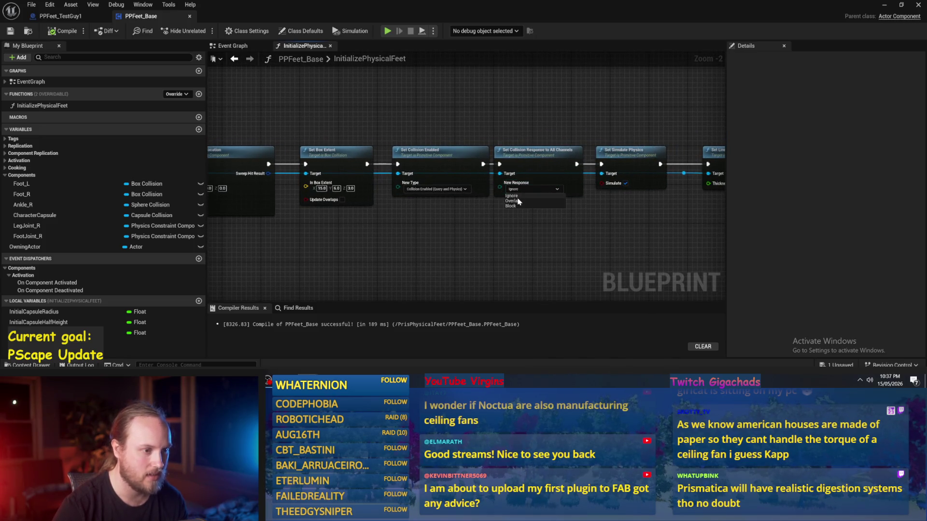
{"action": "left_click", "coordinate": [57, 31]}
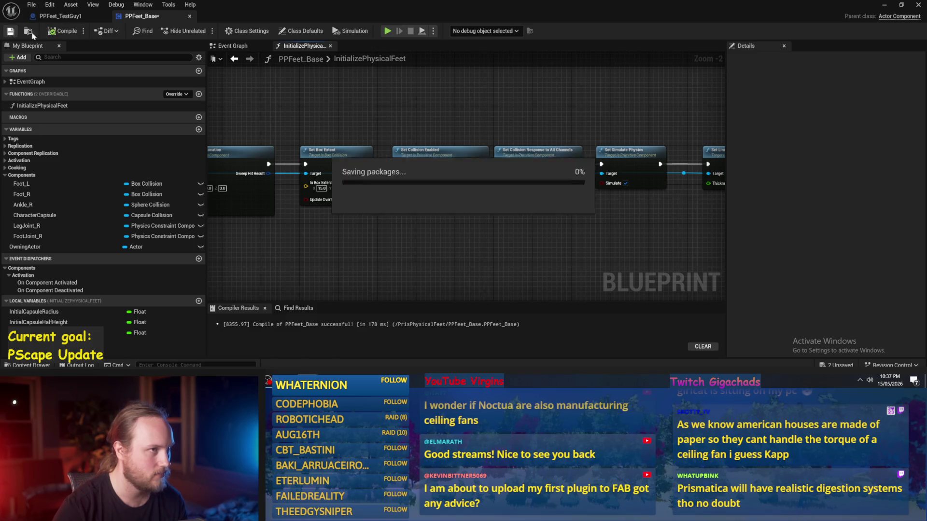
{"action": "left_click", "coordinate": [888, 6]}
{"action": "left_click_drag", "start_coordinate": [489, 141], "coordinate": [486, 138]}
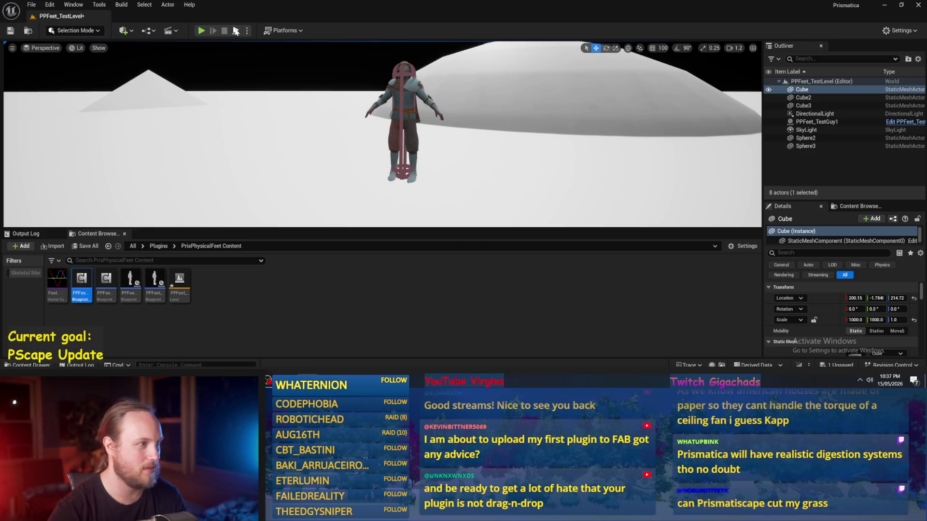
- Play-test the level, then return to the PPFeet_Base joint drive nodes
{"action": "left_click", "coordinate": [201, 31]}
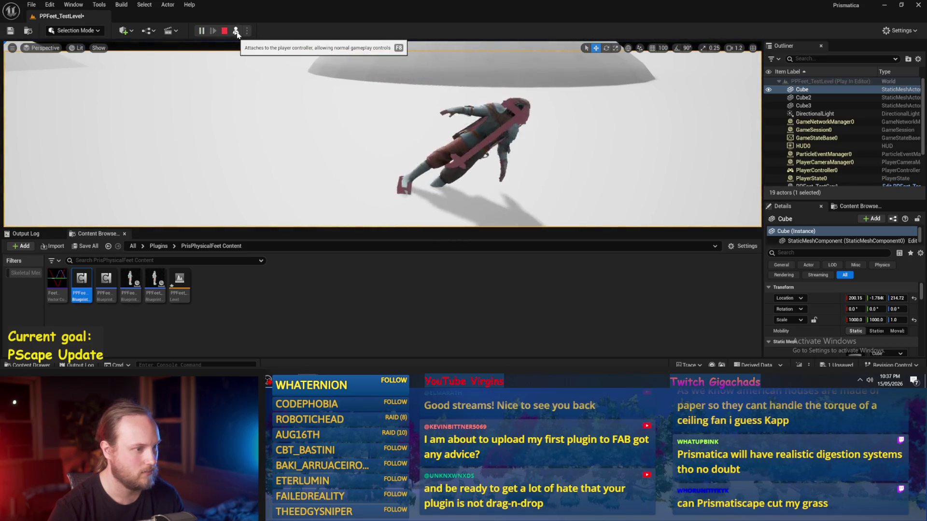
{"action": "left_click", "coordinate": [385, 308]}
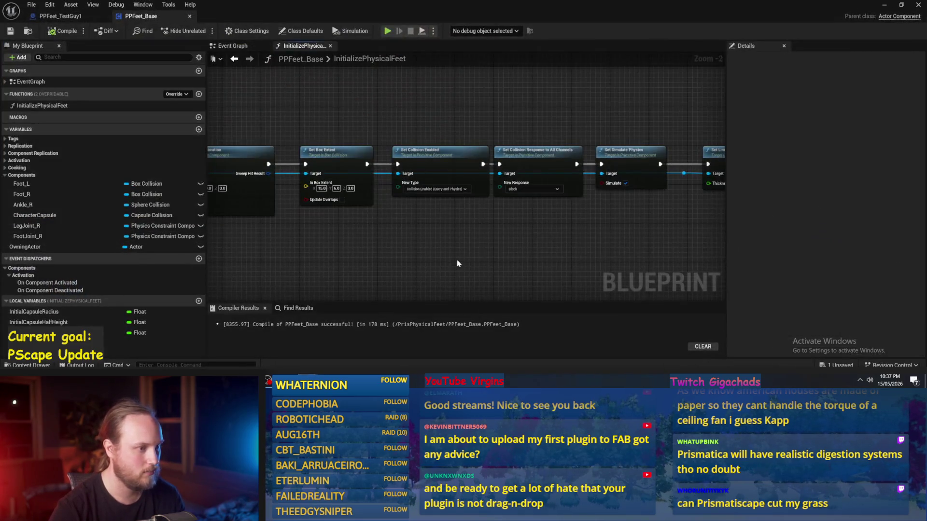
{"action": "scroll", "coordinate": [482, 246], "scroll_direction": "down", "scroll_amount": 4}
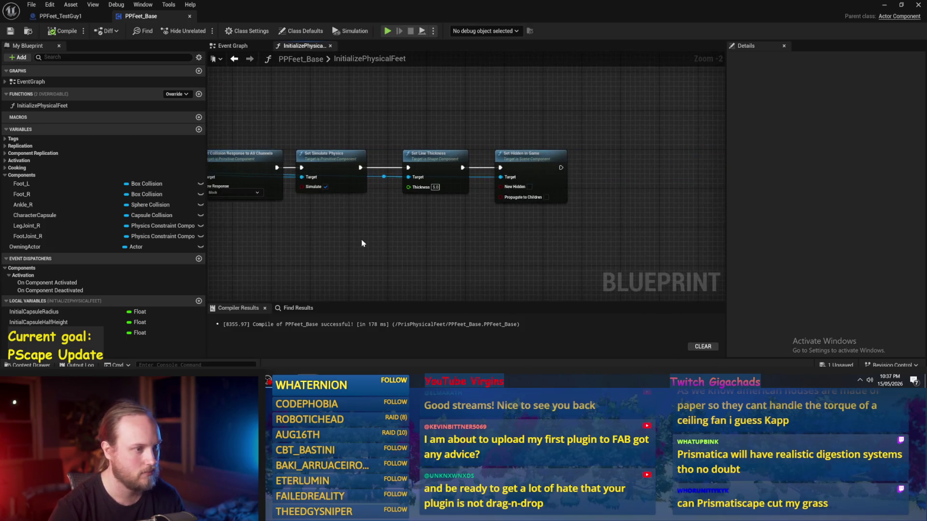
{"action": "scroll", "coordinate": [435, 203], "scroll_direction": "up", "scroll_amount": 5}
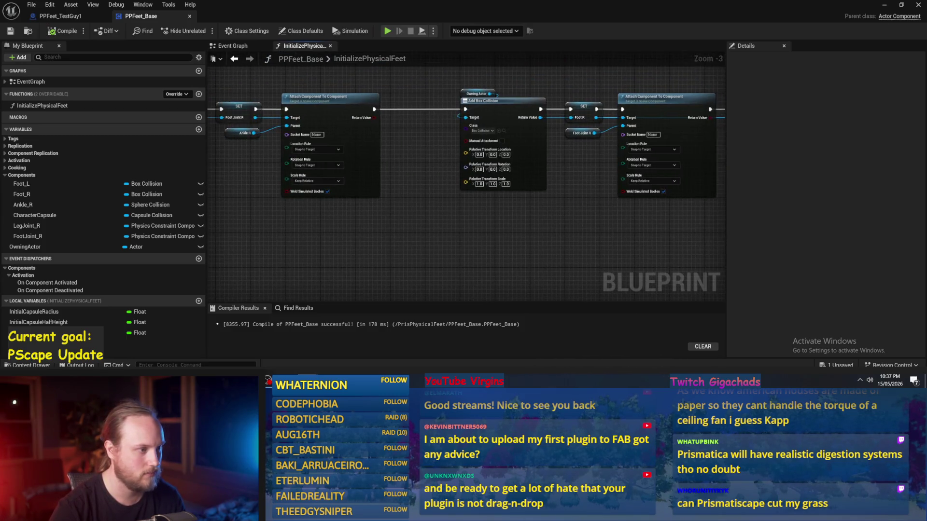
{"action": "scroll", "coordinate": [424, 234], "scroll_direction": "down", "scroll_amount": 3}
{"action": "scroll", "coordinate": [486, 186], "scroll_direction": "up", "scroll_amount": 4}
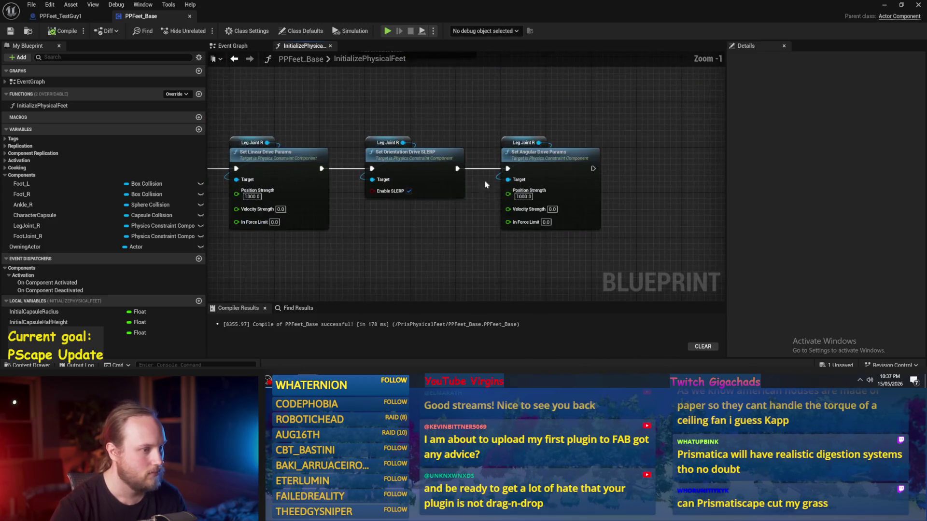
{"action": "left_click_drag", "start_coordinate": [605, 231], "coordinate": [473, 209]}
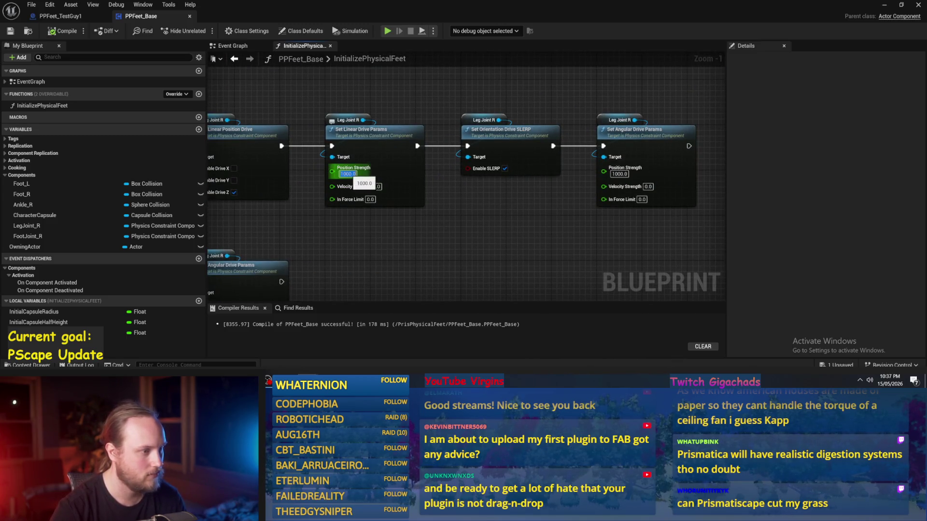
- Set the linear and angular drive Position Strength to 10000, then compile and save
{"action": "type", "text": "1"}
{"action": "key", "text": "Return"}
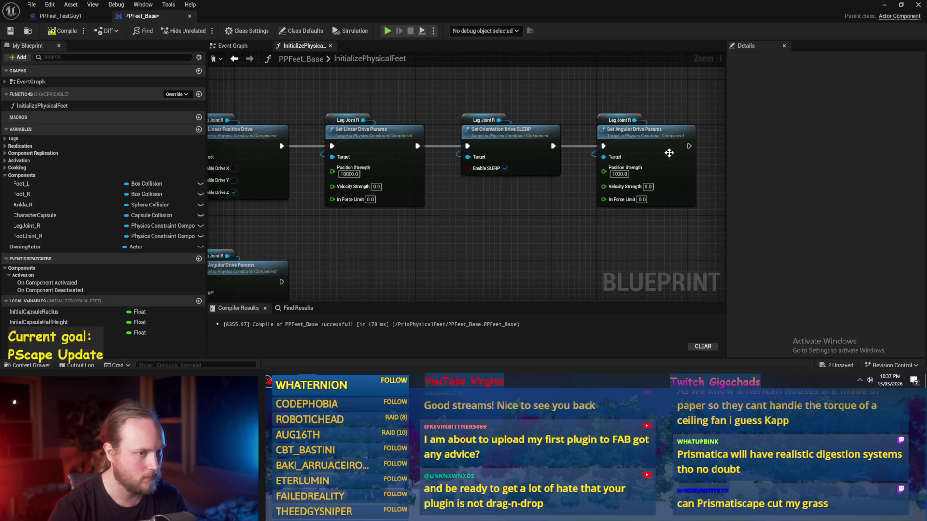
{"action": "left_click", "coordinate": [620, 174]}
{"action": "type", "text": "10"}
{"action": "key", "text": "Return"}
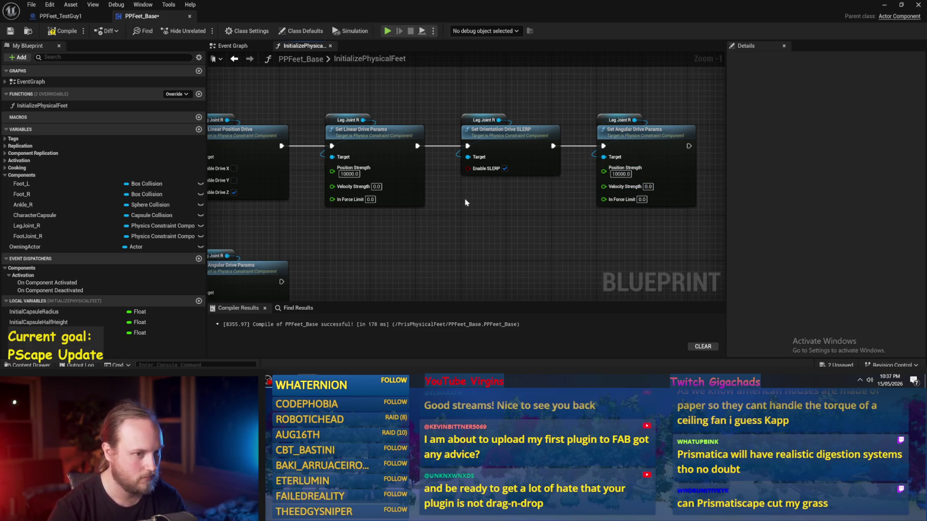
{"action": "left_click", "coordinate": [8, 31]}
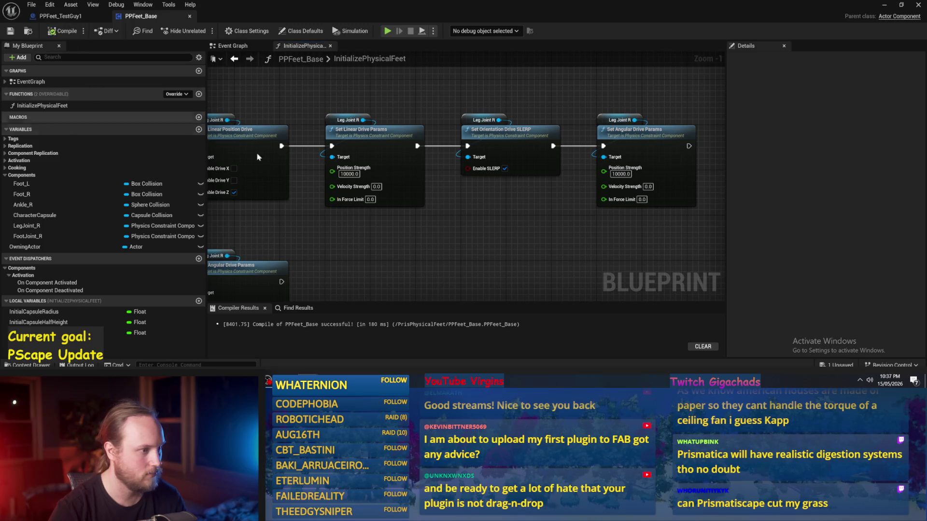
- Play-test the ragdoll with the stronger drives a few times, then return to the blueprint
{"action": "left_click", "coordinate": [883, 7]}
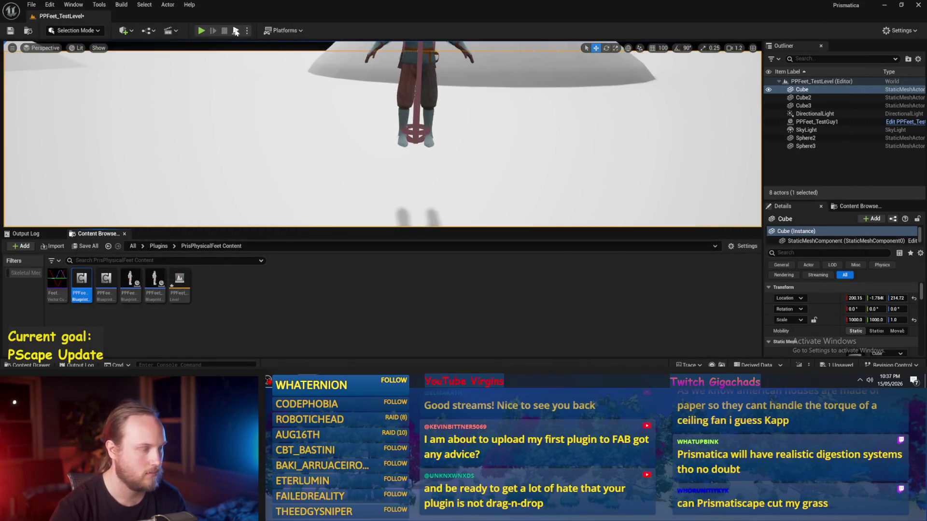
{"action": "left_click", "coordinate": [201, 31]}
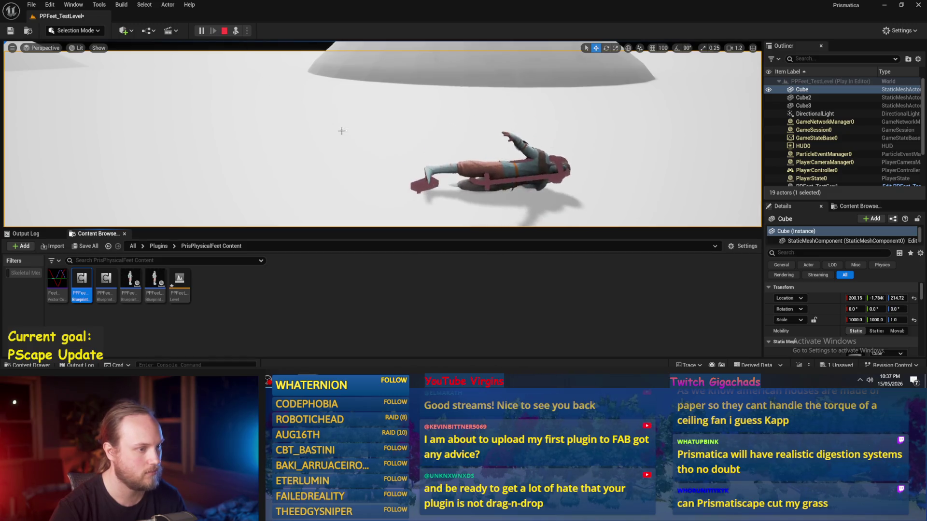
{"action": "key", "text": "Escape"}
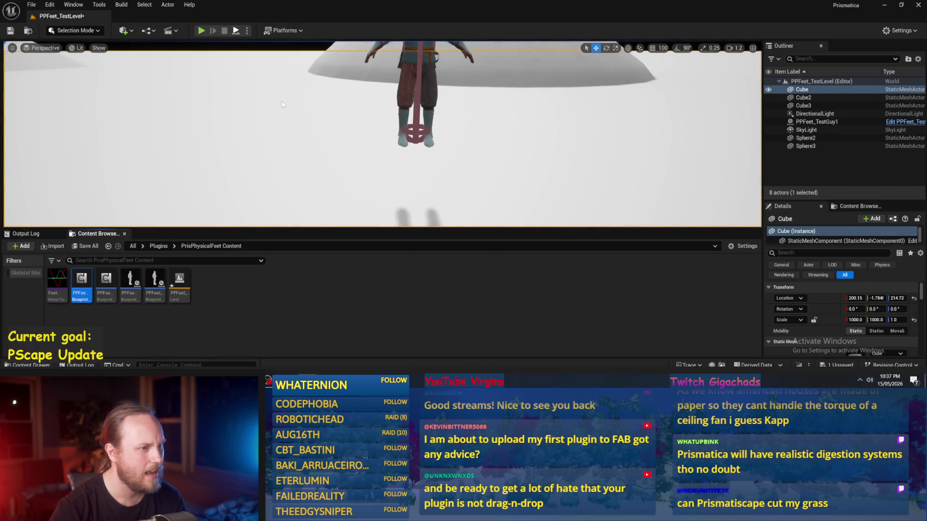
{"action": "key", "text": "alt+p"}
{"action": "key", "text": "Escape"}
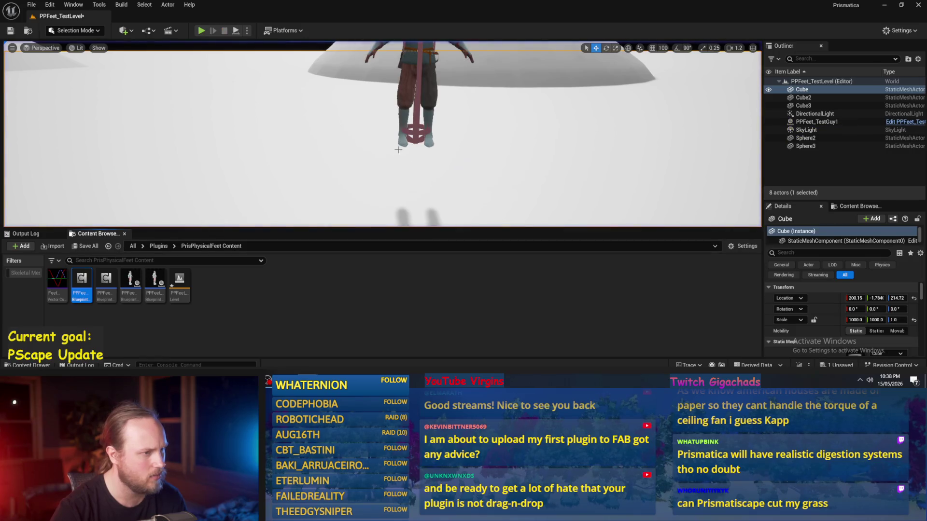
{"action": "key", "text": "alt+Tab"}
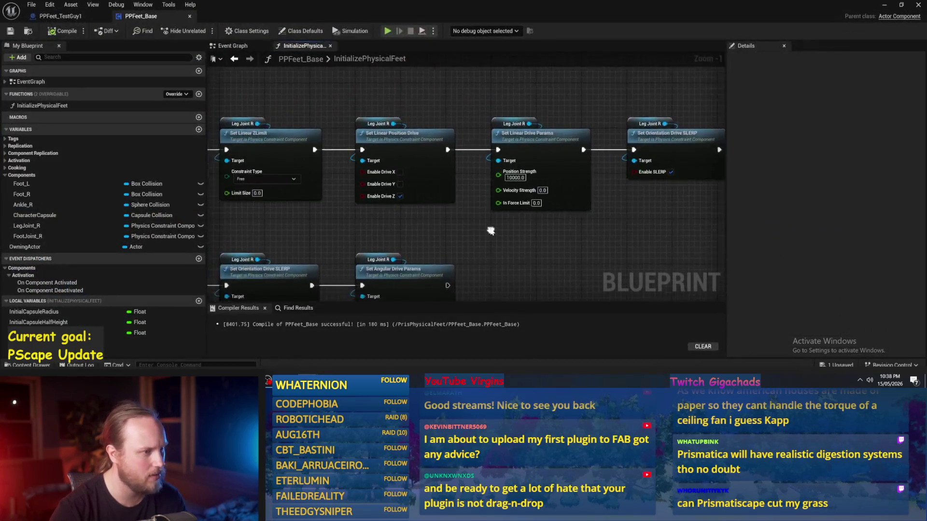